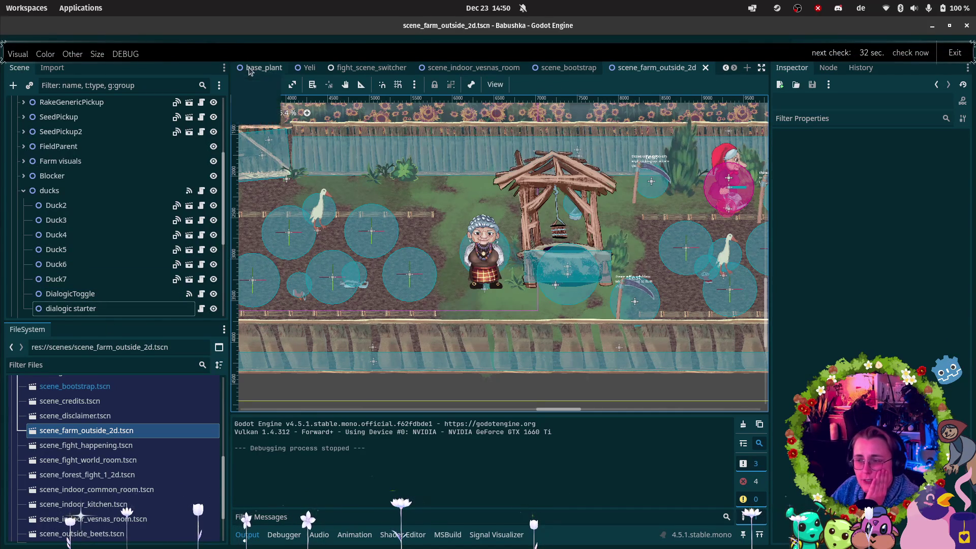
- In base_plant, select the collision shape under GrowingInteractionArea > Area2D
{"action": "left_click", "coordinate": [264, 68]}
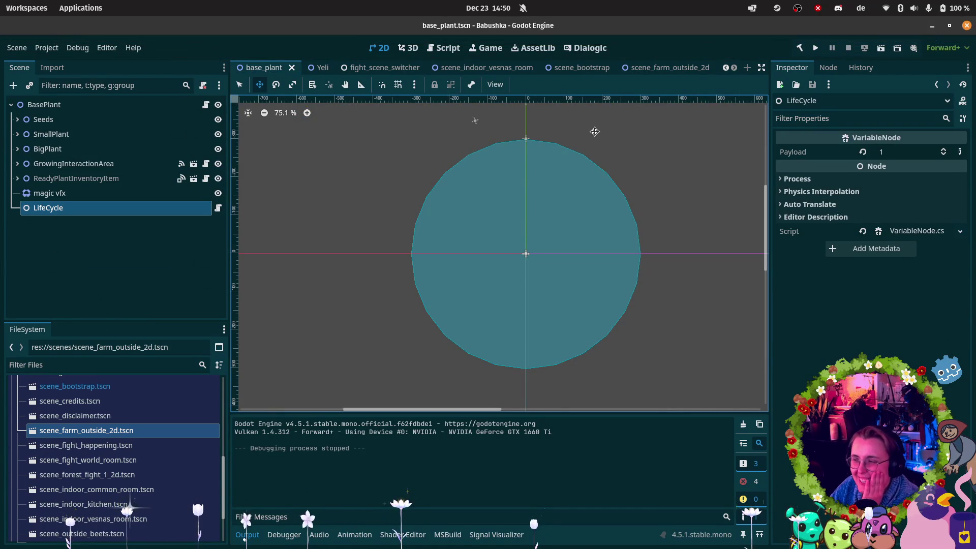
{"action": "left_click", "coordinate": [76, 164]}
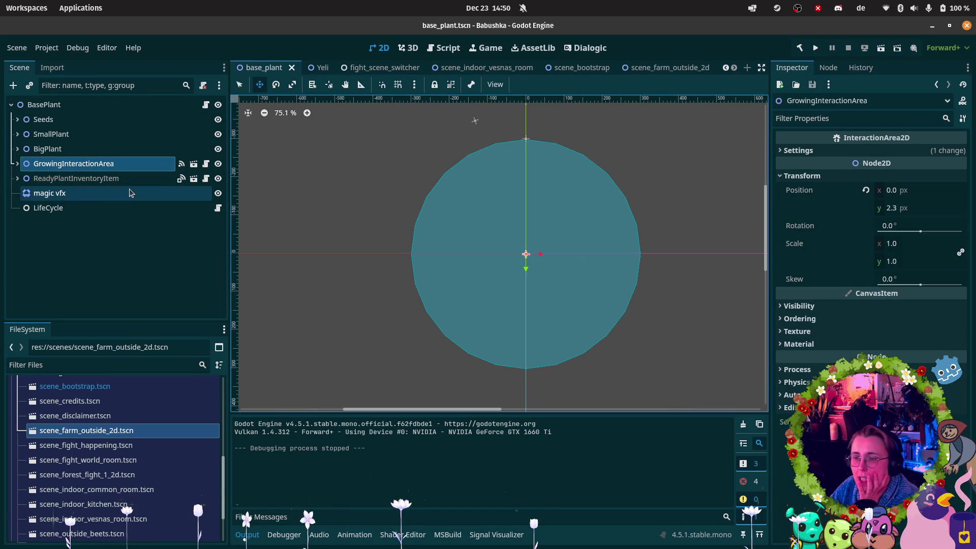
{"action": "left_click", "coordinate": [75, 183]}
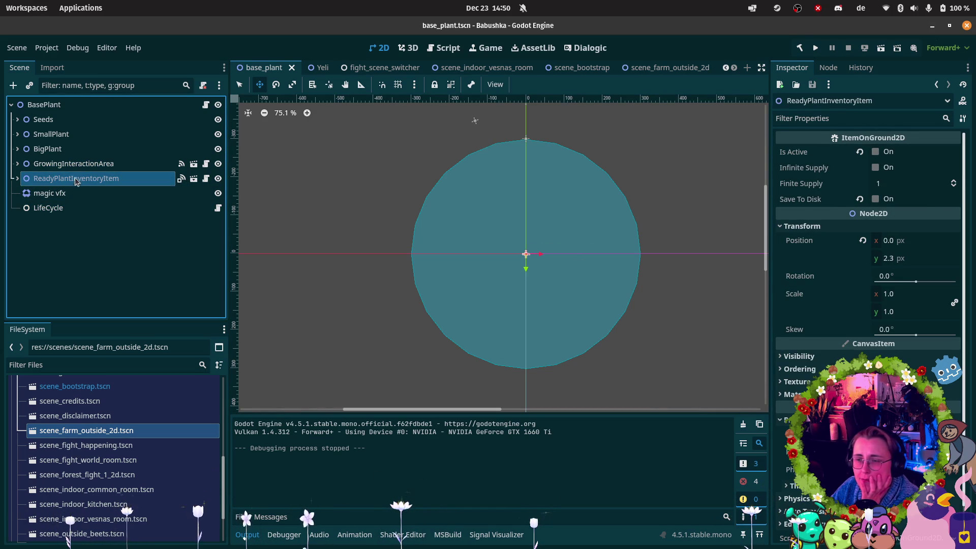
{"action": "left_click", "coordinate": [83, 165]}
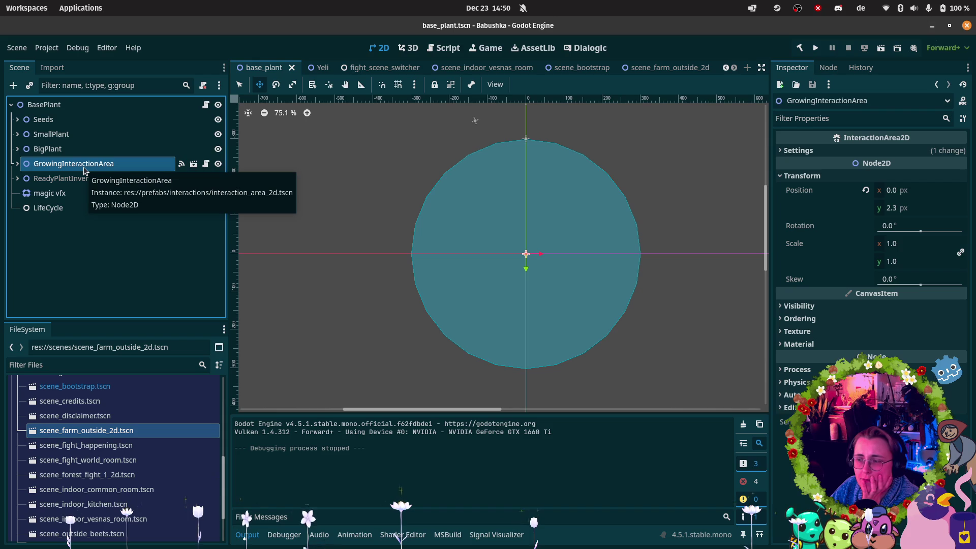
{"action": "mouse_move", "coordinate": [614, 74]}
{"action": "left_click", "coordinate": [656, 68]}
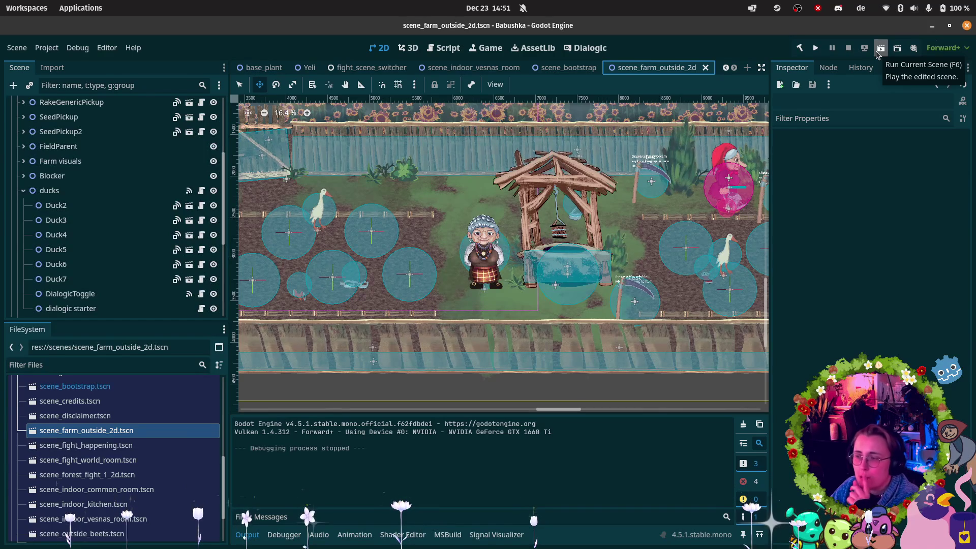
{"action": "left_click", "coordinate": [266, 68]}
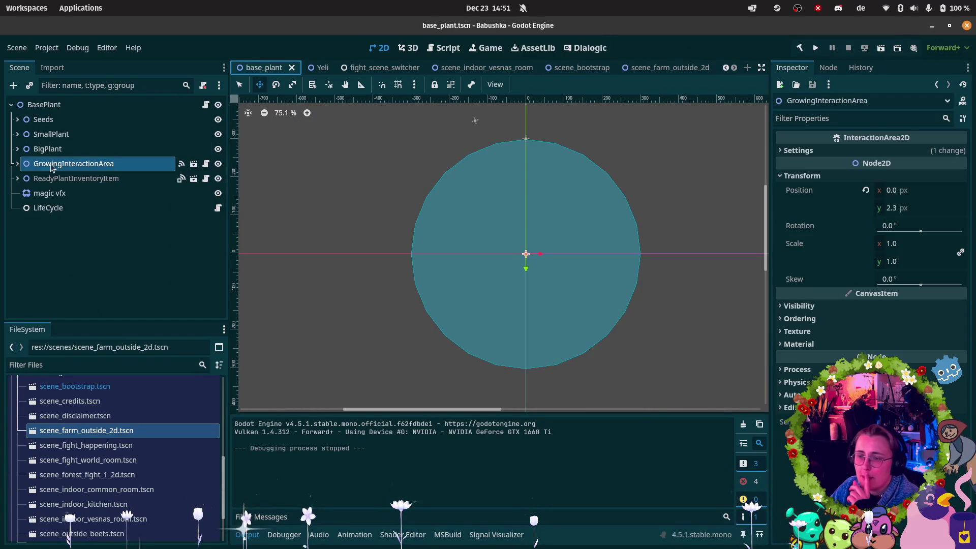
{"action": "left_click", "coordinate": [18, 163]}
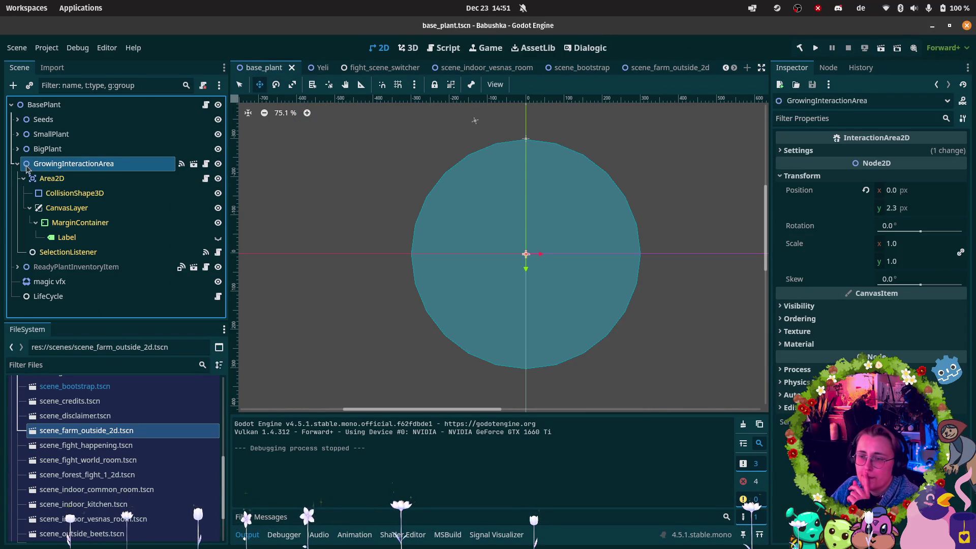
{"action": "left_click", "coordinate": [81, 179]}
{"action": "left_click", "coordinate": [142, 193]}
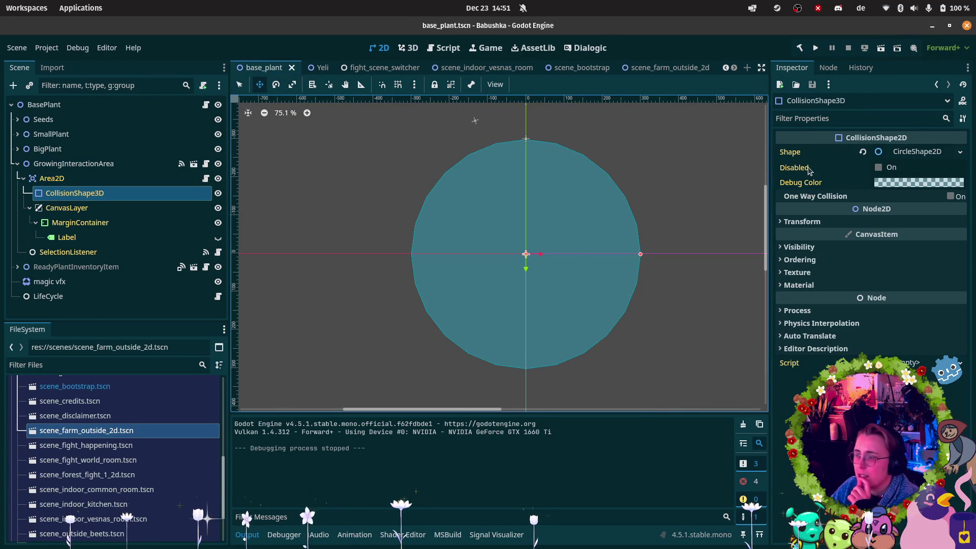
- Replace the circular collision shape with a new CapsuleShape2D
{"action": "left_click", "coordinate": [880, 152]}
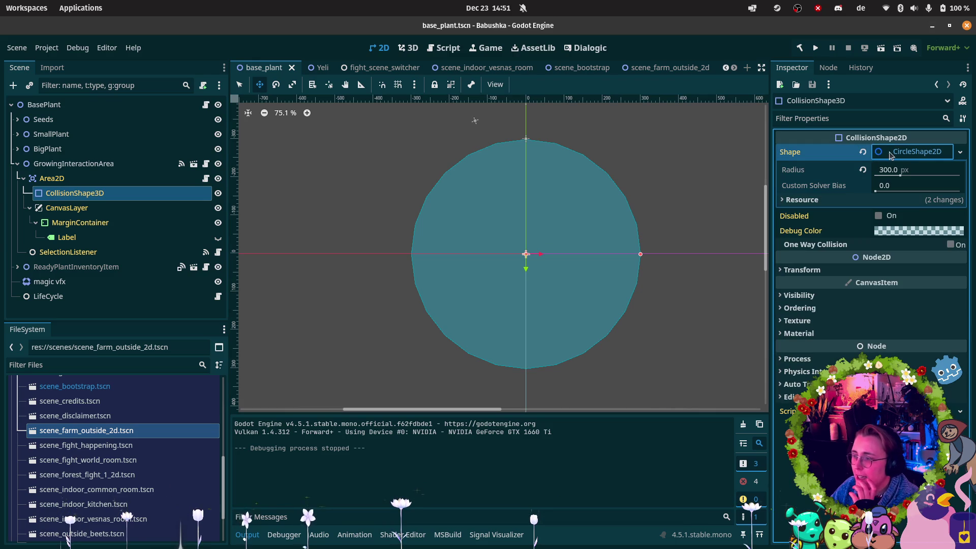
{"action": "left_click", "coordinate": [960, 151]}
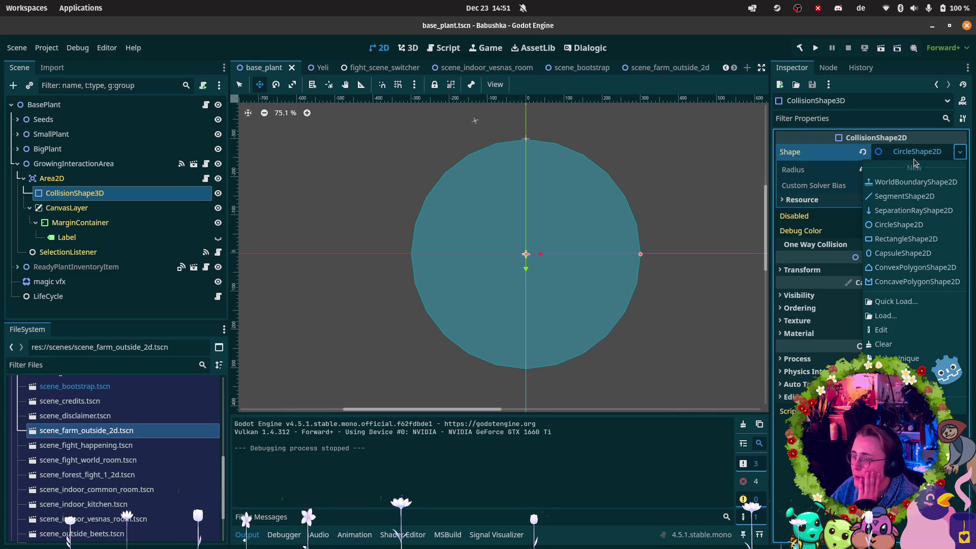
{"action": "left_click", "coordinate": [886, 268]}
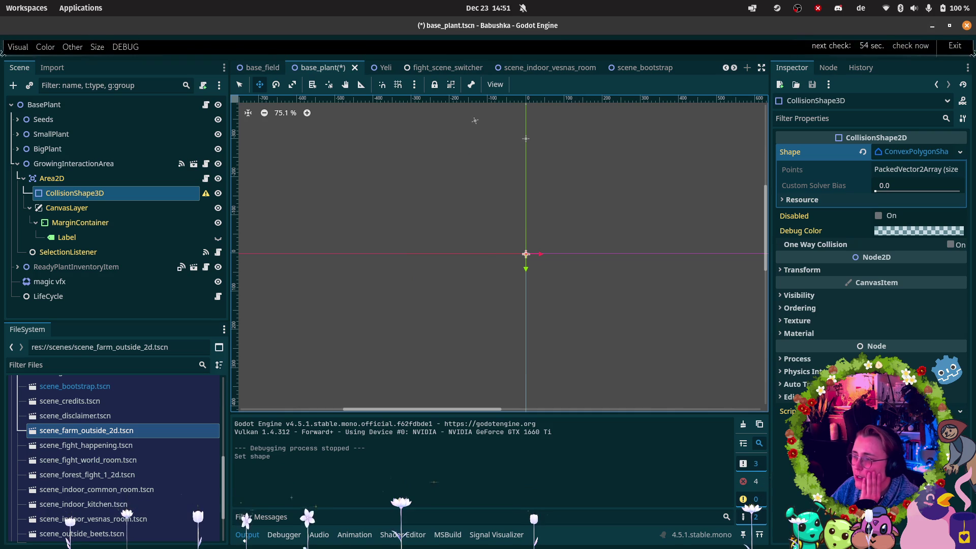
{"action": "left_click", "coordinate": [956, 152]}
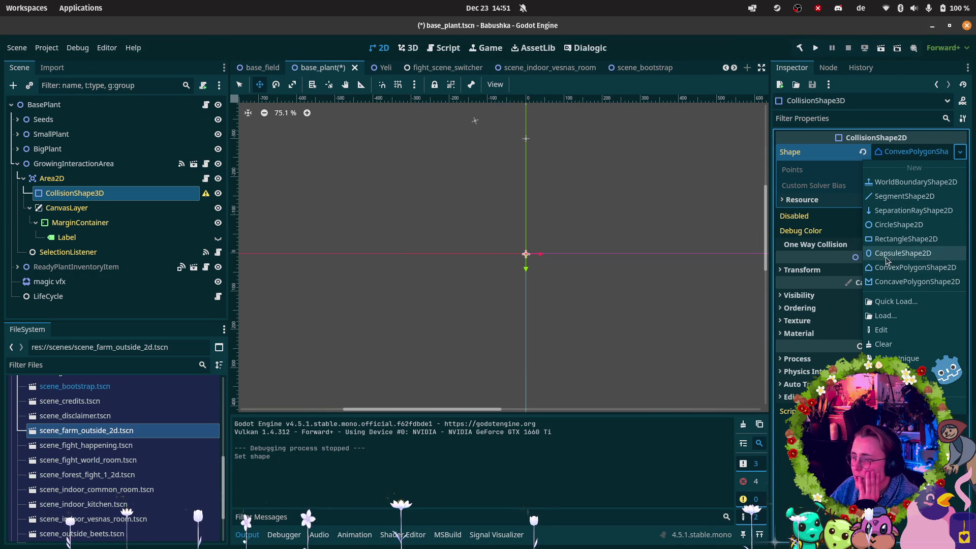
{"action": "left_click", "coordinate": [901, 253]}
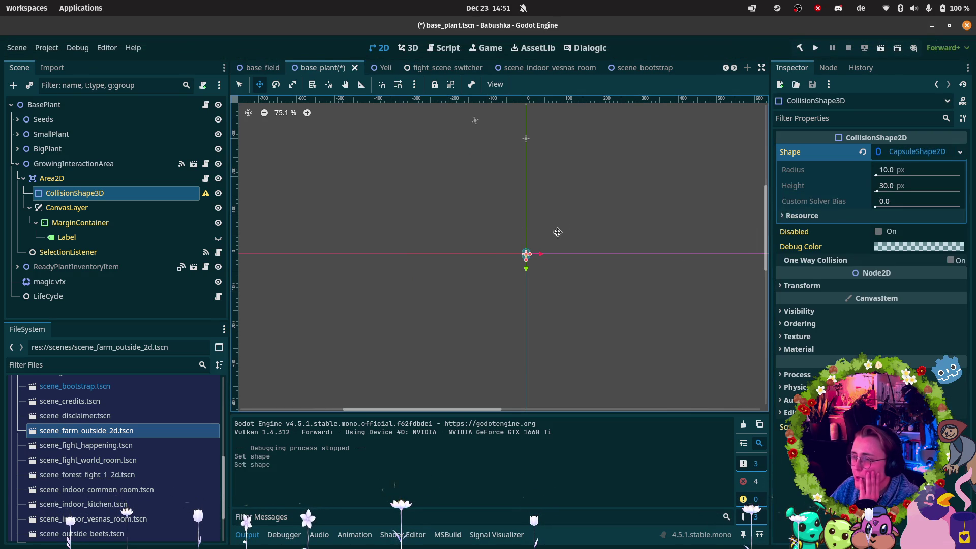
- Resize the capsule to radius 99 and height 329.4, then save base_plant
{"action": "left_click", "coordinate": [886, 173]}
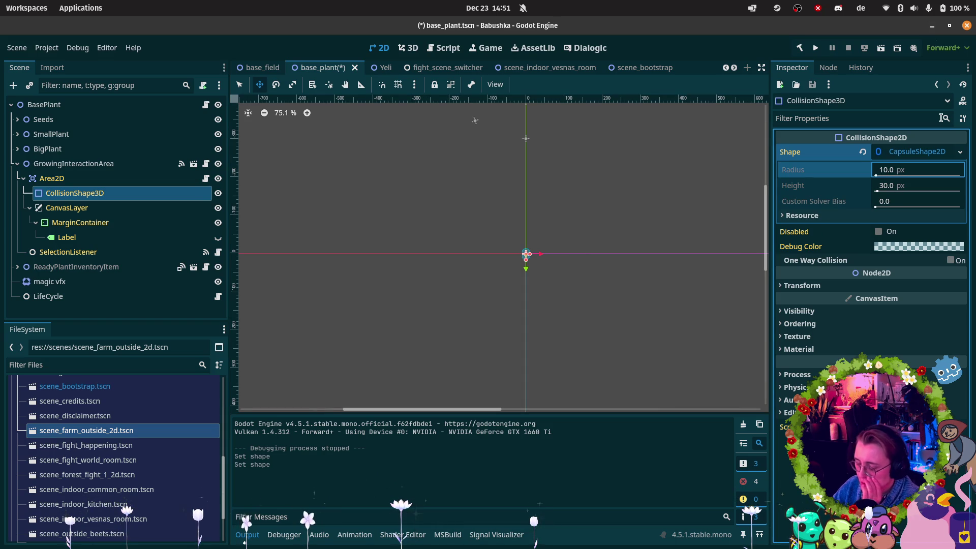
{"action": "left_click", "coordinate": [877, 191]}
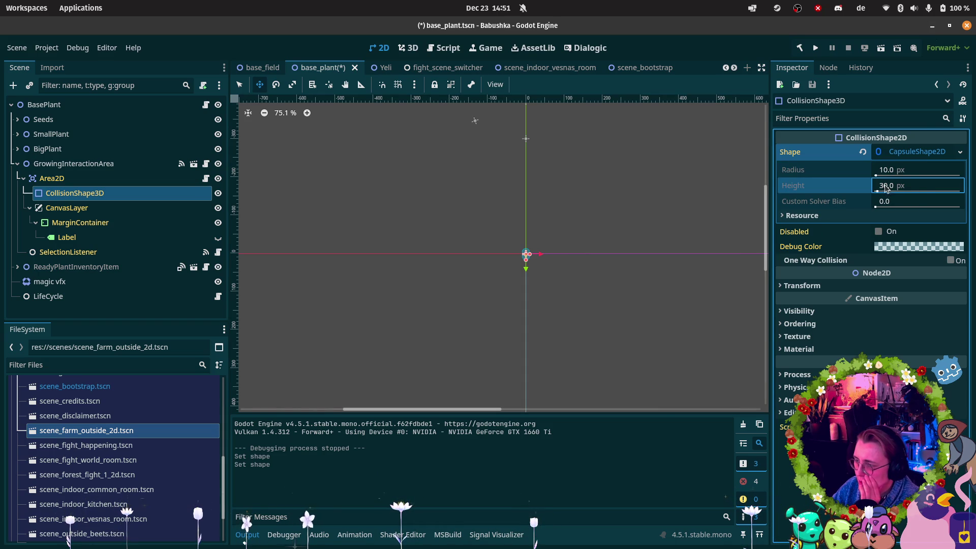
{"action": "key", "text": "Return"}
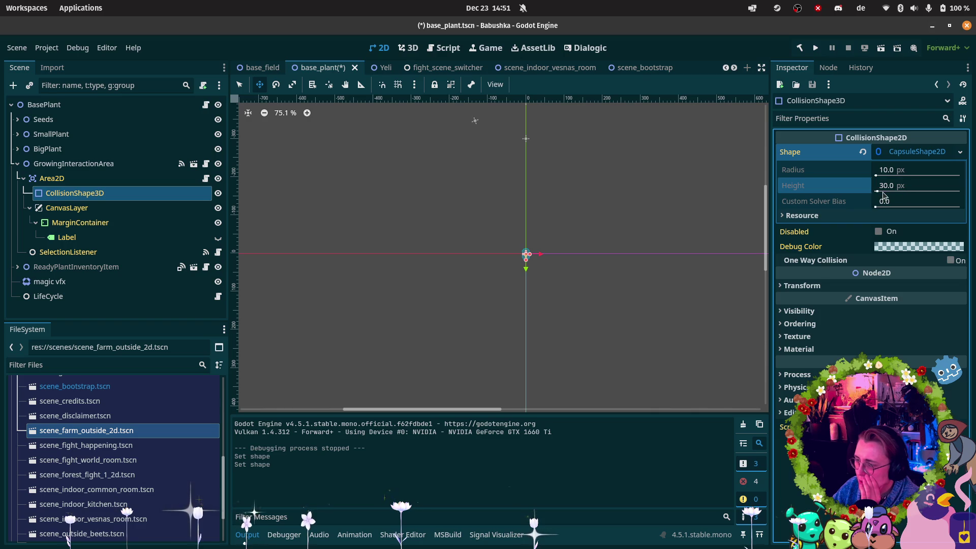
{"action": "left_click", "coordinate": [877, 193]}
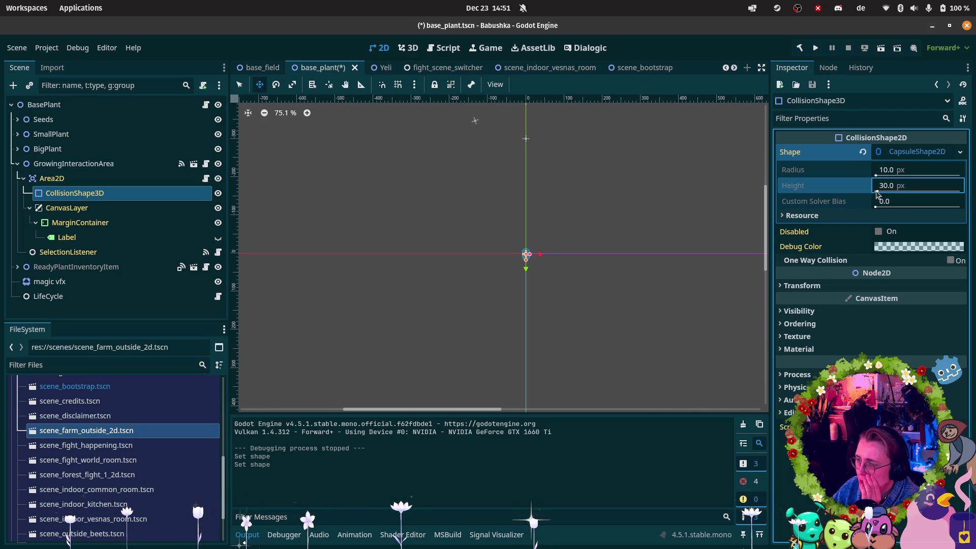
{"action": "left_click", "coordinate": [896, 171]}
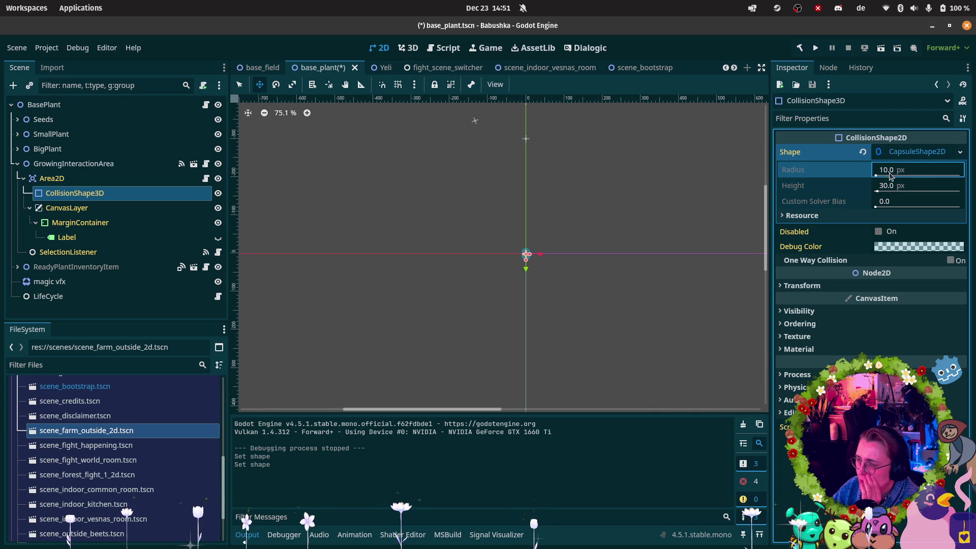
{"action": "key", "text": "Return"}
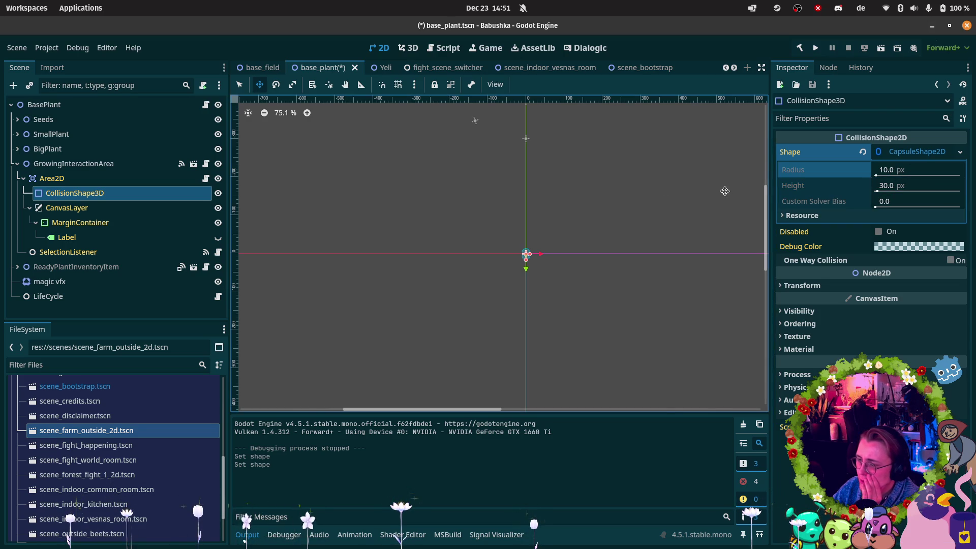
{"action": "left_click_drag", "start_coordinate": [525, 258], "coordinate": [513, 318]}
{"action": "left_click_drag", "start_coordinate": [529, 254], "coordinate": [564, 258]}
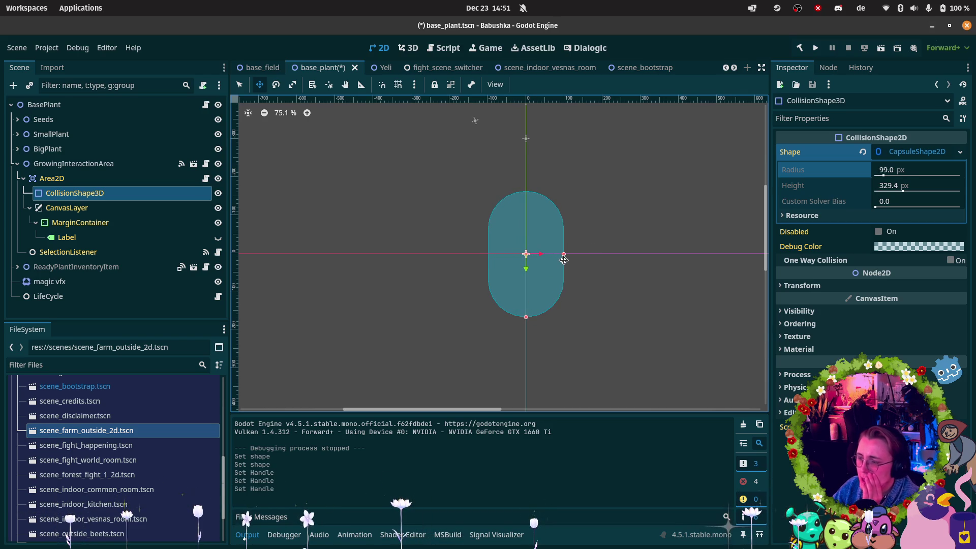
{"action": "key", "text": "ctrl+s"}
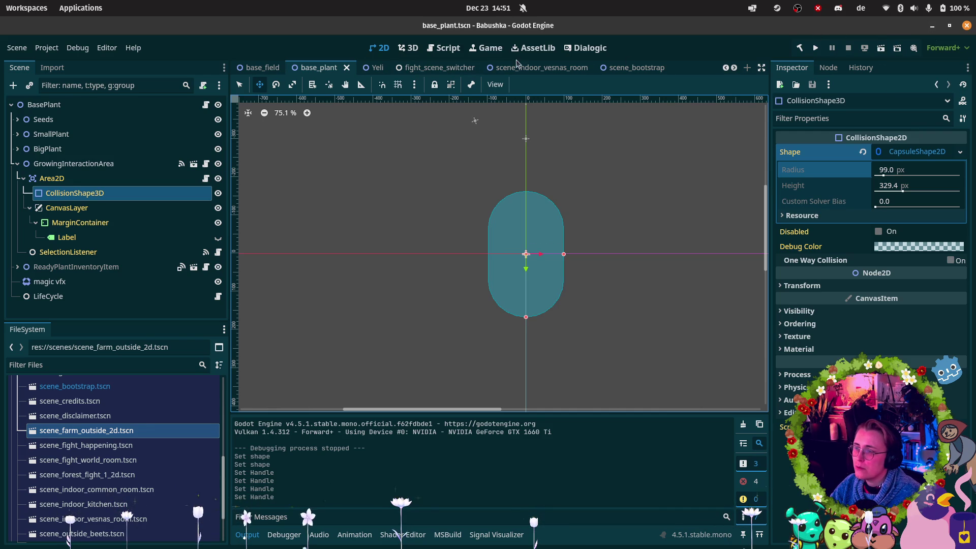
{"action": "key", "text": "Return"}
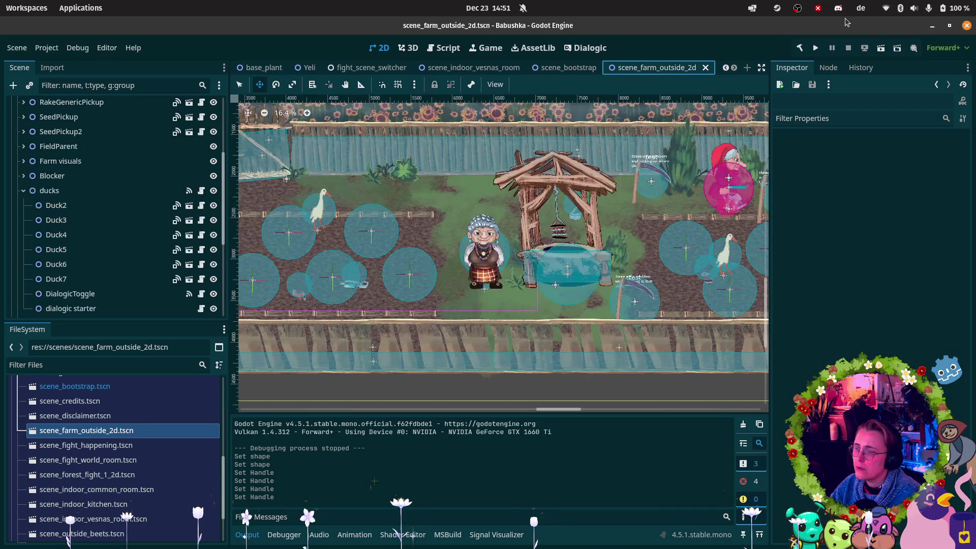
- Run the farm scene, walk grandma right toward the plant beds, and show the live tree
{"action": "left_click", "coordinate": [881, 48]}
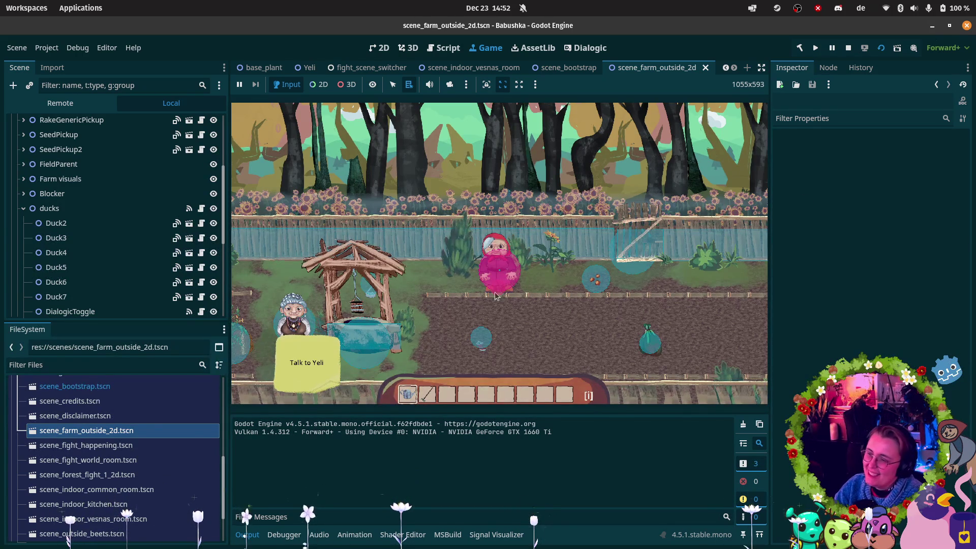
{"action": "key", "text": "d"}
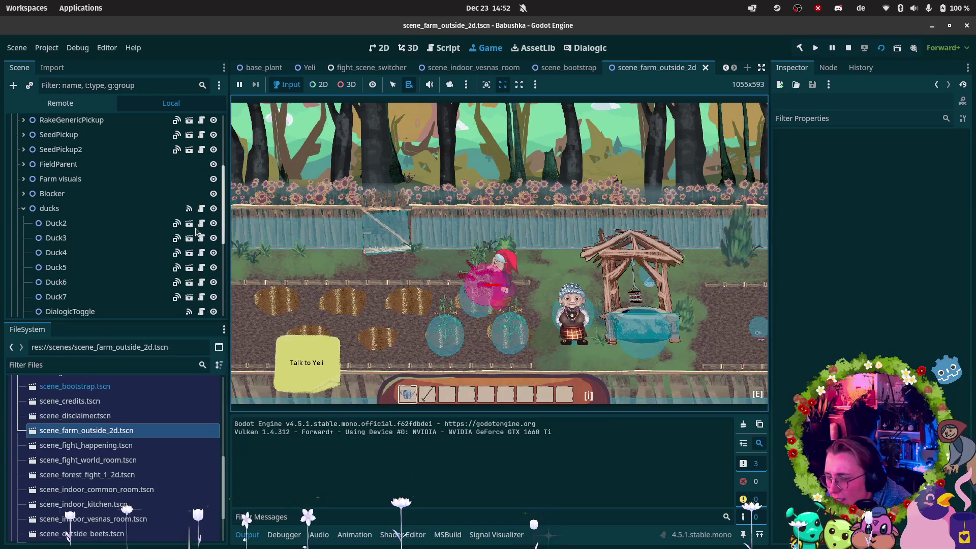
{"action": "left_click", "coordinate": [50, 107]}
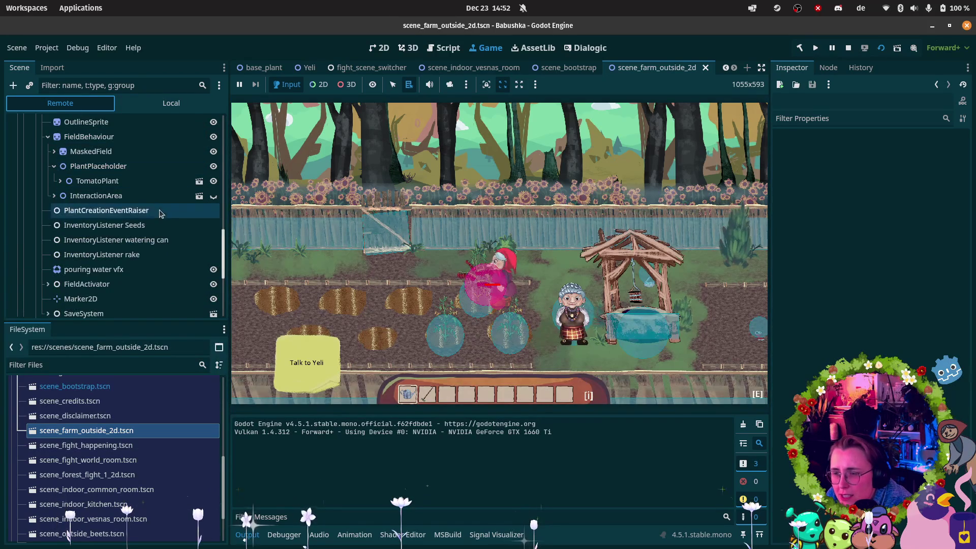
- In the live tree, select TomatoPlant's GrowingInteractionArea and look at its Area2D and collision shape
{"action": "left_click", "coordinate": [70, 183]}
{"action": "left_click", "coordinate": [60, 181]}
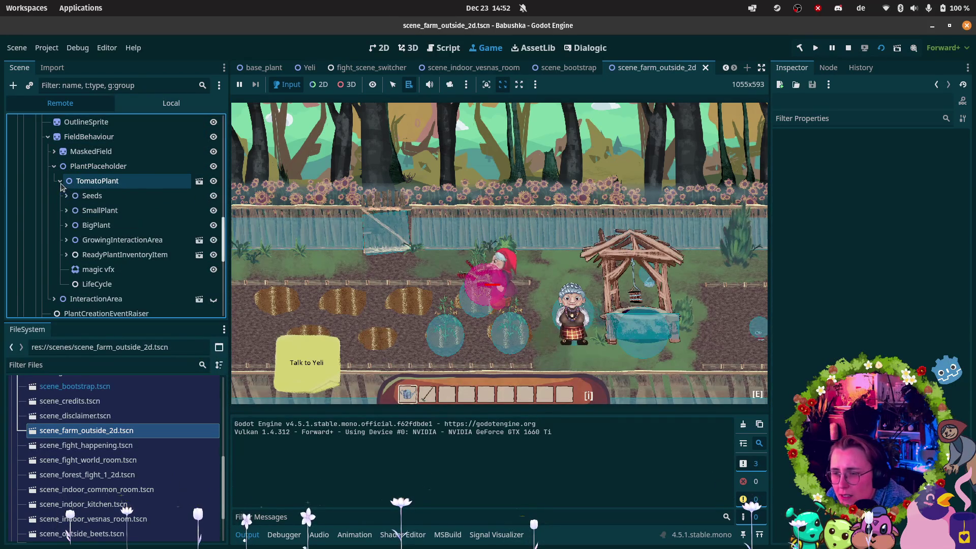
{"action": "left_click", "coordinate": [76, 240]}
{"action": "left_click", "coordinate": [67, 240]}
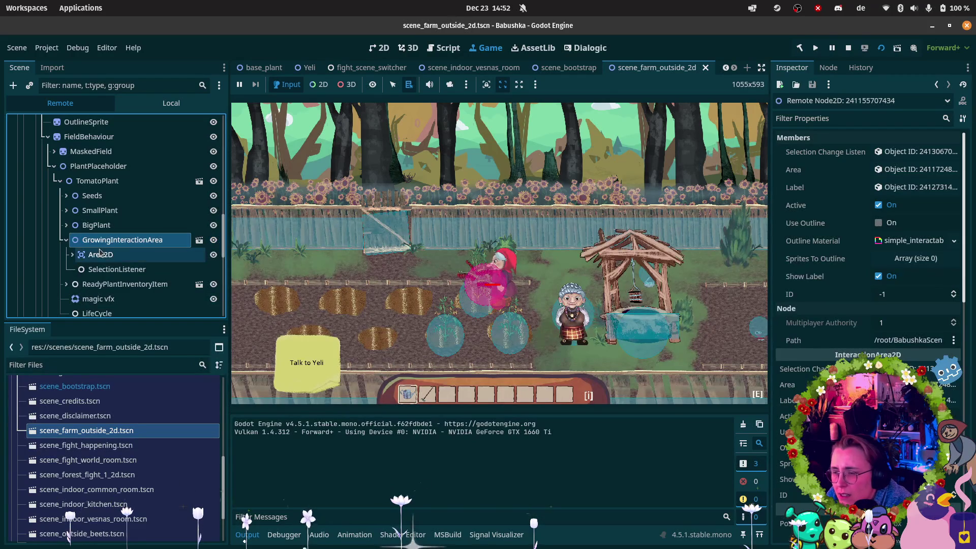
{"action": "left_click", "coordinate": [74, 257]}
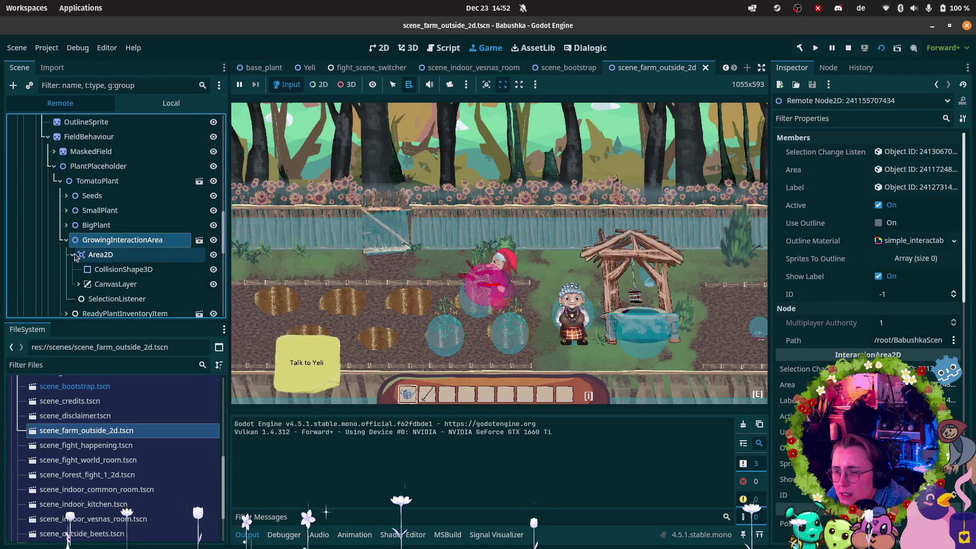
{"action": "left_click", "coordinate": [105, 260]}
{"action": "left_click", "coordinate": [105, 268]}
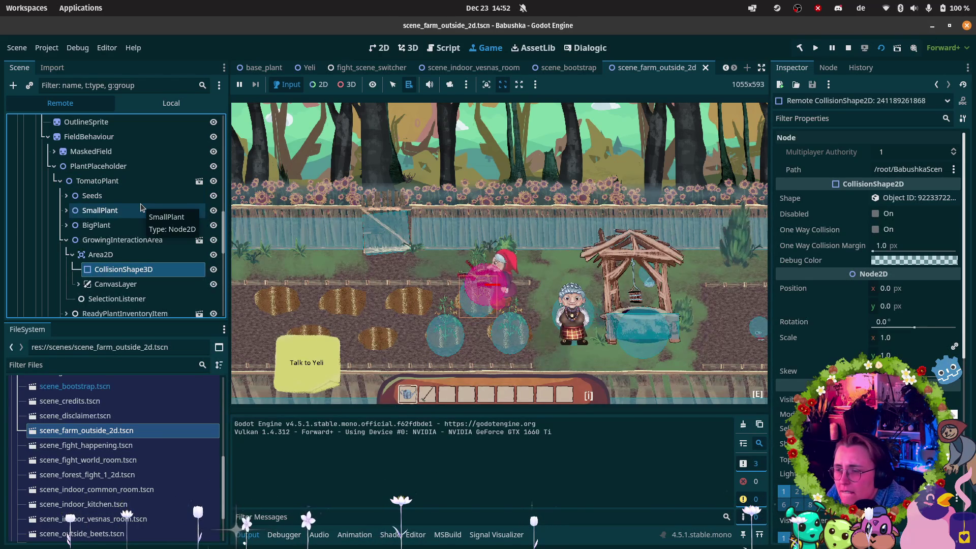
{"action": "left_click", "coordinate": [135, 254]}
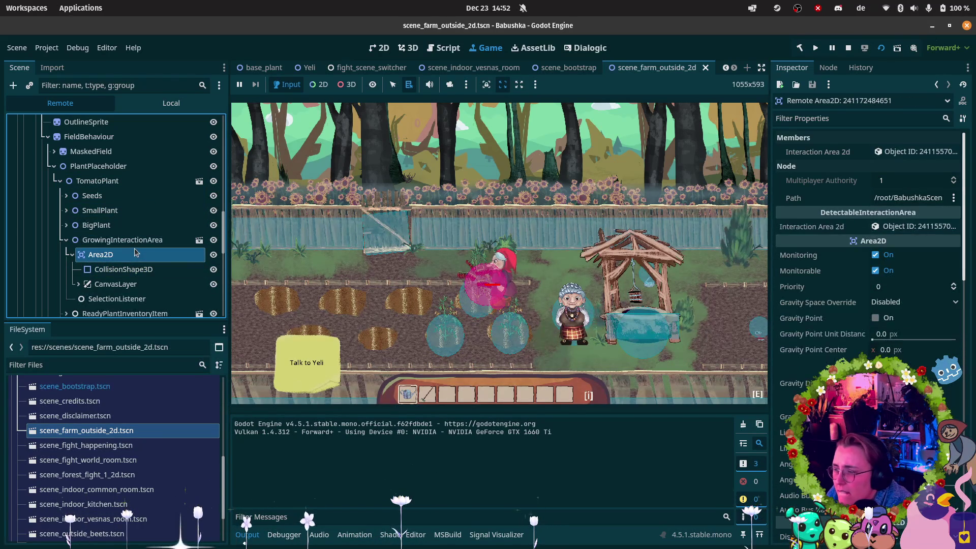
{"action": "left_click", "coordinate": [129, 240]}
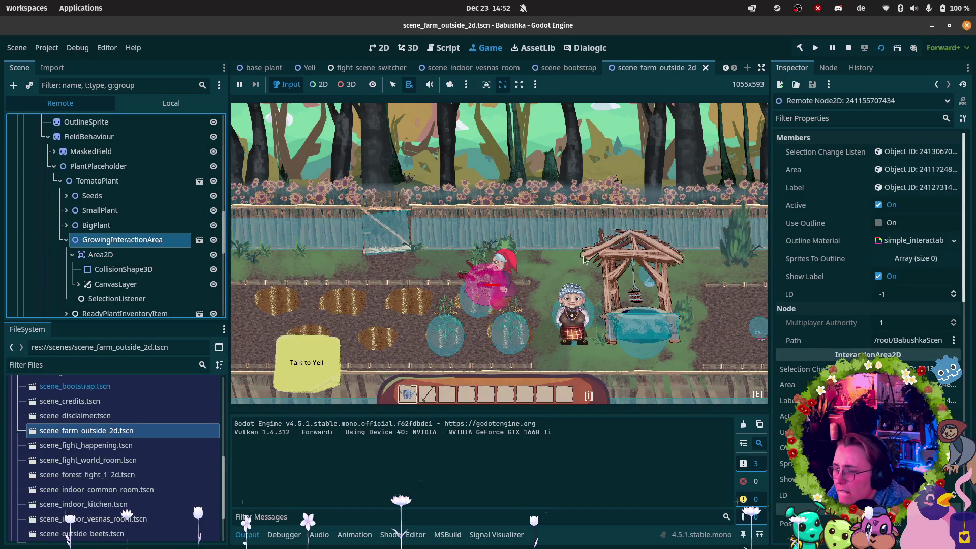
- Enable Use Outline on the live growing area, expand Sprites To Outline, then stop the game
{"action": "left_click", "coordinate": [878, 226]}
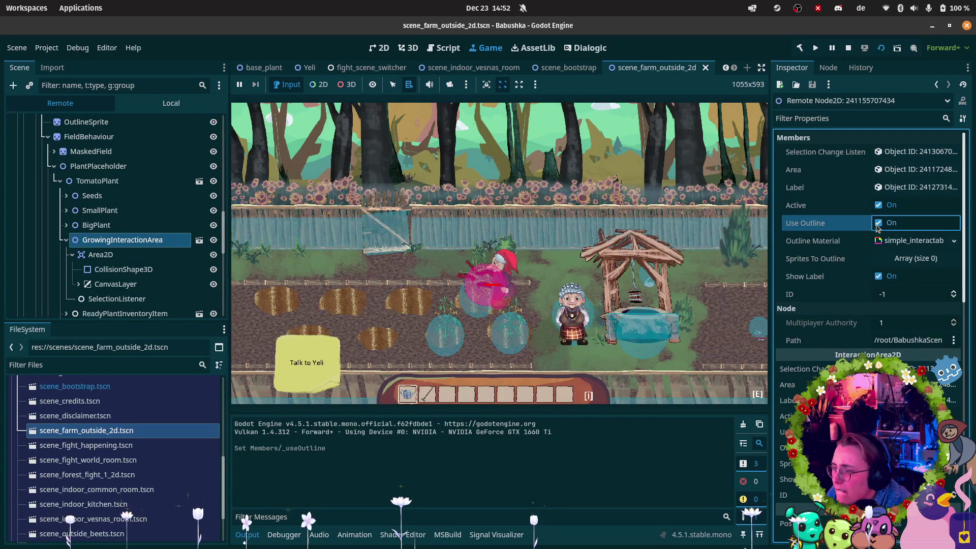
{"action": "left_click", "coordinate": [552, 261]}
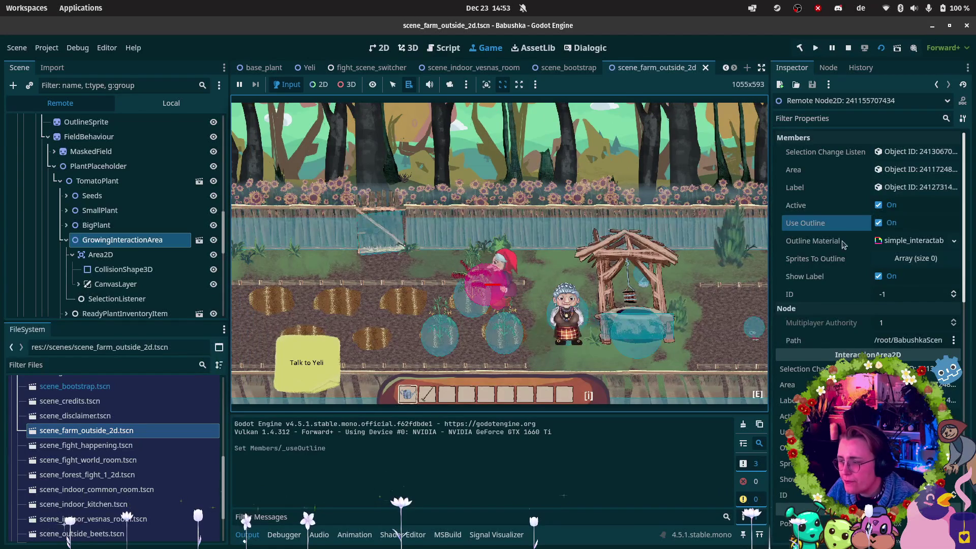
{"action": "left_click", "coordinate": [916, 259]}
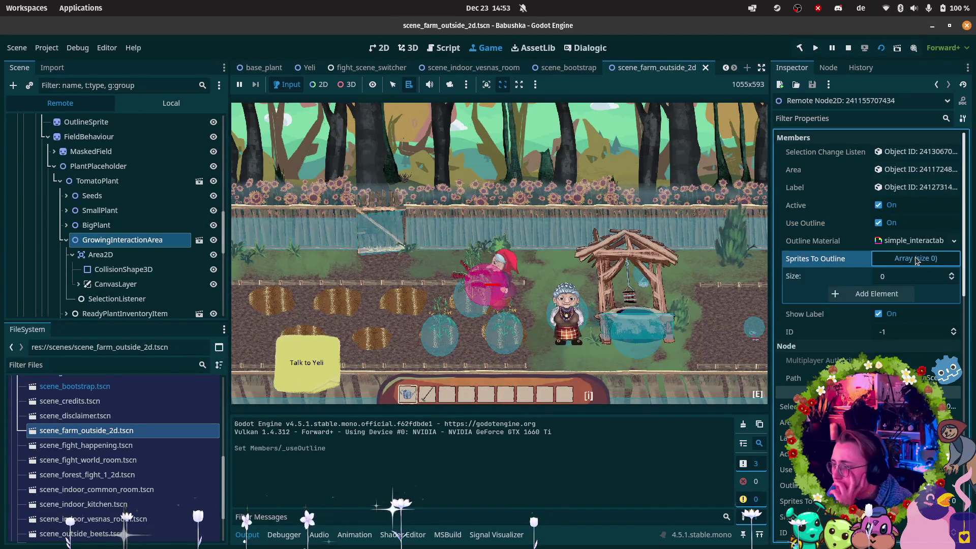
{"action": "left_click", "coordinate": [849, 49]}
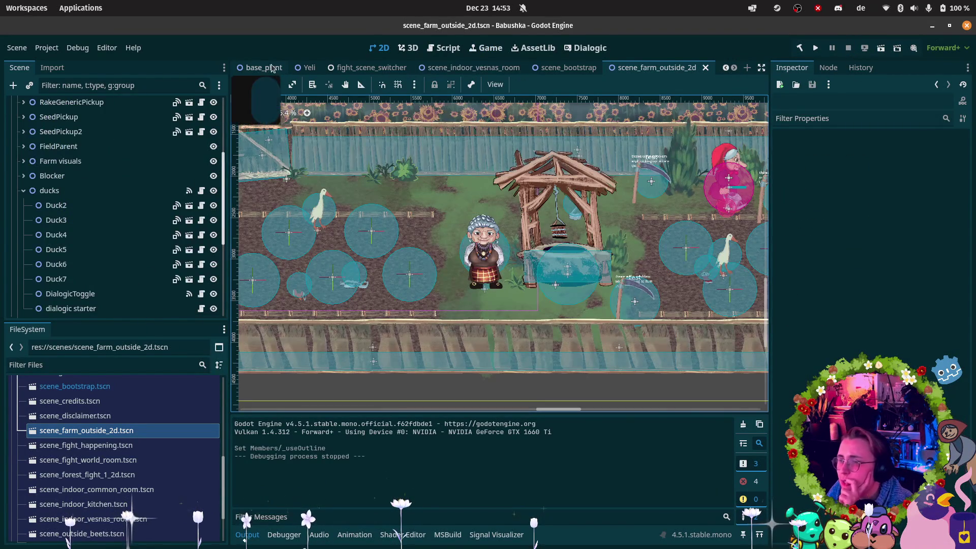
- In base_plant, enable outlining on GrowingInteractionArea and check its shader and outlined sprites
{"action": "left_click", "coordinate": [261, 68]}
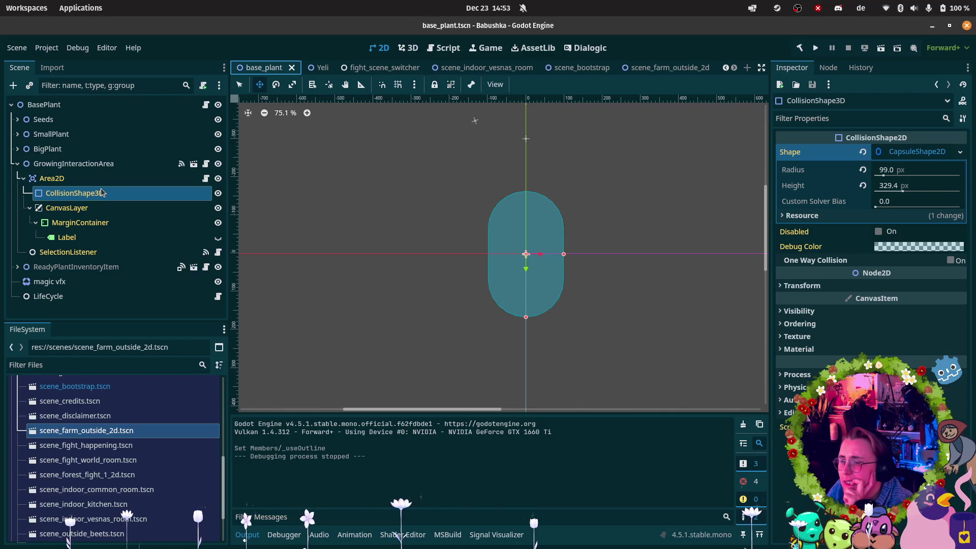
{"action": "left_click", "coordinate": [17, 164]}
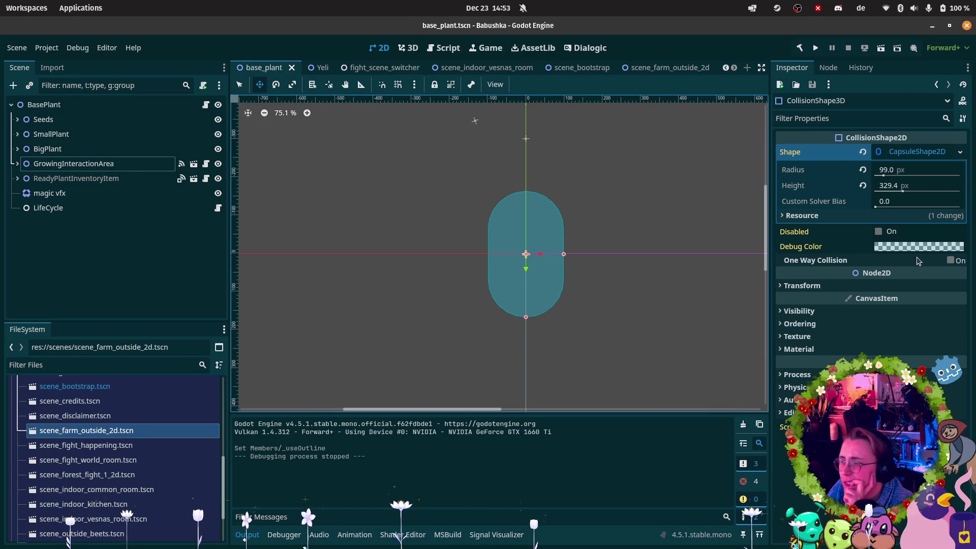
{"action": "left_click", "coordinate": [74, 164]}
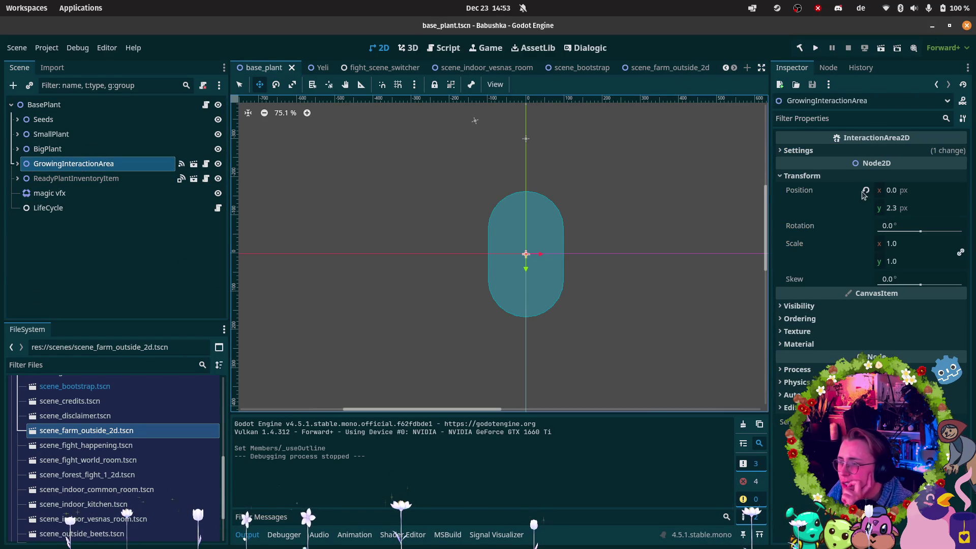
{"action": "left_click", "coordinate": [798, 151]}
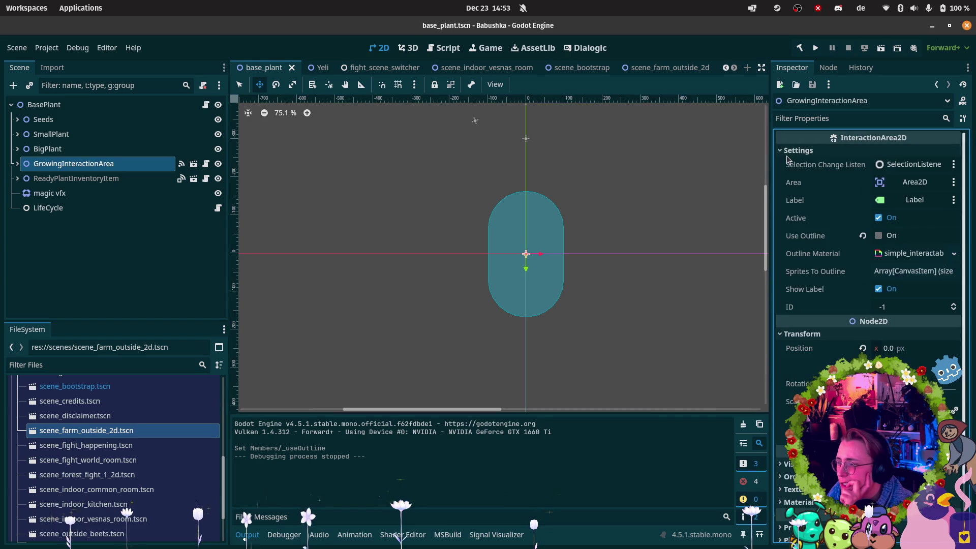
{"action": "left_click", "coordinate": [879, 236]}
{"action": "left_click", "coordinate": [908, 256]}
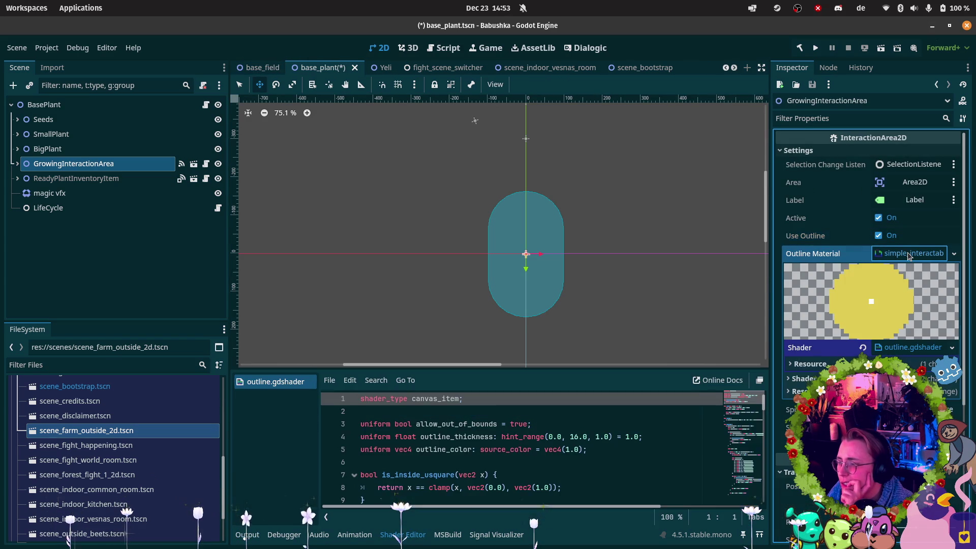
{"action": "left_click", "coordinate": [908, 255]}
{"action": "left_click", "coordinate": [910, 273]}
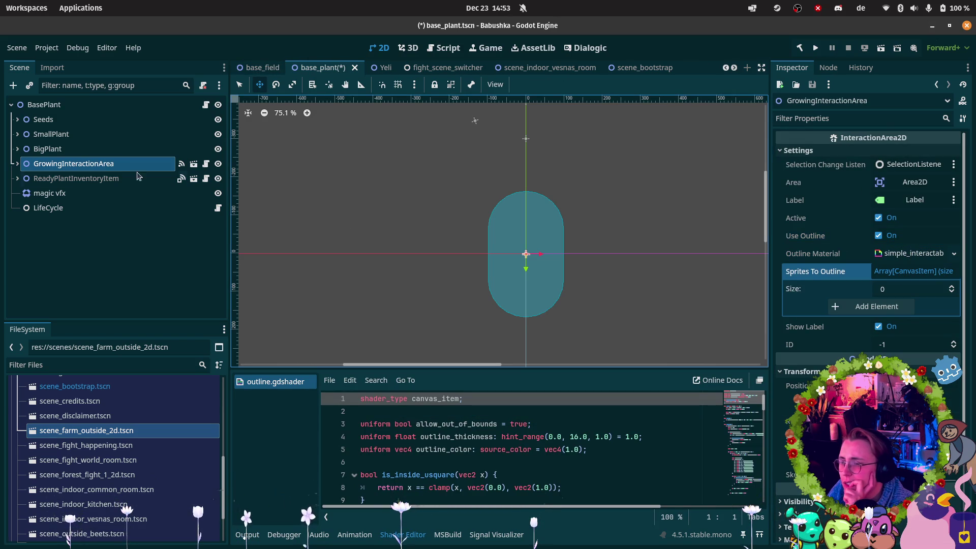
- Turn GrowingInteractionArea's outlining back off and save base_plant
{"action": "left_click", "coordinate": [17, 164]}
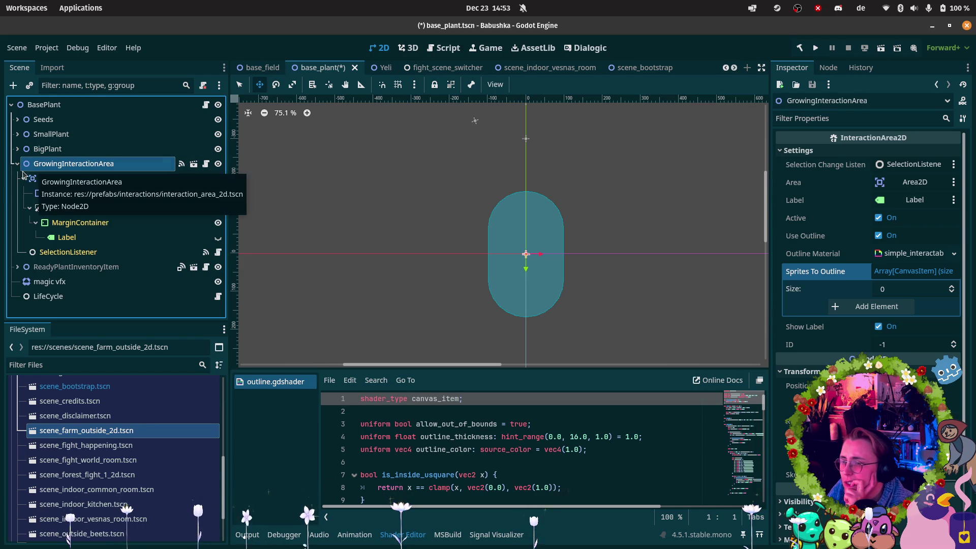
{"action": "left_click", "coordinate": [18, 165]}
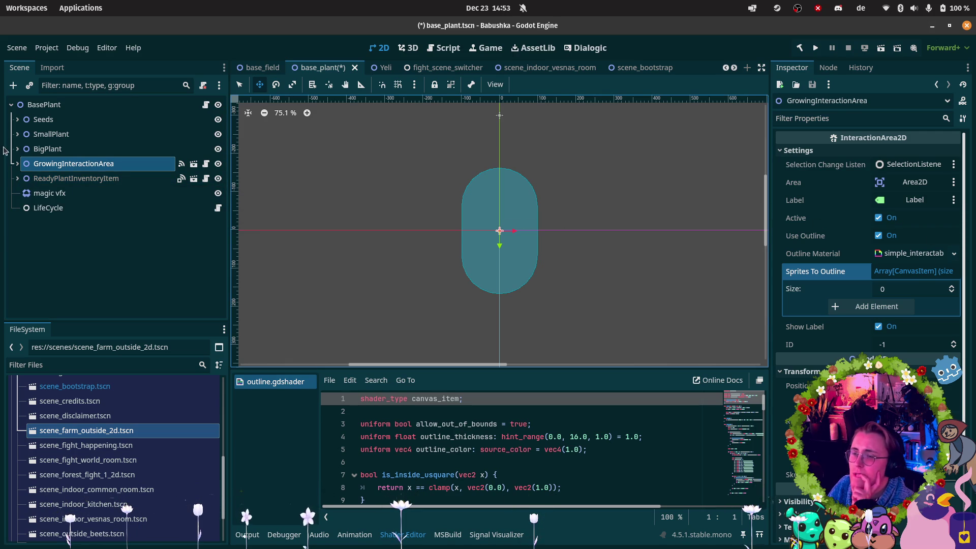
{"action": "left_click", "coordinate": [30, 177]}
{"action": "left_click", "coordinate": [16, 179]}
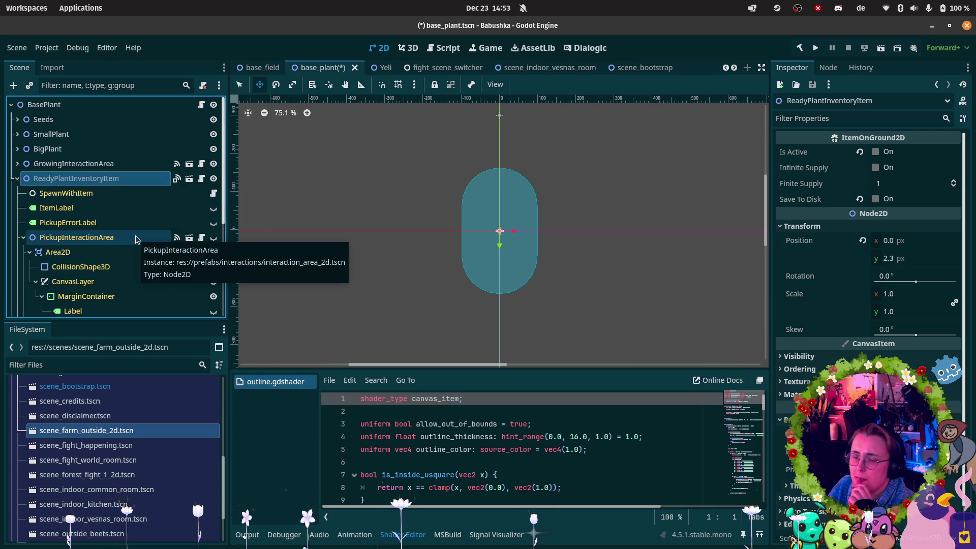
{"action": "left_click", "coordinate": [107, 163]}
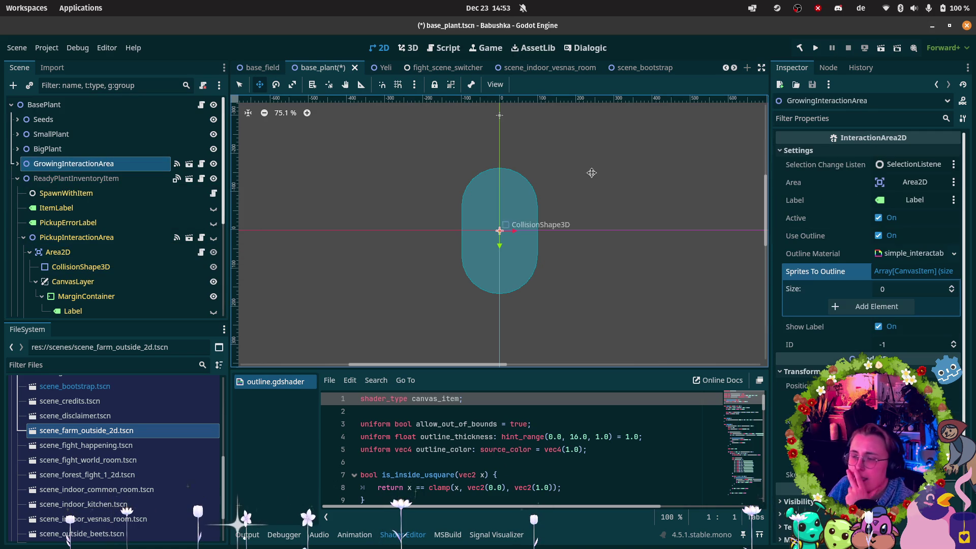
{"action": "left_click", "coordinate": [886, 238]}
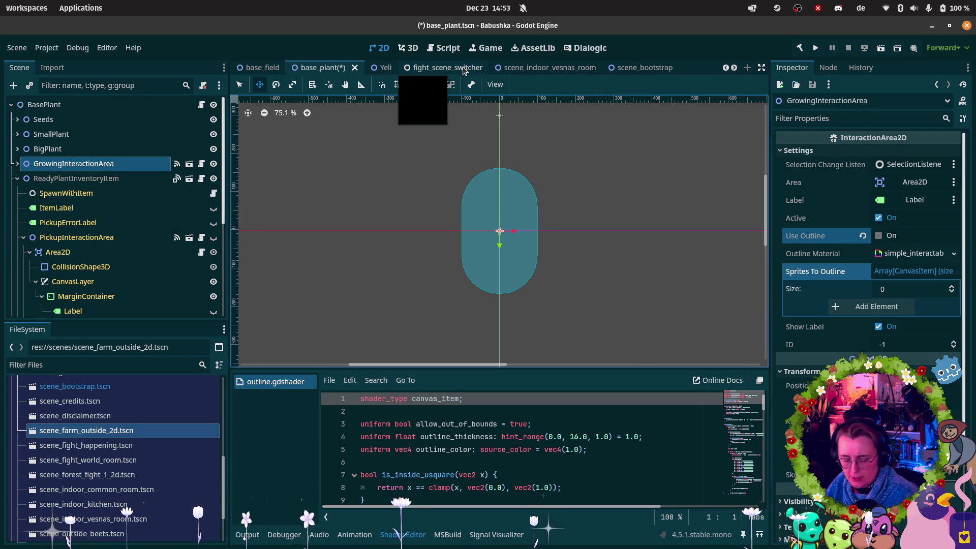
{"action": "key", "text": "ctrl+s"}
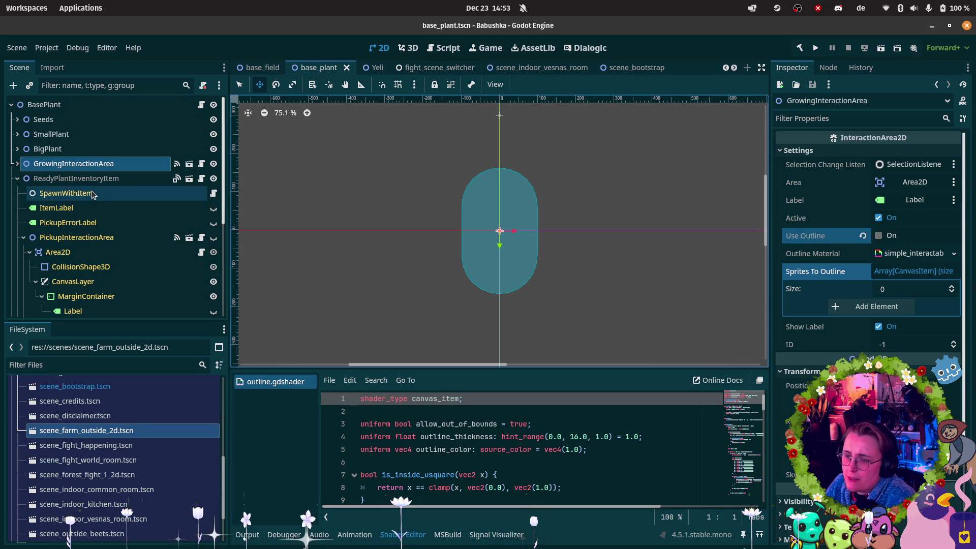
- Select PickupInteractionArea under ReadyPlantInventoryItem and open its Sprites To Outline list
{"action": "left_click", "coordinate": [91, 178]}
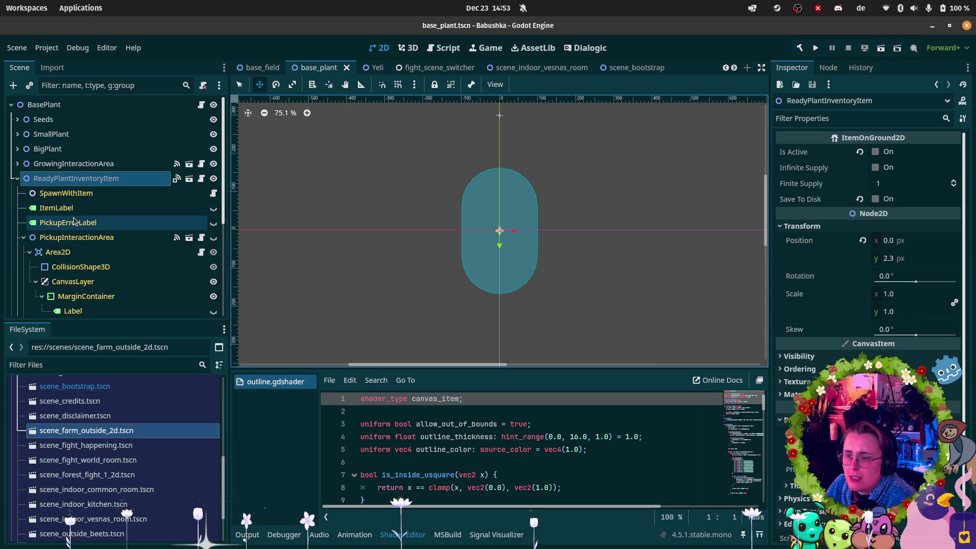
{"action": "left_click", "coordinate": [94, 242]}
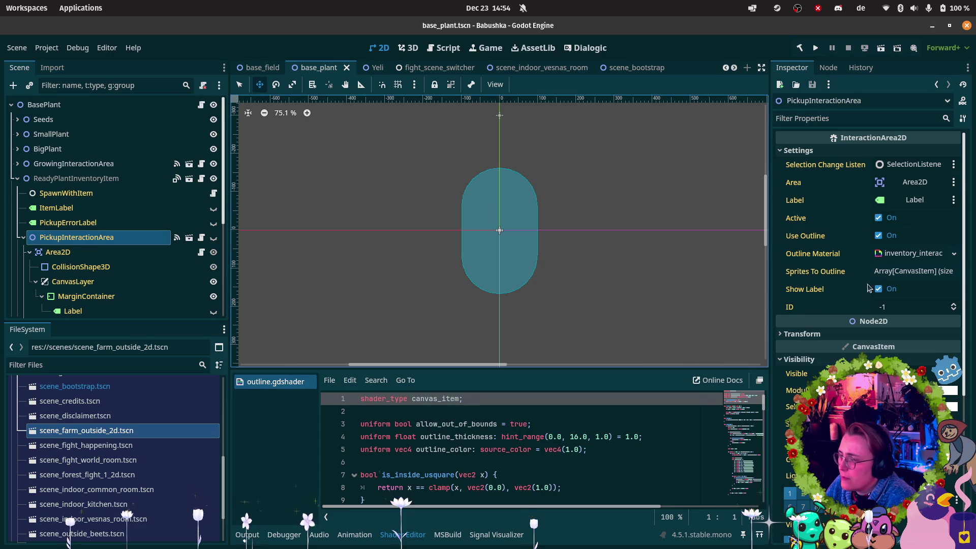
{"action": "left_click", "coordinate": [904, 278]}
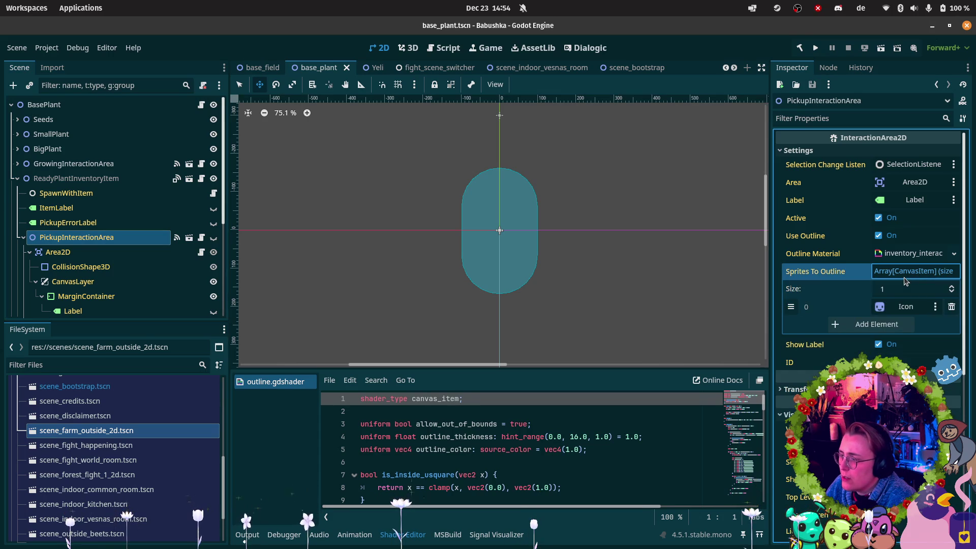
{"action": "left_click", "coordinate": [904, 277]}
{"action": "scroll", "coordinate": [172, 220], "scroll_direction": "down", "scroll_amount": 5}
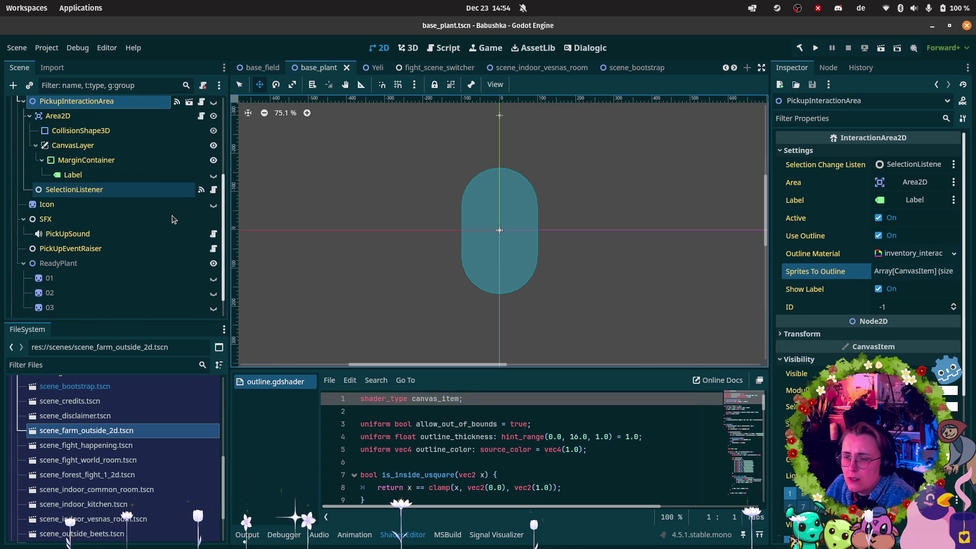
{"action": "scroll", "coordinate": [173, 220], "scroll_direction": "down", "scroll_amount": 2}
{"action": "left_click", "coordinate": [895, 272]}
{"action": "left_click", "coordinate": [906, 307]}
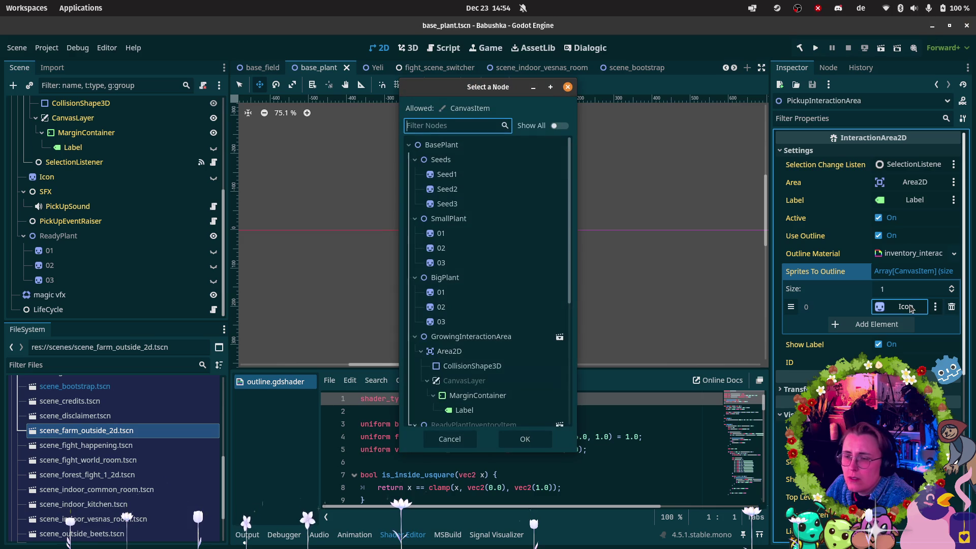
{"action": "left_click", "coordinate": [568, 86]}
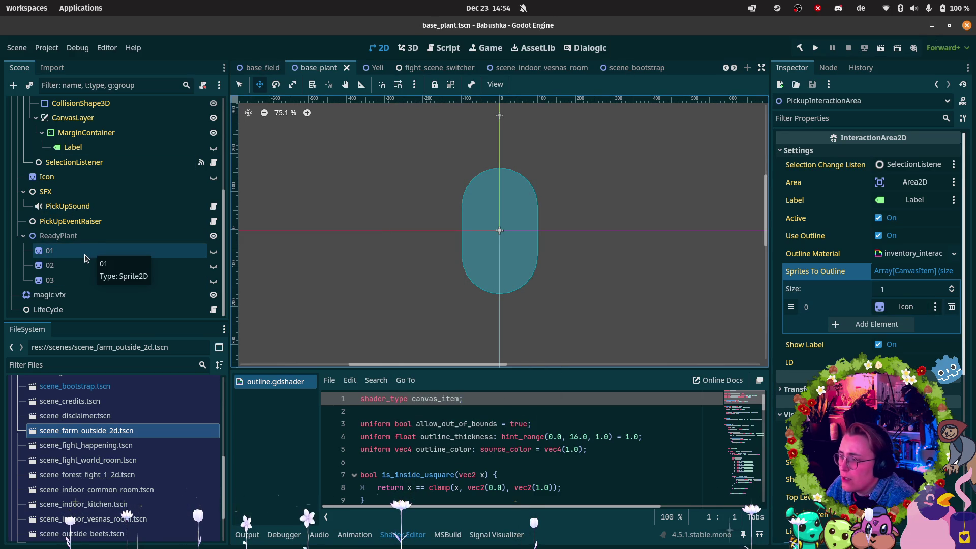
- Drag ready-plant sprites 01, 02 and 03 into Sprites To Outline and save
{"action": "left_click_drag", "start_coordinate": [84, 258], "coordinate": [774, 279]}
{"action": "left_click_drag", "start_coordinate": [897, 303], "coordinate": [900, 305]}
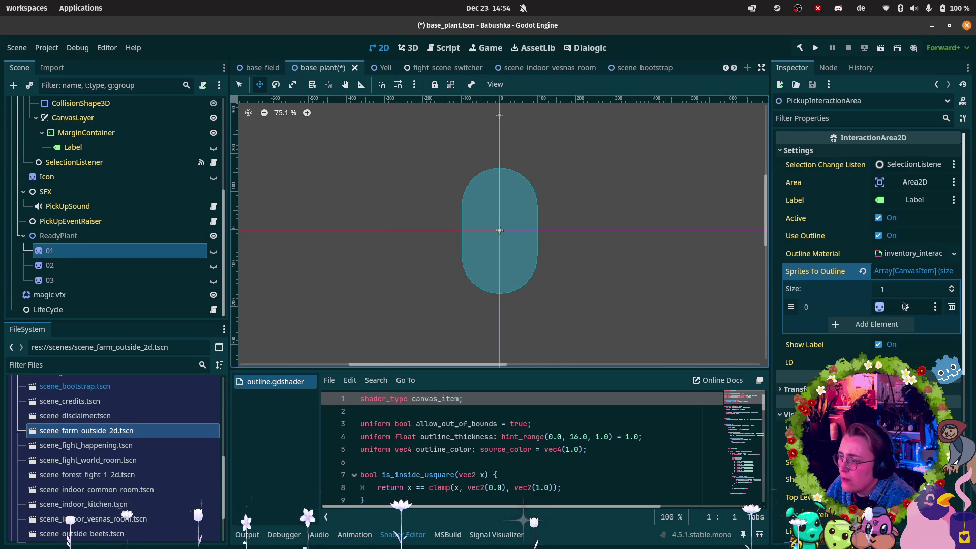
{"action": "mouse_move", "coordinate": [126, 267]}
{"action": "left_mouse_down"}
{"action": "mouse_move", "coordinate": [556, 272]}
{"action": "mouse_move", "coordinate": [923, 295]}
{"action": "mouse_move", "coordinate": [926, 275]}
{"action": "left_mouse_up"}
{"action": "left_click_drag", "start_coordinate": [101, 280], "coordinate": [732, 285]}
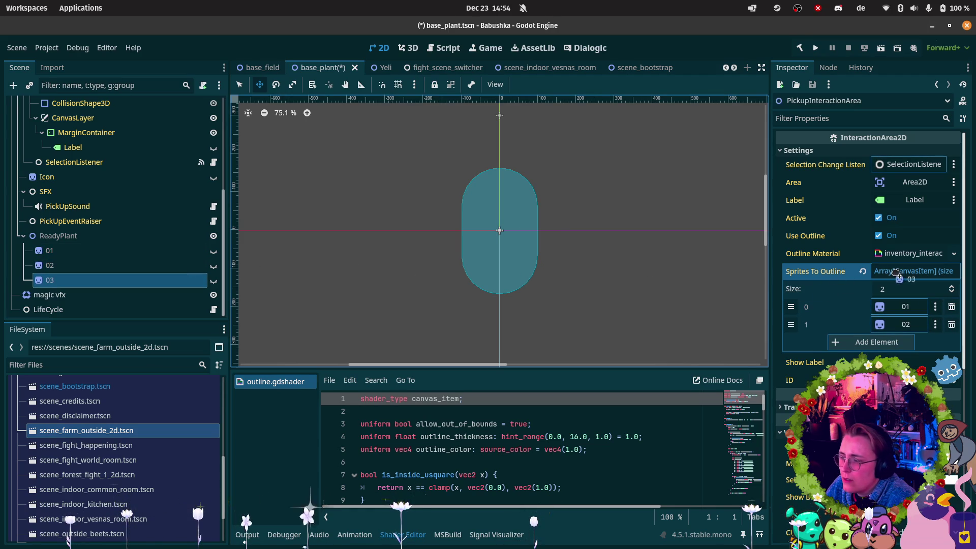
{"action": "left_click_drag", "start_coordinate": [896, 274], "coordinate": [896, 275]}
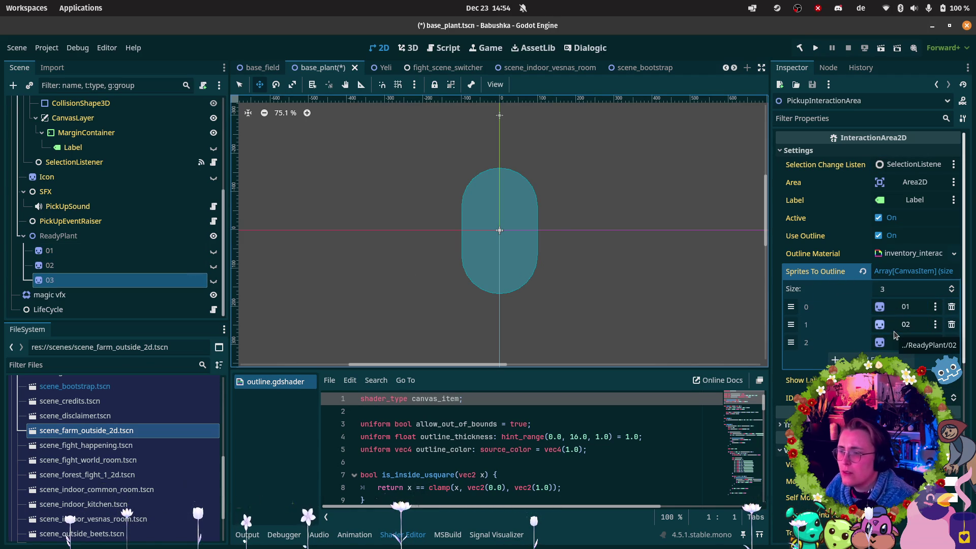
{"action": "key", "text": "ctrl+s"}
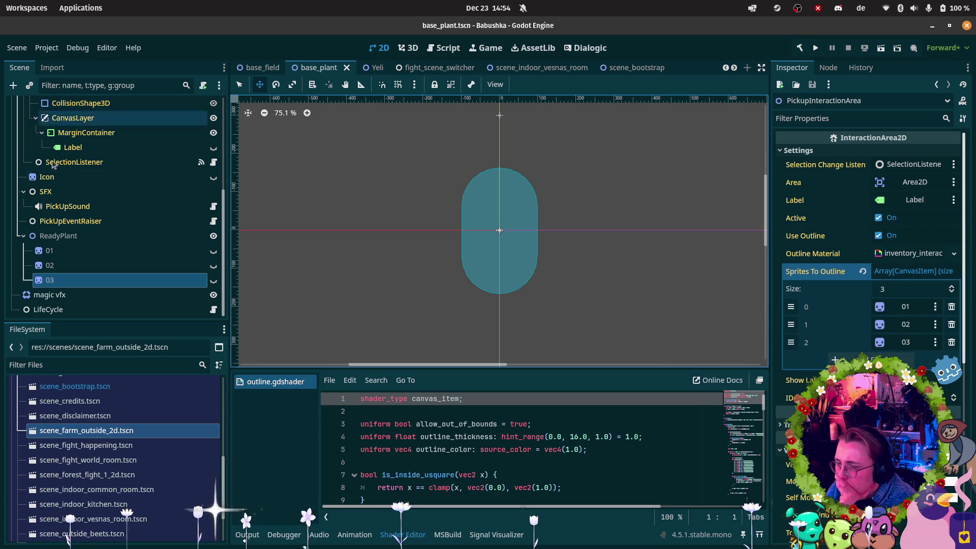
{"action": "scroll", "coordinate": [82, 178], "scroll_direction": "up", "scroll_amount": 5}
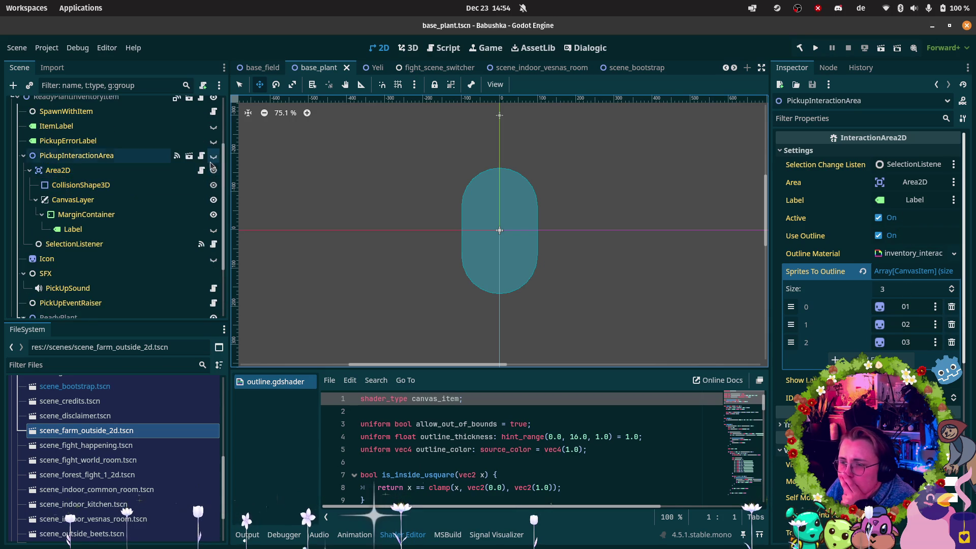
{"action": "scroll", "coordinate": [212, 163], "scroll_direction": "up", "scroll_amount": 2}
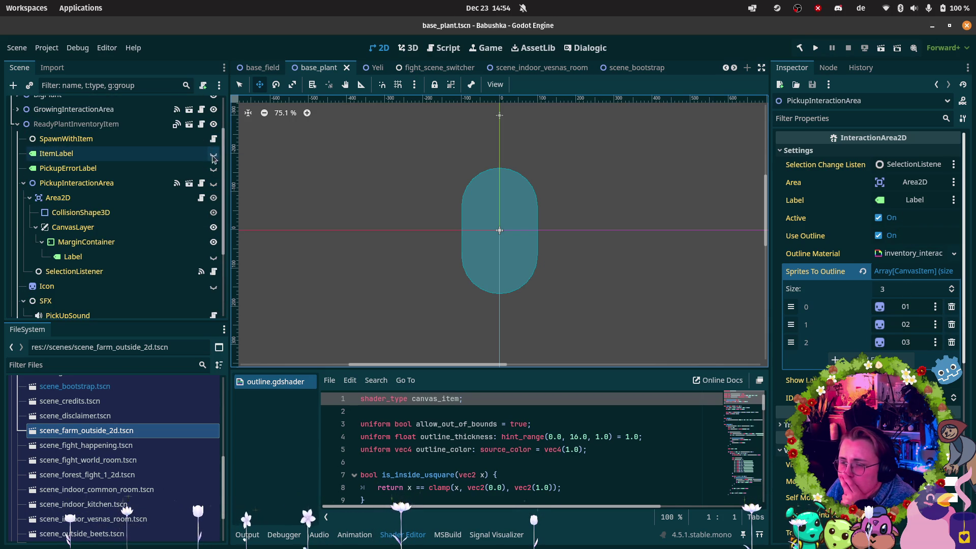
- Make PickupInteractionArea visible so its large circle shows, then save base_plant
{"action": "left_click", "coordinate": [214, 186]}
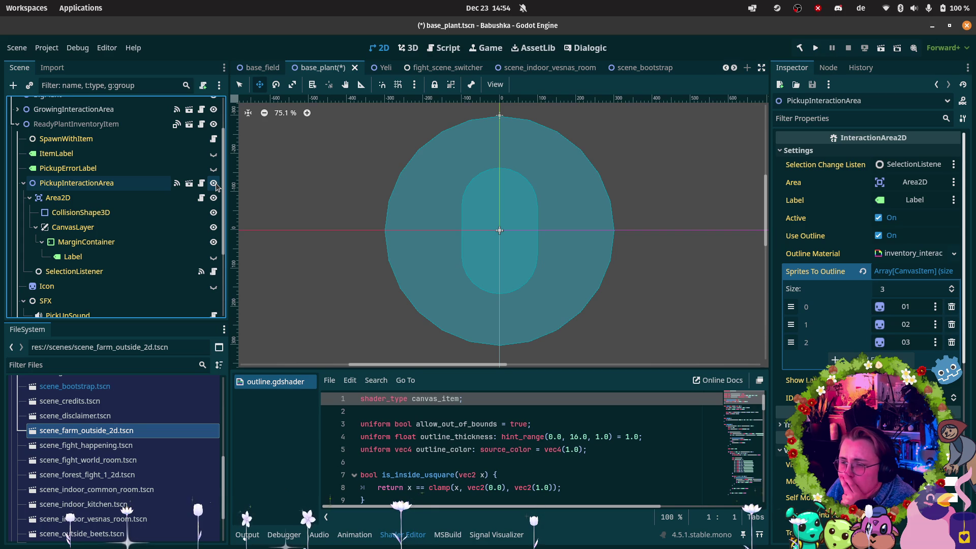
{"action": "left_click", "coordinate": [214, 185]}
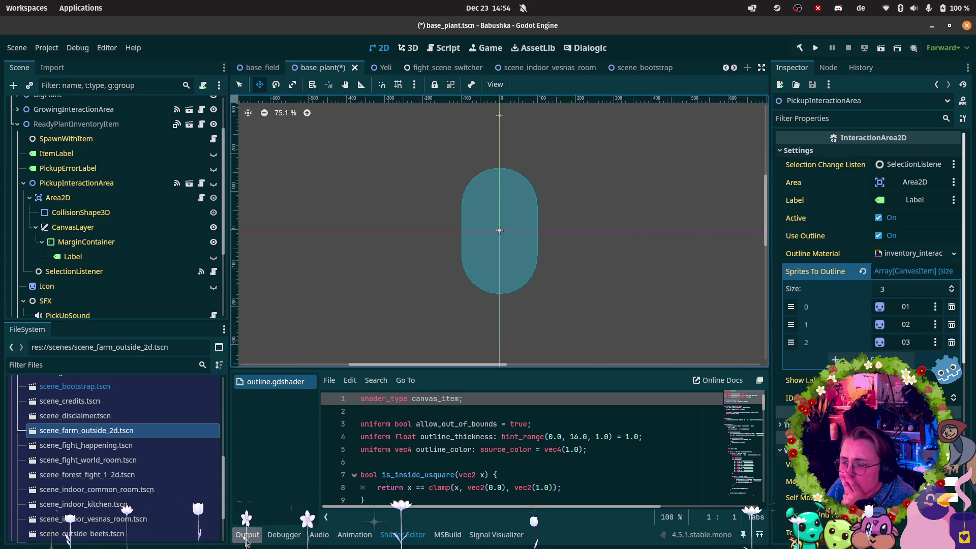
{"action": "key", "text": "alt+o"}
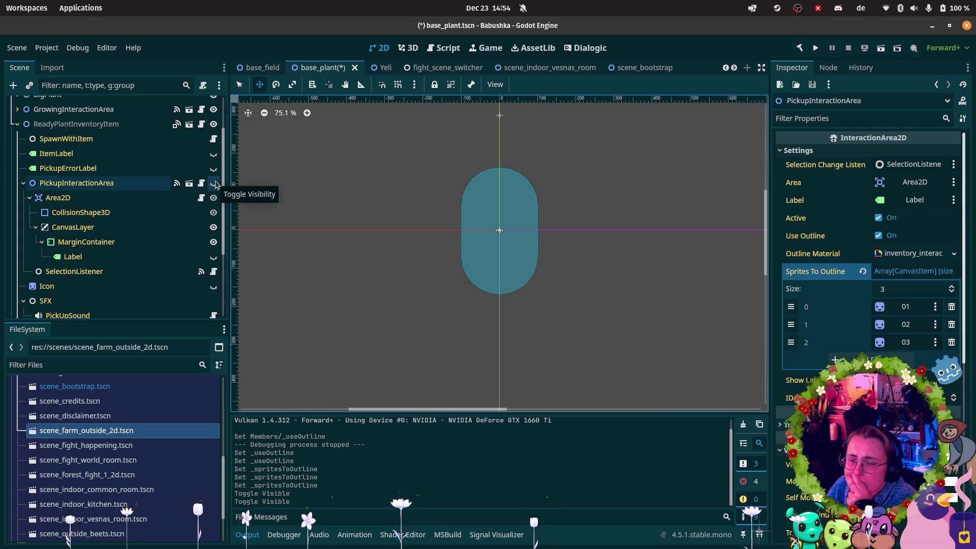
{"action": "left_click", "coordinate": [214, 183]}
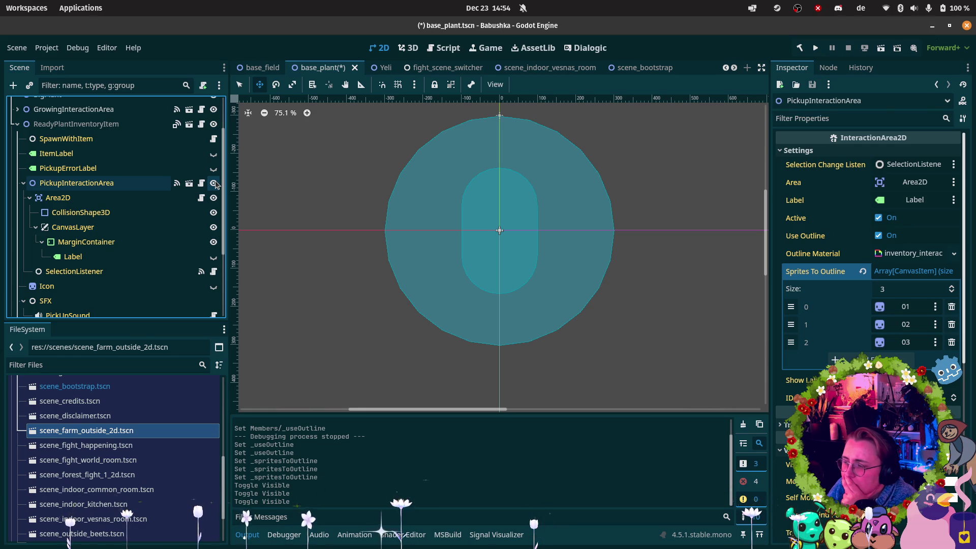
{"action": "left_click", "coordinate": [214, 183]}
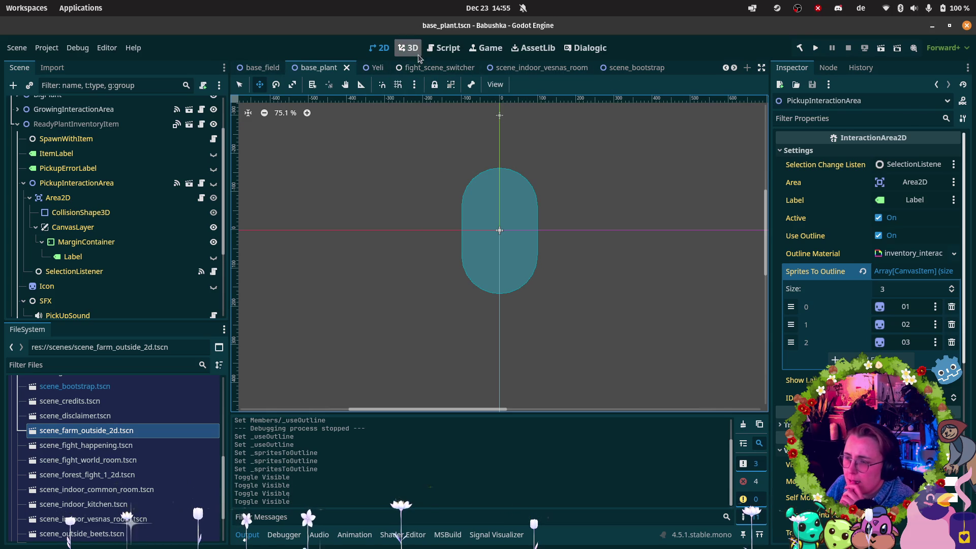
{"action": "scroll", "coordinate": [382, 67], "scroll_direction": "up", "scroll_amount": 2}
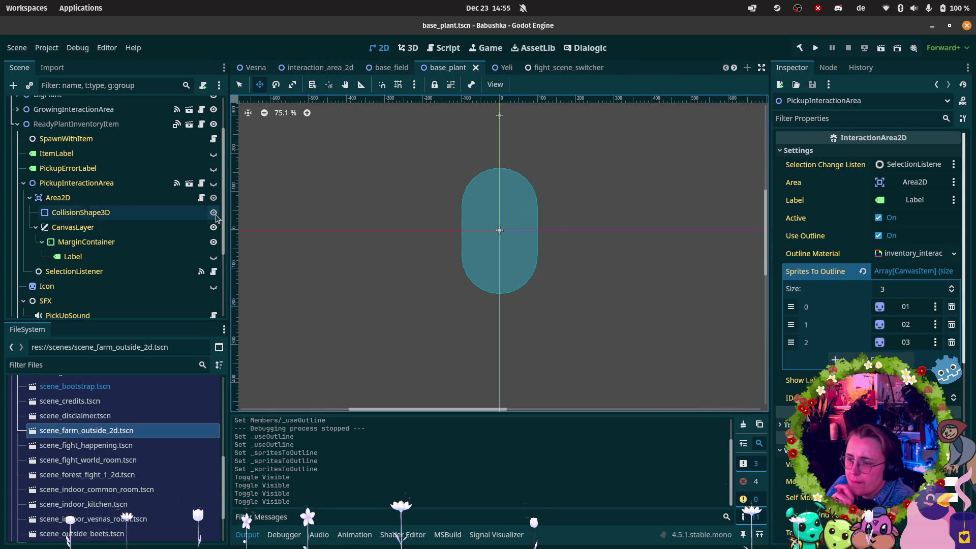
{"action": "left_click", "coordinate": [213, 184]}
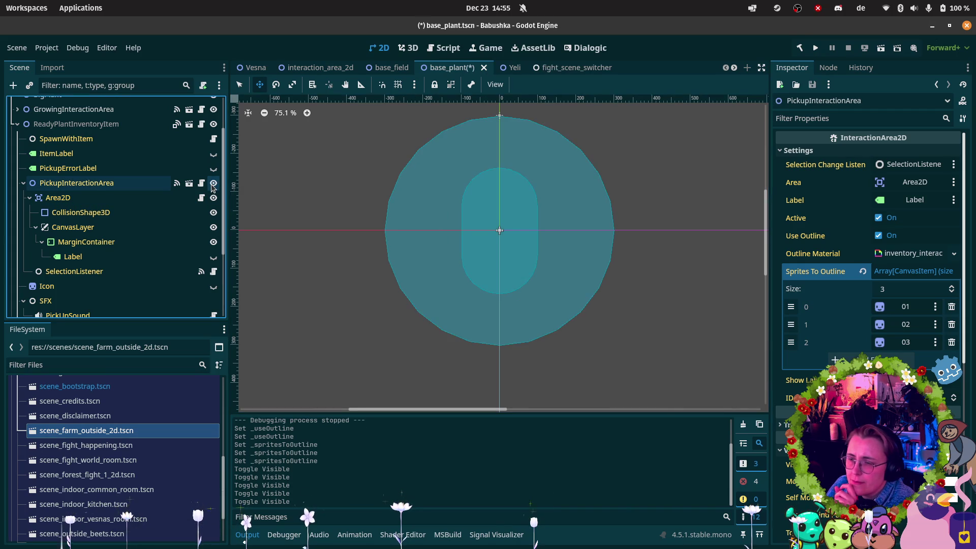
{"action": "key", "text": "ctrl+s"}
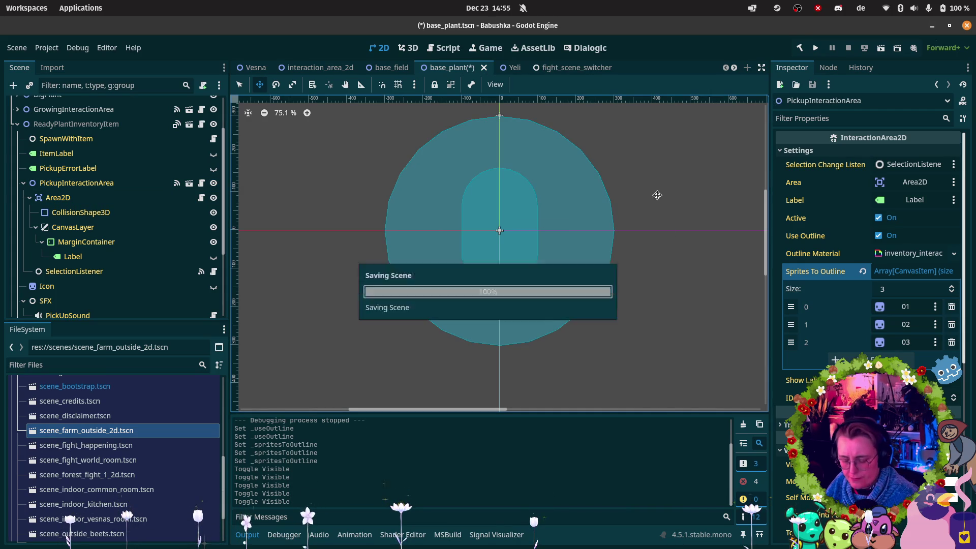
{"action": "left_click", "coordinate": [573, 66]}
- Close fight_scene_switcher and scene_bootstrap, then run the game from scene_farm_outside_2d with F5
{"action": "left_click", "coordinate": [516, 71]}
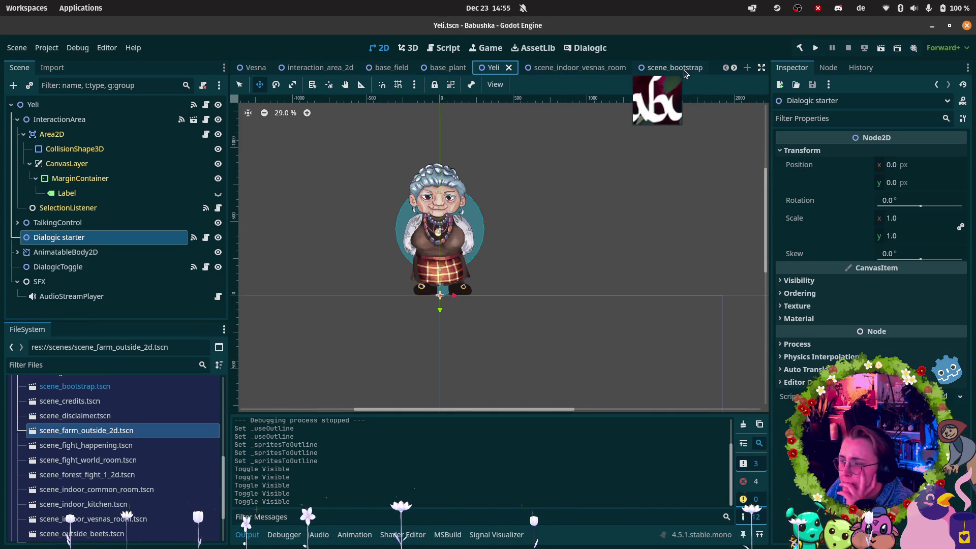
{"action": "left_click", "coordinate": [685, 71]}
{"action": "left_click", "coordinate": [699, 68]}
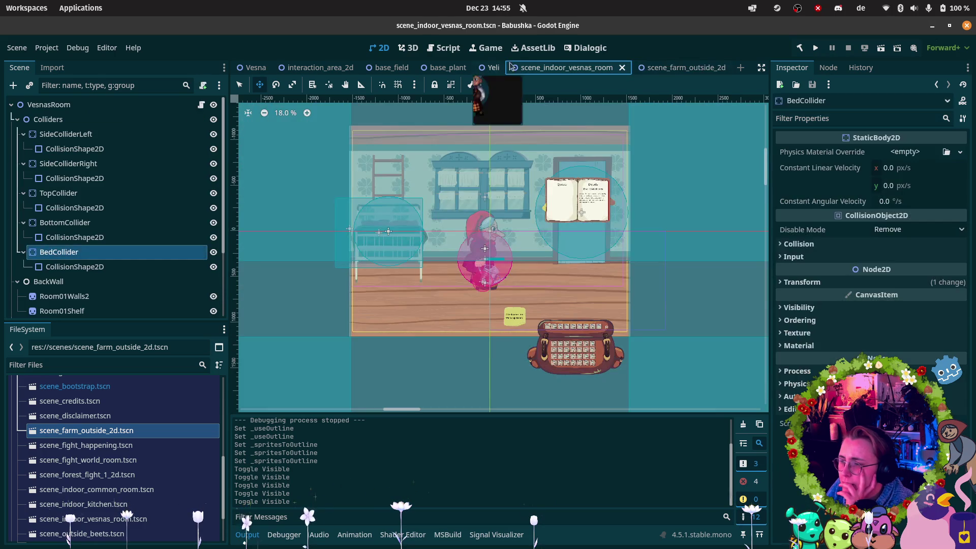
{"action": "key", "text": "F5"}
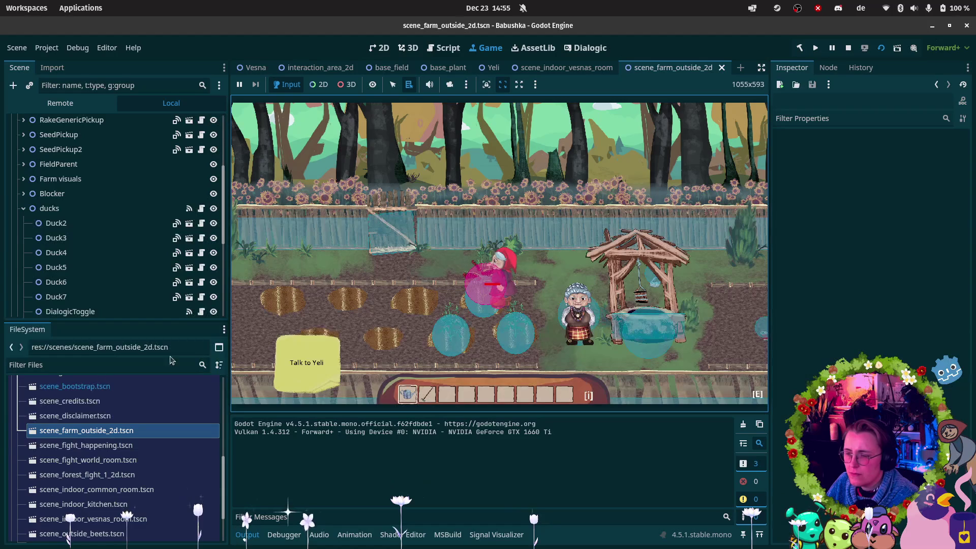
- Expand FieldParent > left in the Scene dock and select BaseField10
{"action": "scroll", "coordinate": [102, 267], "scroll_direction": "down", "scroll_amount": 5}
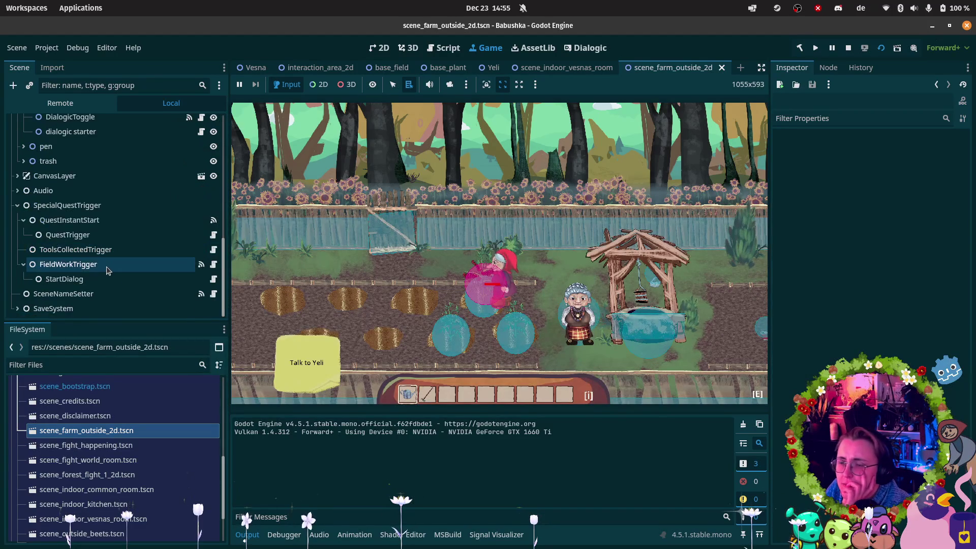
{"action": "scroll", "coordinate": [69, 213], "scroll_direction": "up", "scroll_amount": 5}
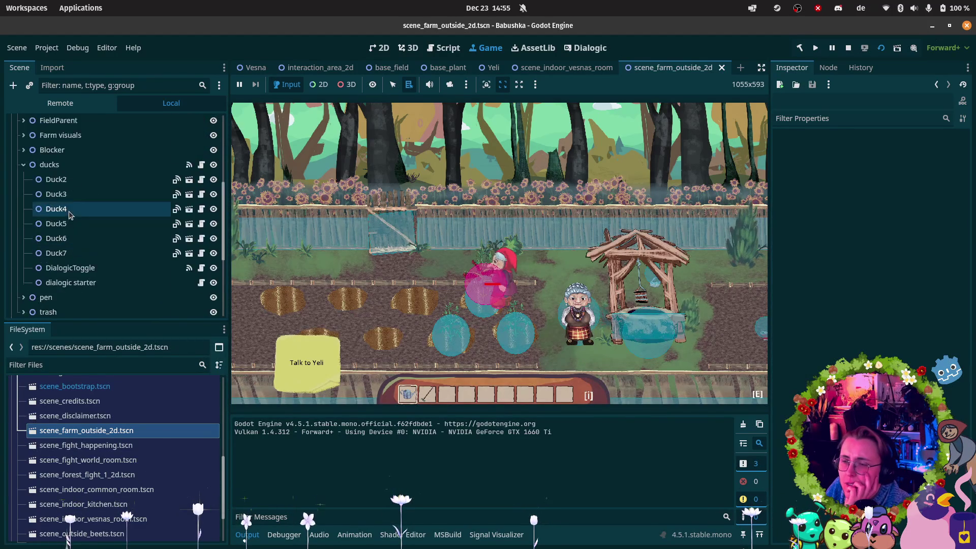
{"action": "left_click", "coordinate": [23, 240]}
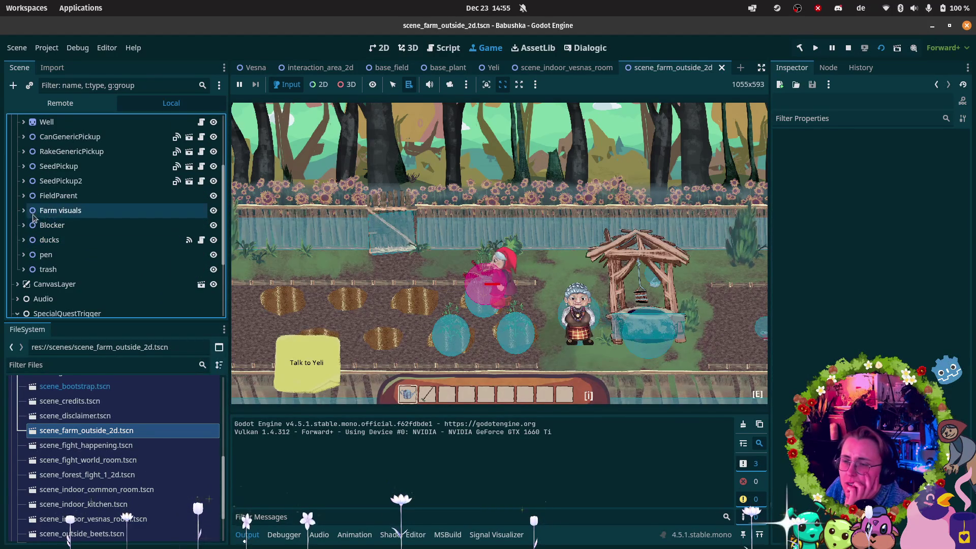
{"action": "left_click", "coordinate": [26, 198]}
{"action": "left_click", "coordinate": [24, 196]}
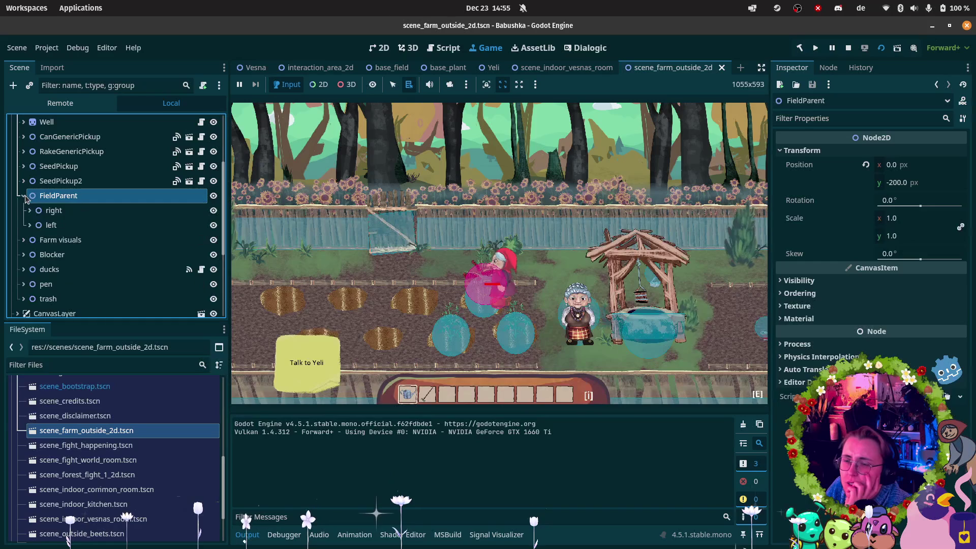
{"action": "left_click", "coordinate": [31, 226]}
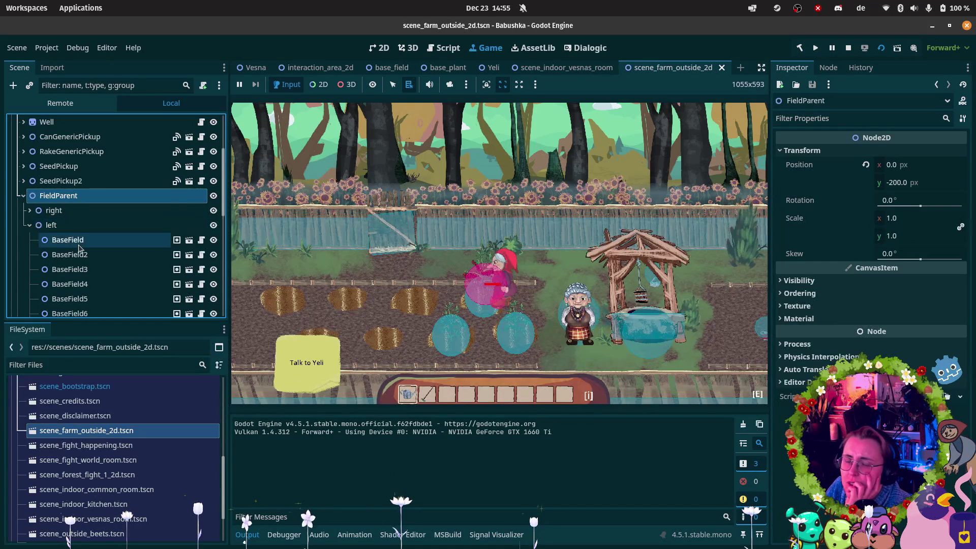
{"action": "scroll", "coordinate": [91, 229], "scroll_direction": "down", "scroll_amount": 5}
{"action": "left_click", "coordinate": [71, 207]}
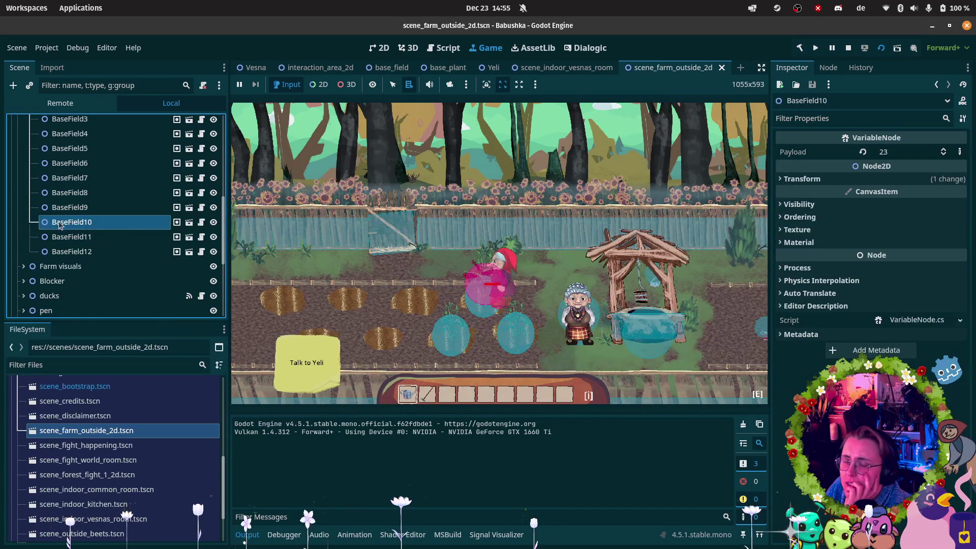
- In the Remote tree, select BaseField11 and its OutlineSprite
{"action": "left_click", "coordinate": [78, 105]}
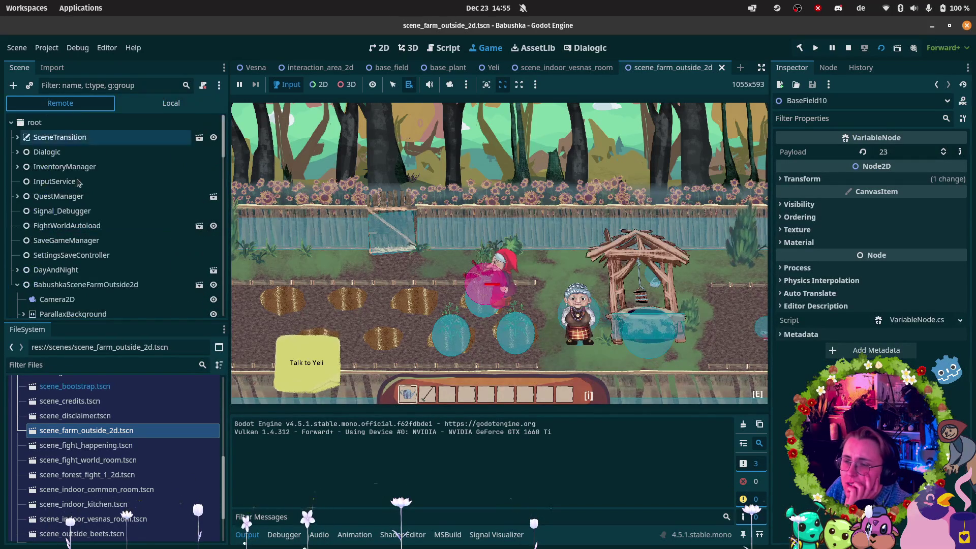
{"action": "scroll", "coordinate": [81, 217], "scroll_direction": "down", "scroll_amount": 5}
{"action": "scroll", "coordinate": [90, 213], "scroll_direction": "down", "scroll_amount": 5}
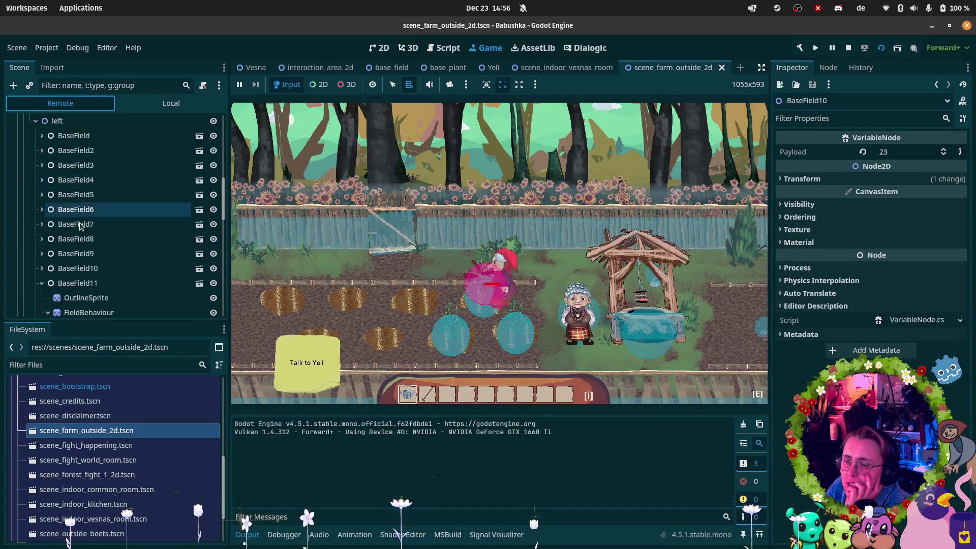
{"action": "left_click", "coordinate": [80, 282]}
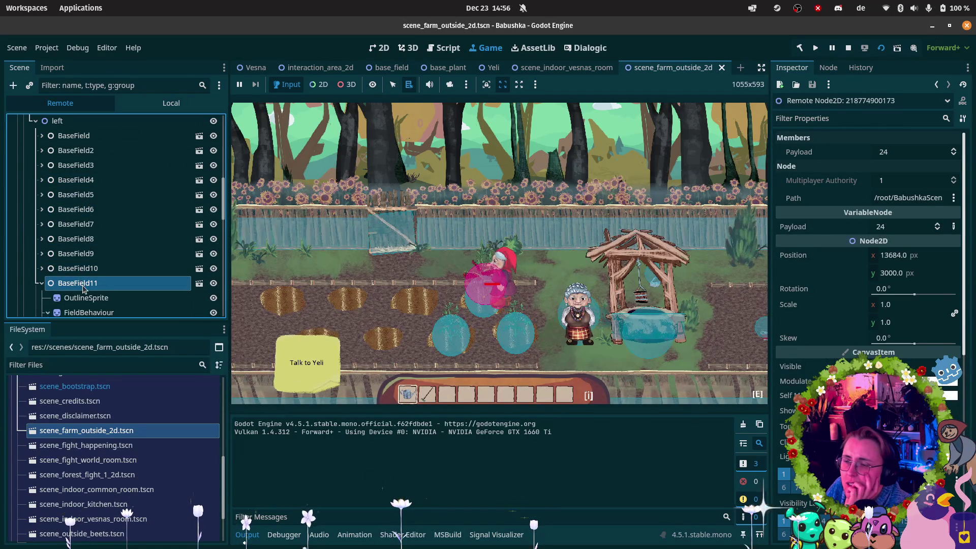
{"action": "left_click", "coordinate": [85, 298]}
{"action": "scroll", "coordinate": [89, 275], "scroll_direction": "down", "scroll_amount": 3}
{"action": "scroll", "coordinate": [90, 272], "scroll_direction": "down", "scroll_amount": 6}
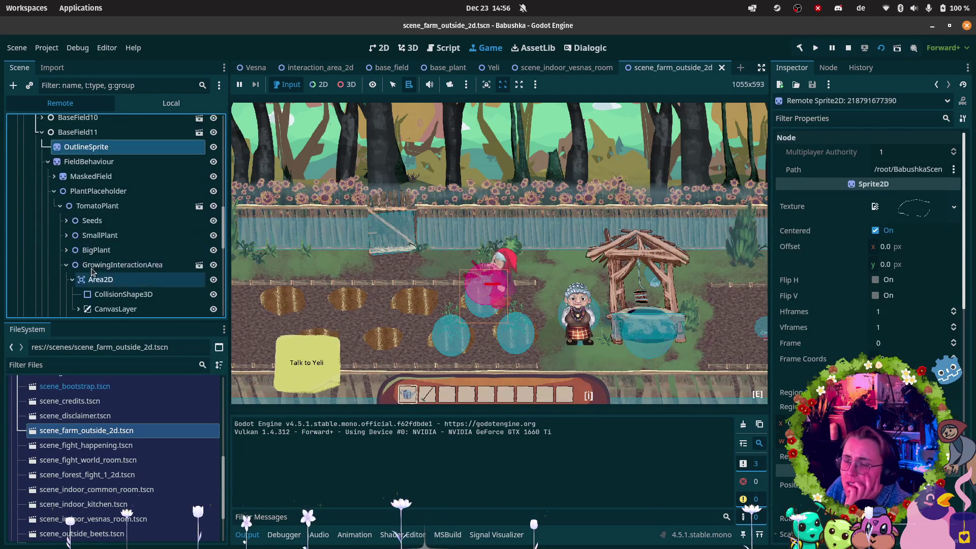
{"action": "scroll", "coordinate": [91, 267], "scroll_direction": "down", "scroll_amount": 5}
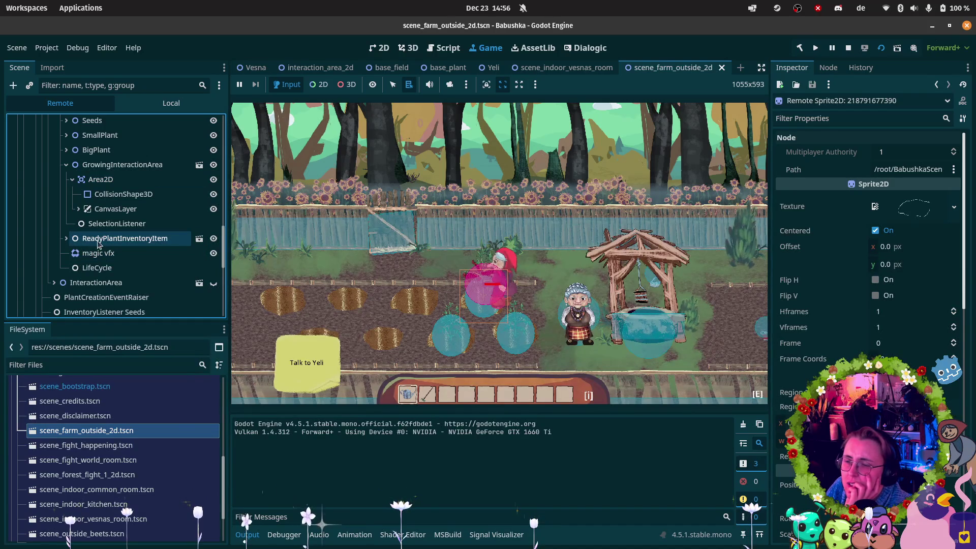
- Expand the live ReadyPlantInventoryItem, hide its PickupInteractionArea, and select that area
{"action": "double_click", "coordinate": [80, 244]}
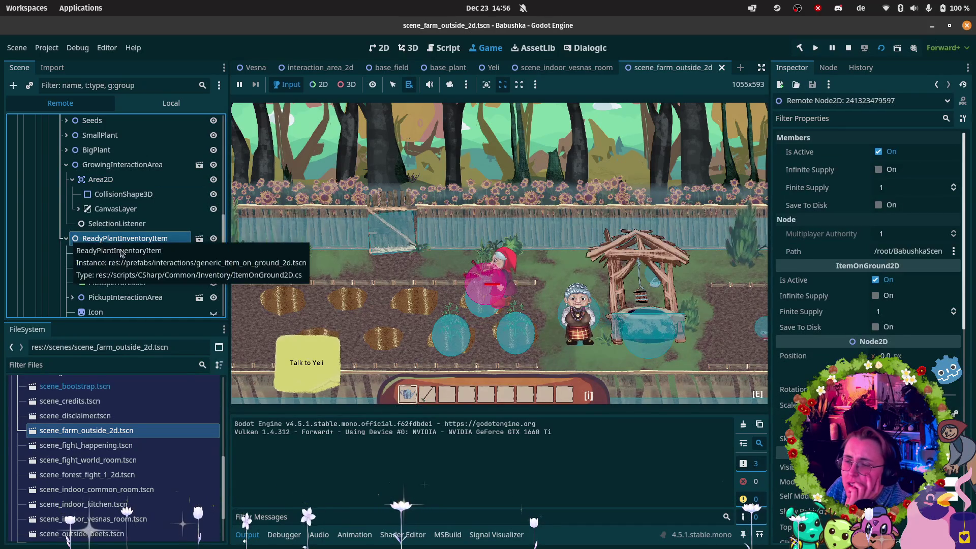
{"action": "left_click", "coordinate": [214, 298]}
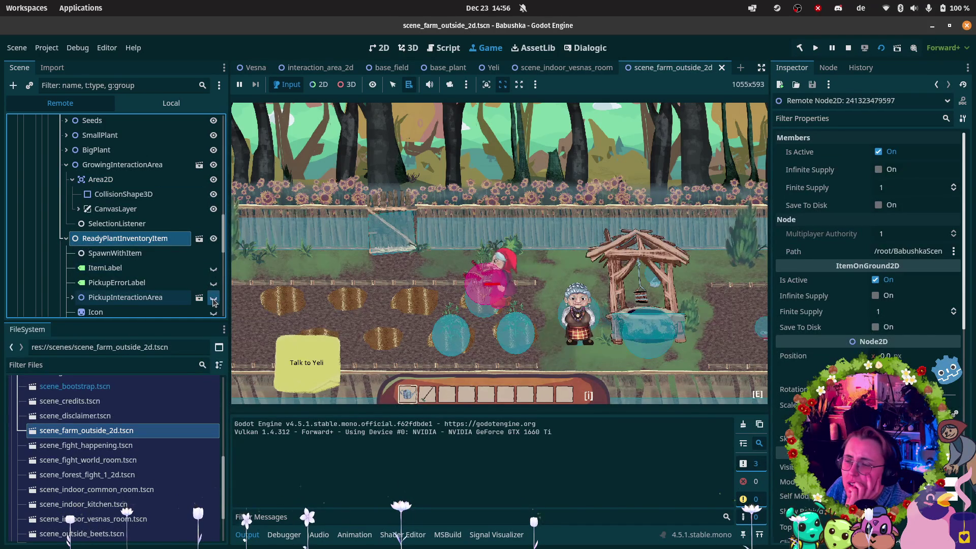
{"action": "scroll", "coordinate": [216, 265], "scroll_direction": "up", "scroll_amount": 3}
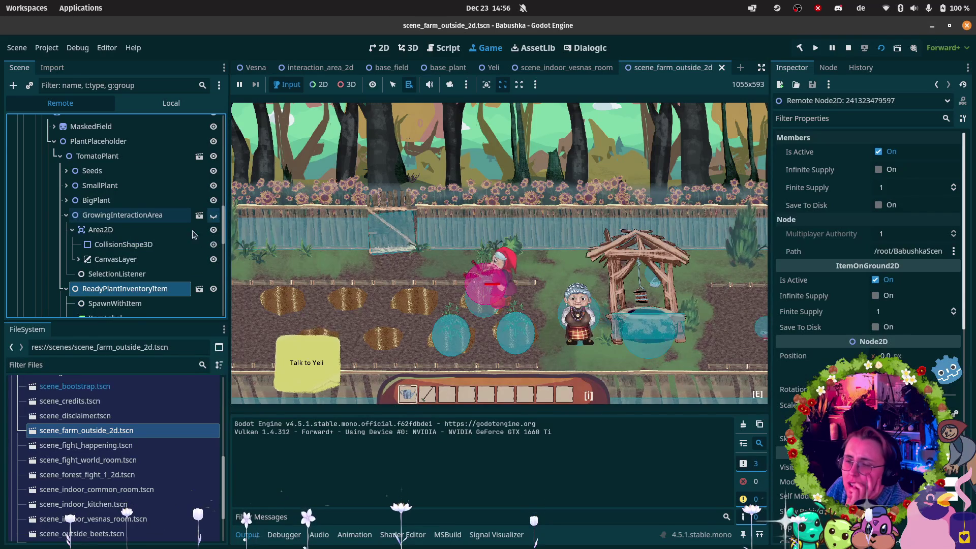
{"action": "scroll", "coordinate": [201, 239], "scroll_direction": "down", "scroll_amount": 3}
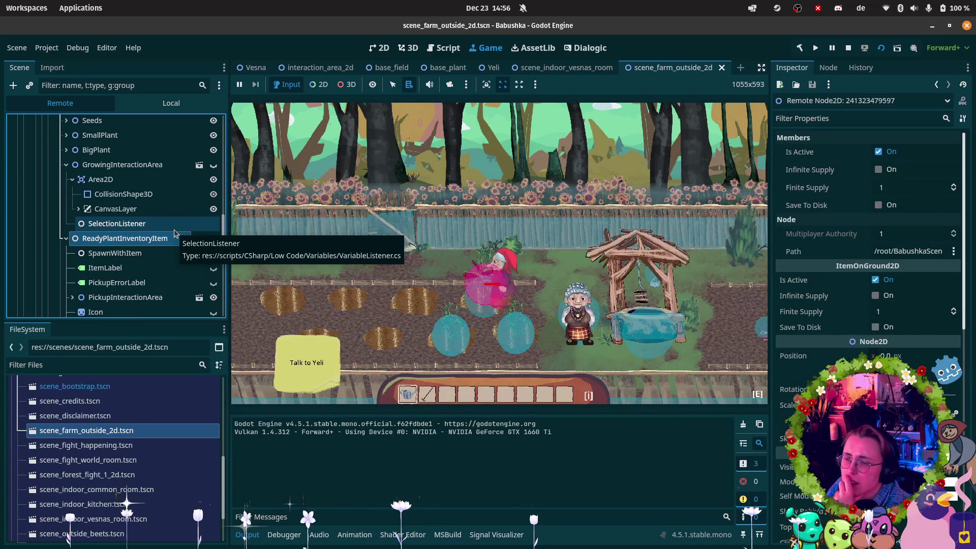
{"action": "scroll", "coordinate": [174, 234], "scroll_direction": "down", "scroll_amount": 2}
{"action": "scroll", "coordinate": [168, 227], "scroll_direction": "down", "scroll_amount": 1}
{"action": "left_click", "coordinate": [167, 248]}
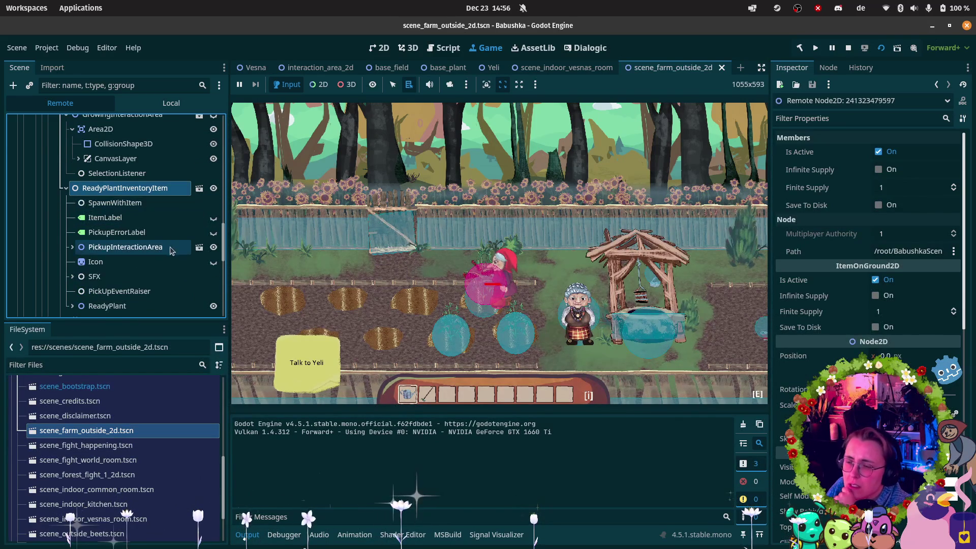
- Expand the live pickup area's Sprites To Outline and inspect outline sprite element 0
{"action": "left_click", "coordinate": [645, 304]}
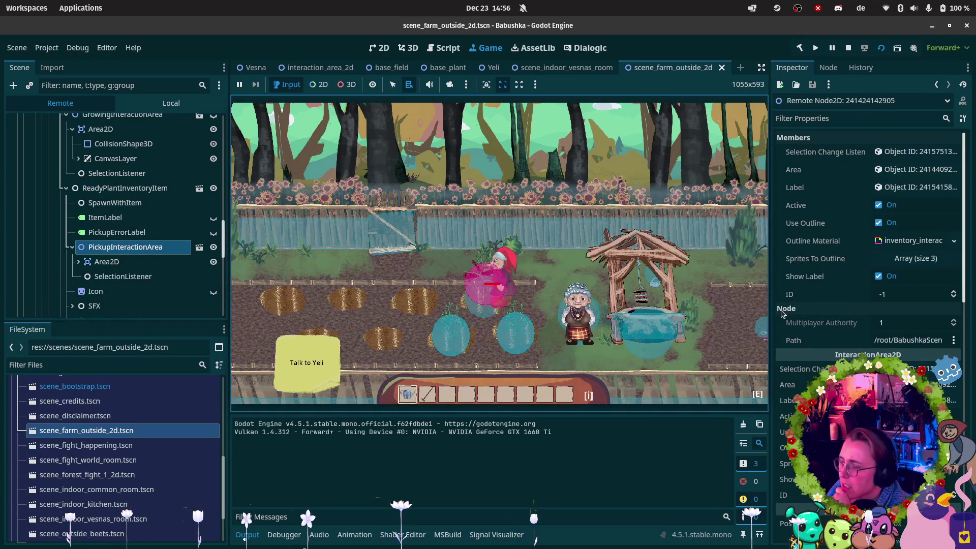
{"action": "left_click", "coordinate": [898, 260]}
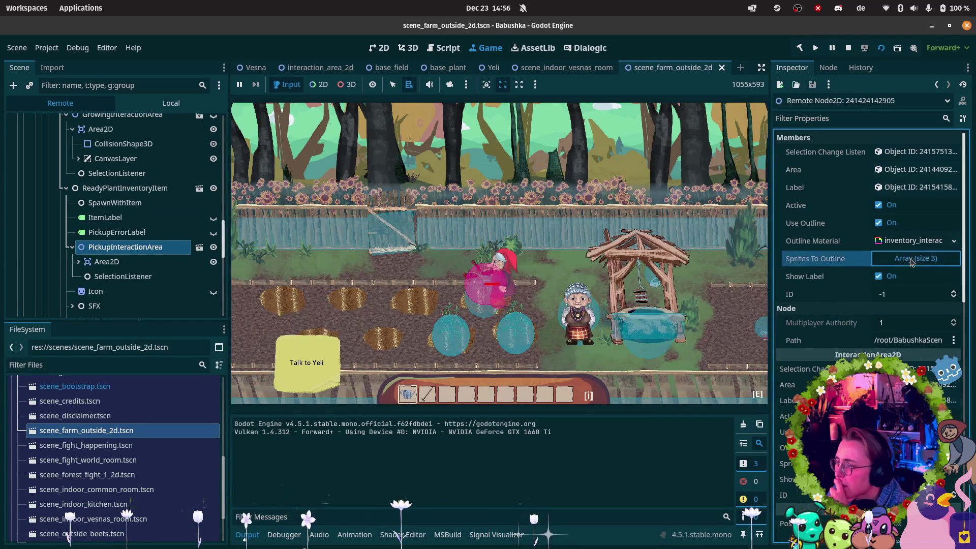
{"action": "left_click", "coordinate": [914, 295]}
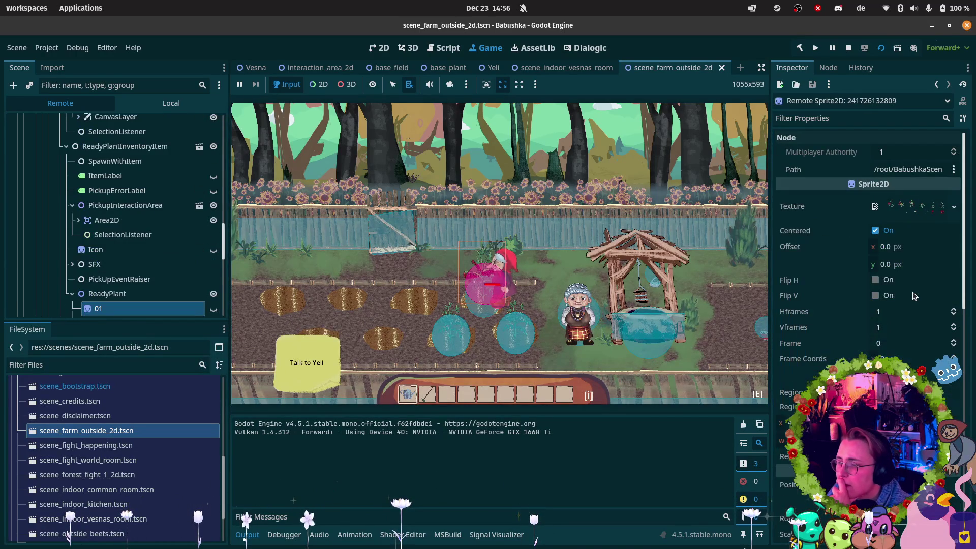
{"action": "scroll", "coordinate": [110, 280], "scroll_direction": "down", "scroll_amount": 2}
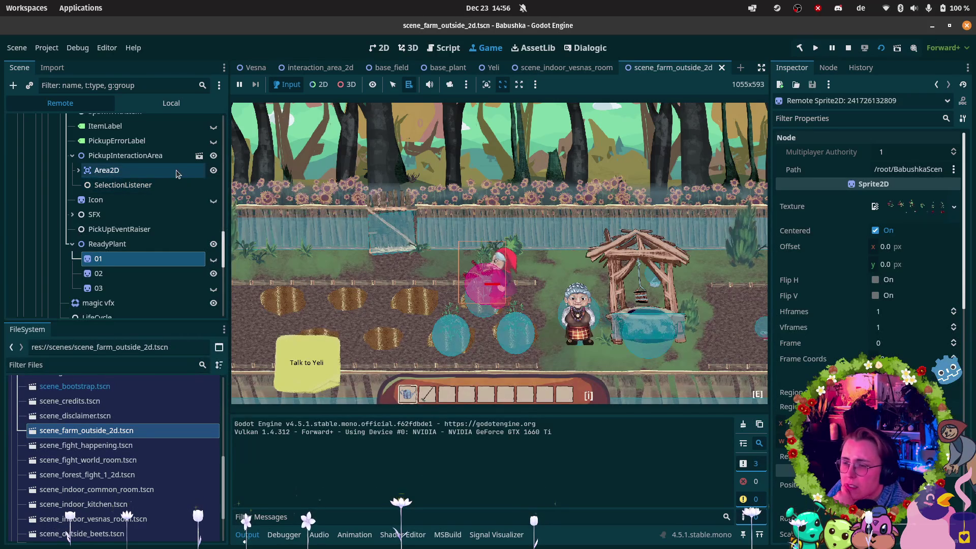
{"action": "left_click", "coordinate": [180, 157]}
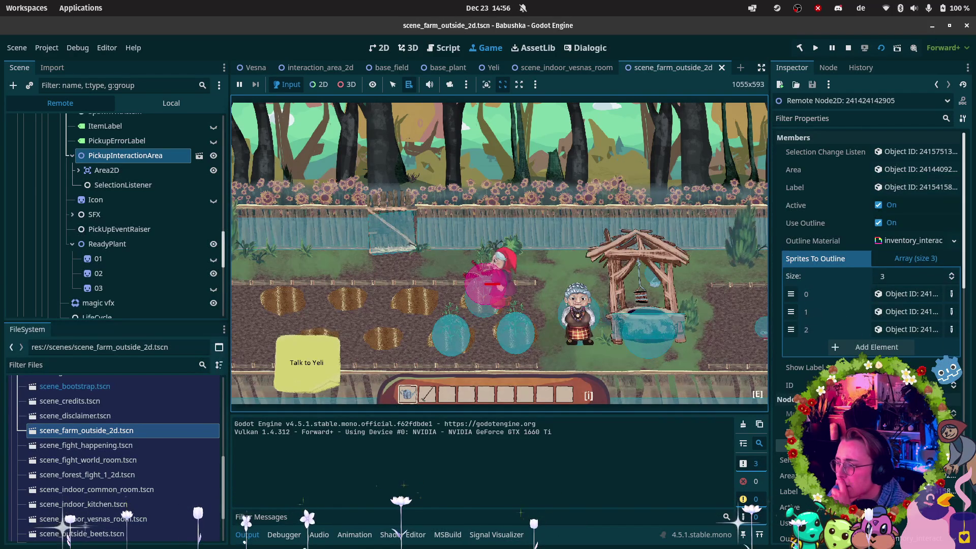
- Walk the player to the right in the game, then stop it
{"action": "key", "text": "d"}
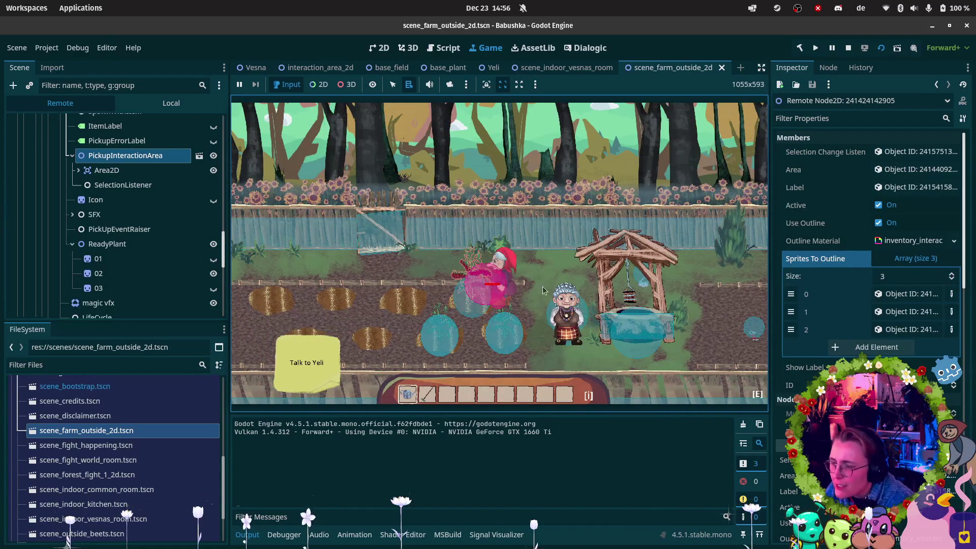
{"action": "key", "text": "d"}
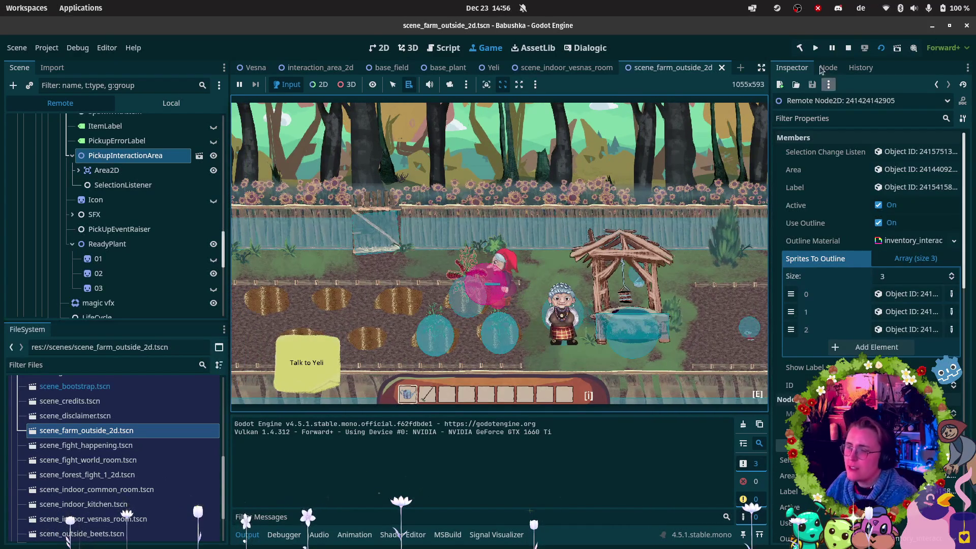
{"action": "left_click", "coordinate": [848, 48]}
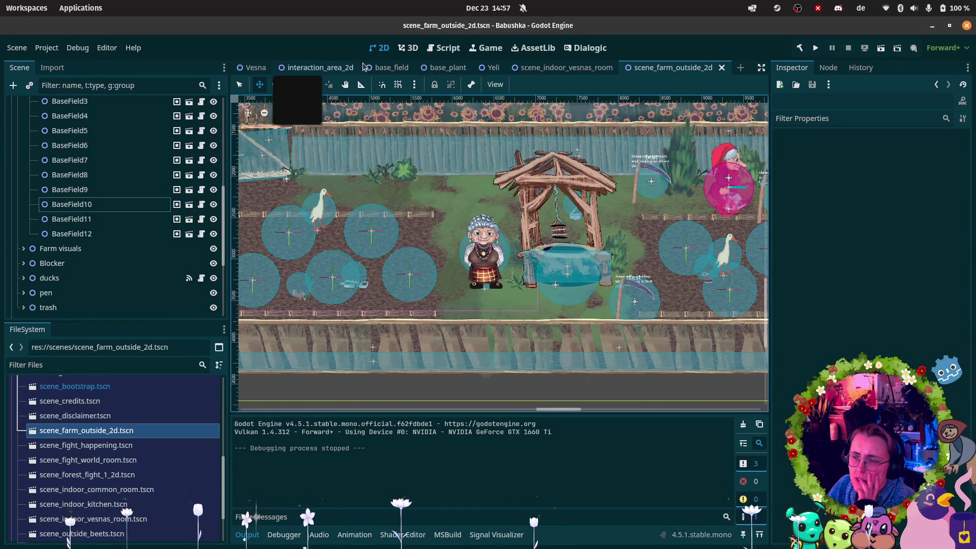
- In base_field, select FieldBehaviour and open its FieldBehaviour2D.cs script in Rider
{"action": "left_click", "coordinate": [390, 68]}
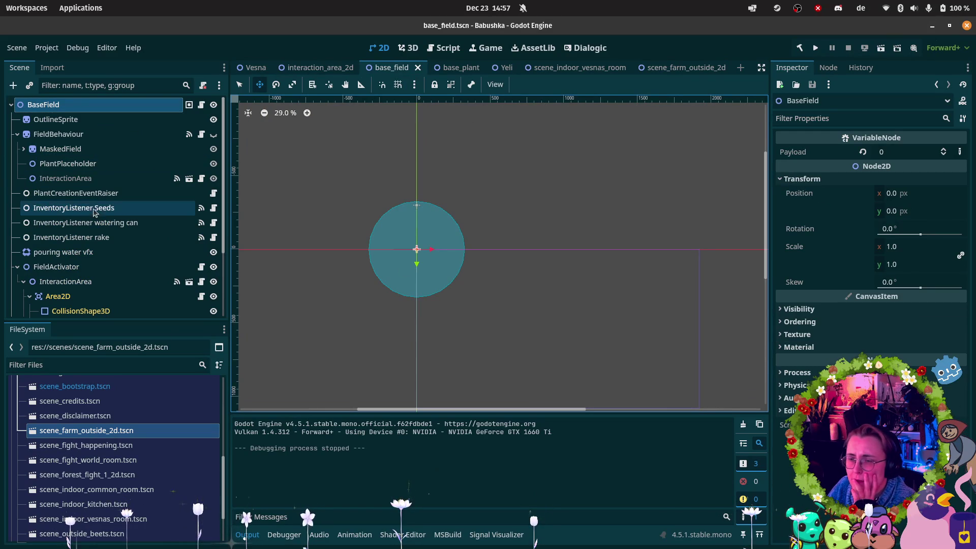
{"action": "scroll", "coordinate": [89, 275], "scroll_direction": "down", "scroll_amount": 2}
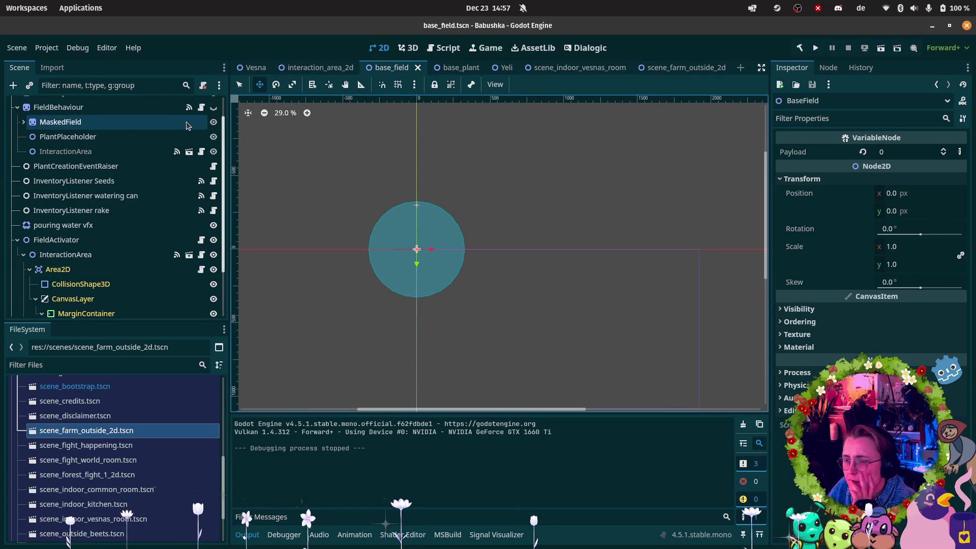
{"action": "scroll", "coordinate": [189, 127], "scroll_direction": "up", "scroll_amount": 2}
{"action": "left_click", "coordinate": [118, 133]}
{"action": "scroll", "coordinate": [870, 305], "scroll_direction": "down", "scroll_amount": 10}
{"action": "left_click", "coordinate": [894, 407]}
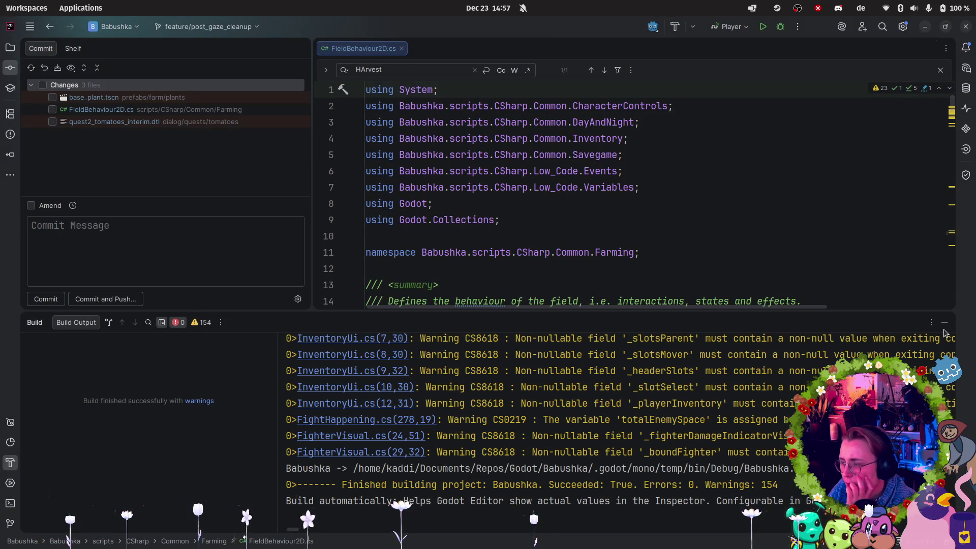
- Hide Rider's Build output, scroll through FieldBehaviour2D.cs's exported fields, and return to Godot
{"action": "left_click", "coordinate": [945, 324]}
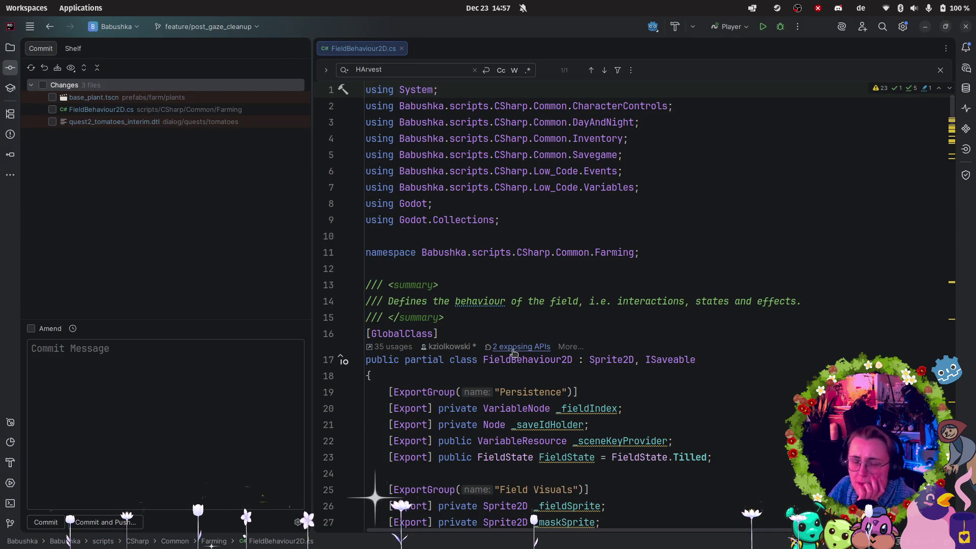
{"action": "scroll", "coordinate": [593, 205], "scroll_direction": "down", "scroll_amount": 3}
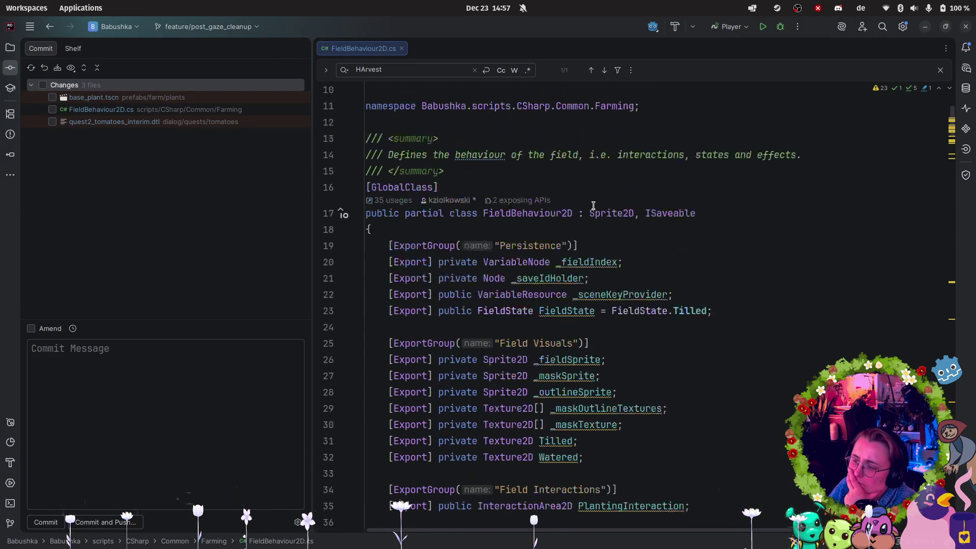
{"action": "scroll", "coordinate": [593, 206], "scroll_direction": "down", "scroll_amount": 1}
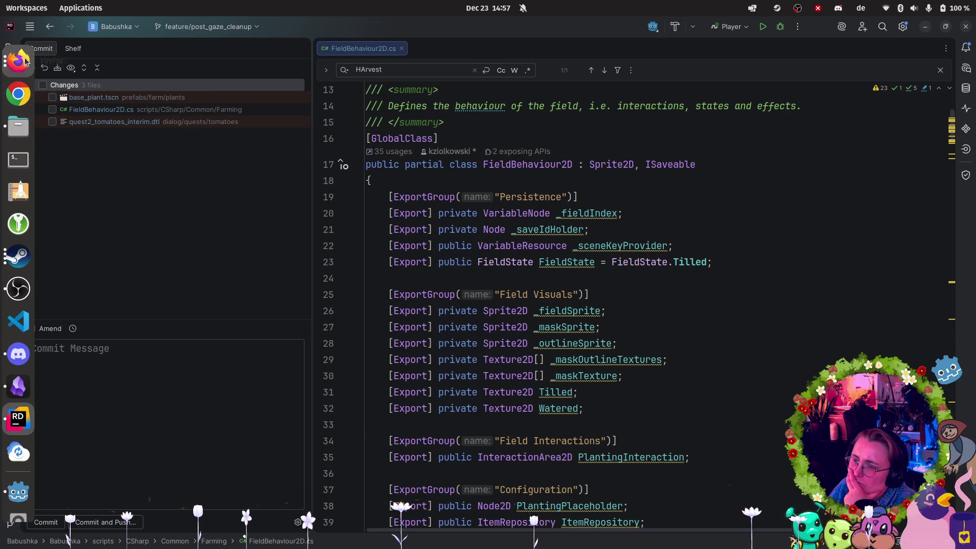
{"action": "mouse_move", "coordinate": [34, 105]}
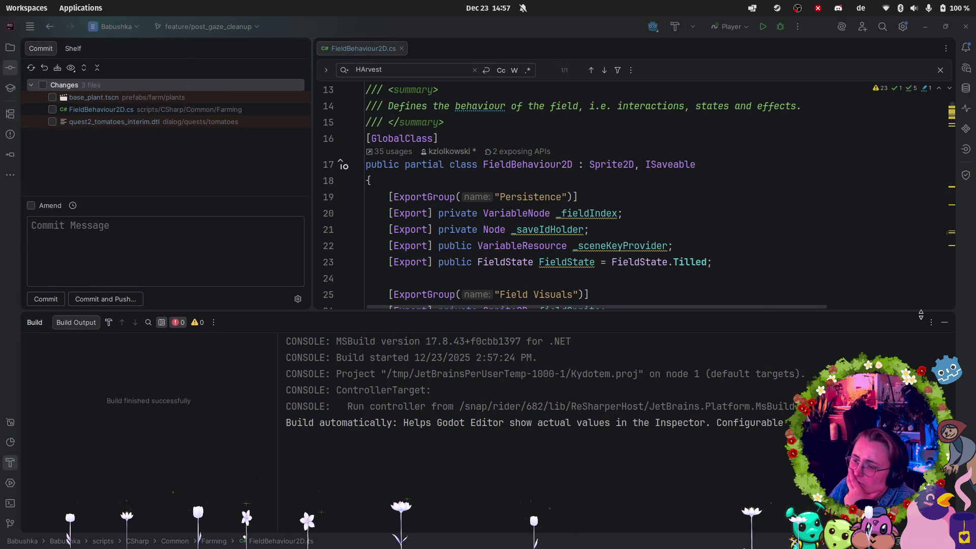
{"action": "left_click", "coordinate": [42, 325]}
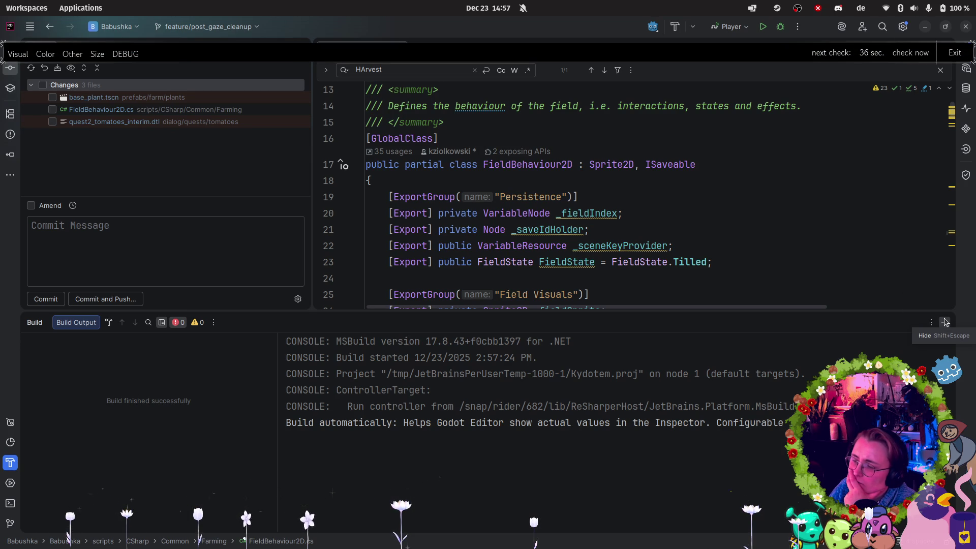
{"action": "left_click", "coordinate": [946, 323]}
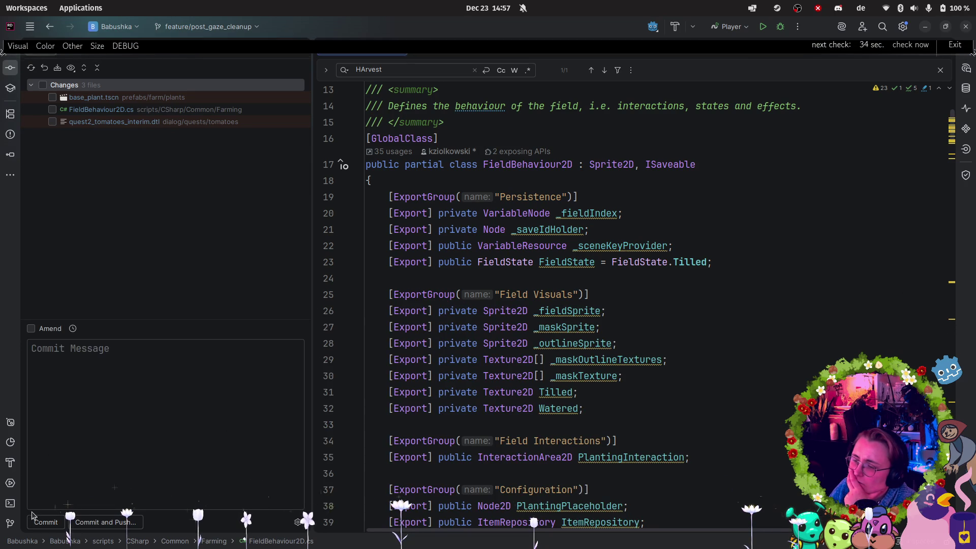
{"action": "mouse_move", "coordinate": [2, 474]}
{"action": "left_click", "coordinate": [19, 491]}
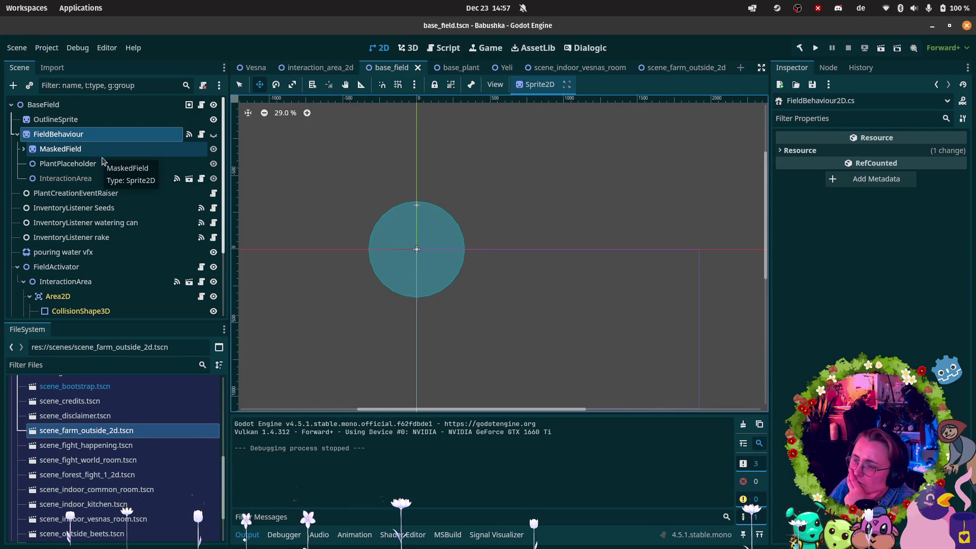
- Inspect the FieldActivator and PlantPlaceholder nodes in the base_field scene
{"action": "scroll", "coordinate": [120, 269], "scroll_direction": "down", "scroll_amount": 3}
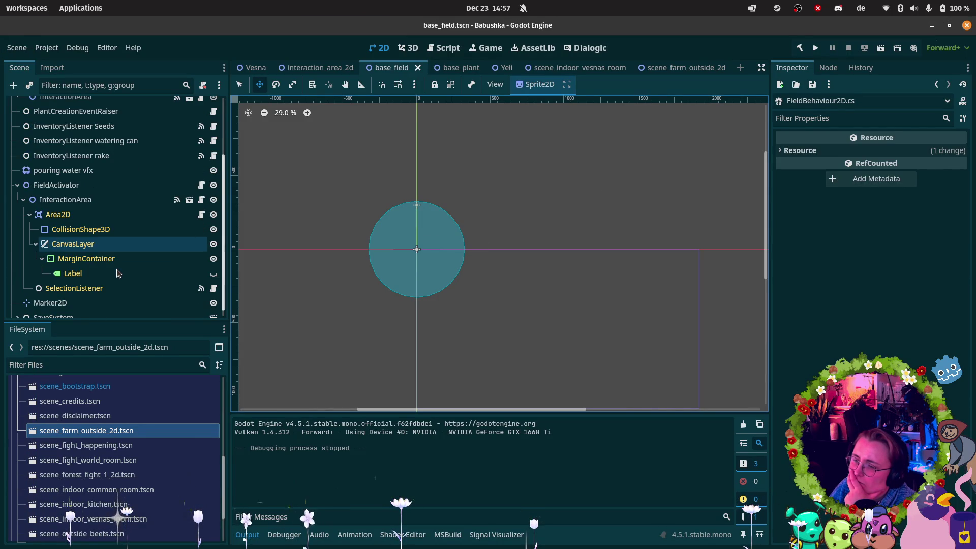
{"action": "left_click", "coordinate": [85, 186]}
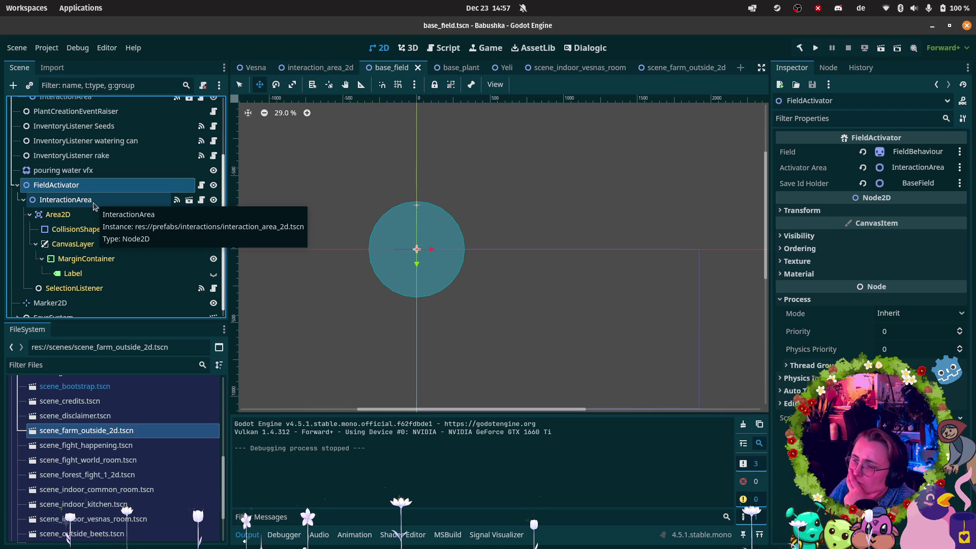
{"action": "scroll", "coordinate": [119, 196], "scroll_direction": "up", "scroll_amount": 1}
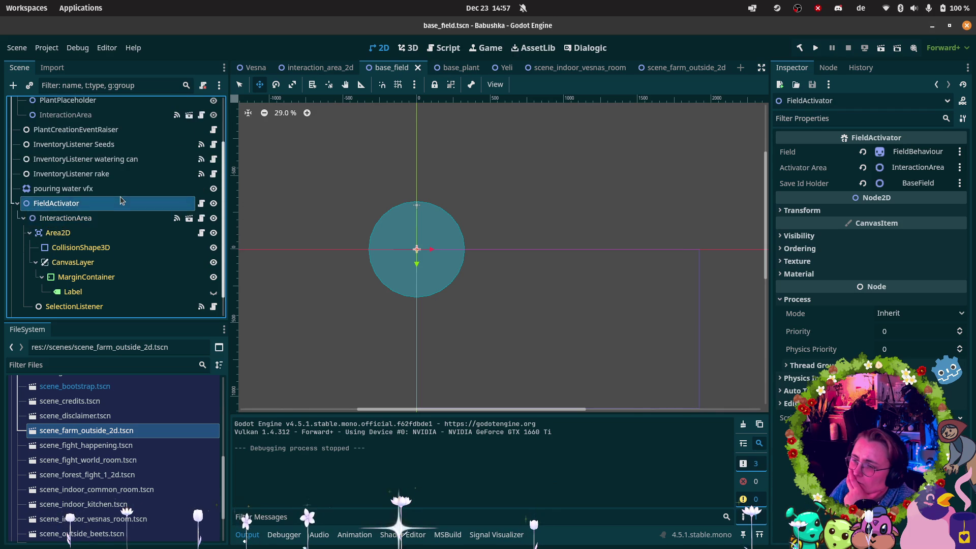
{"action": "scroll", "coordinate": [120, 197], "scroll_direction": "up", "scroll_amount": 2}
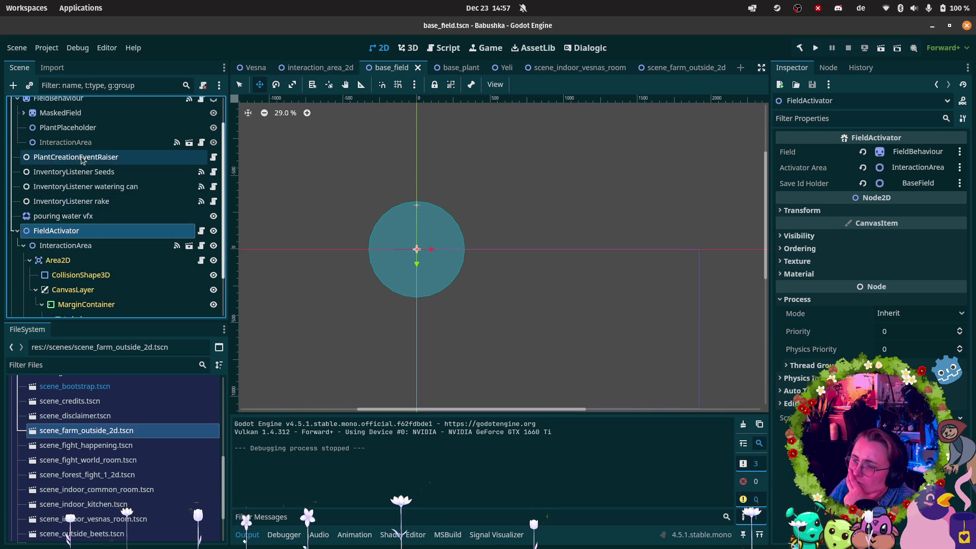
{"action": "scroll", "coordinate": [81, 161], "scroll_direction": "up", "scroll_amount": 2}
{"action": "left_click", "coordinate": [46, 166]}
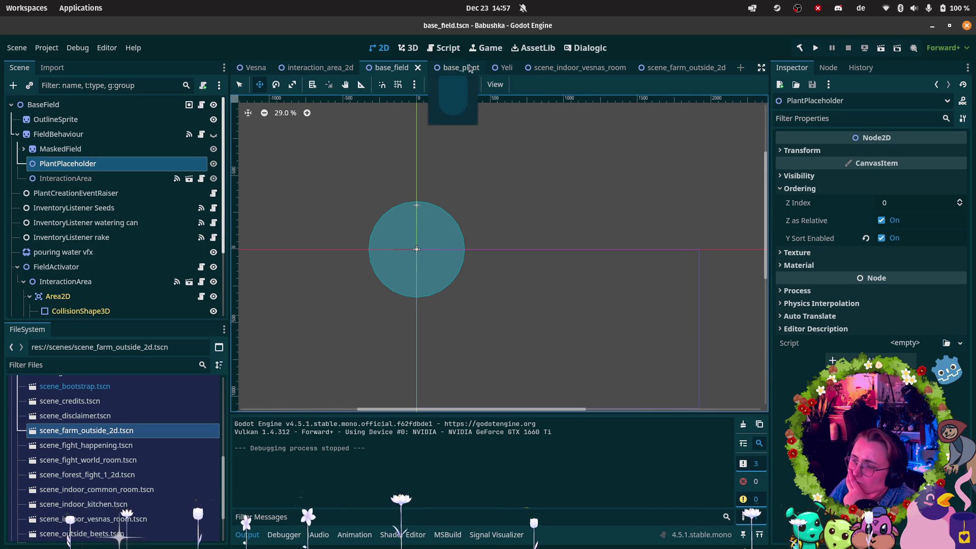
- In the base_plant scene, select BasePlant and open its PlantBehaviour2D script in Rider
{"action": "left_click", "coordinate": [453, 68]}
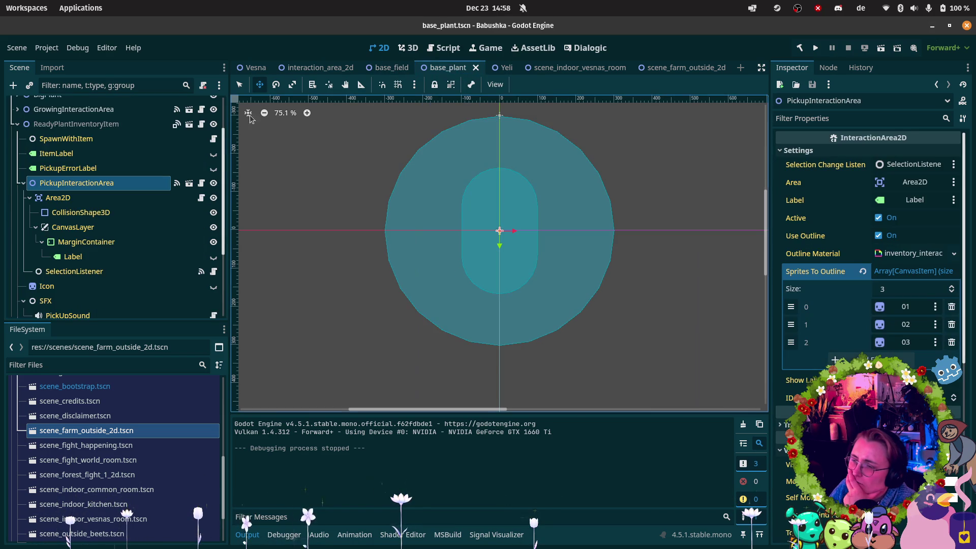
{"action": "scroll", "coordinate": [82, 121], "scroll_direction": "up", "scroll_amount": 3}
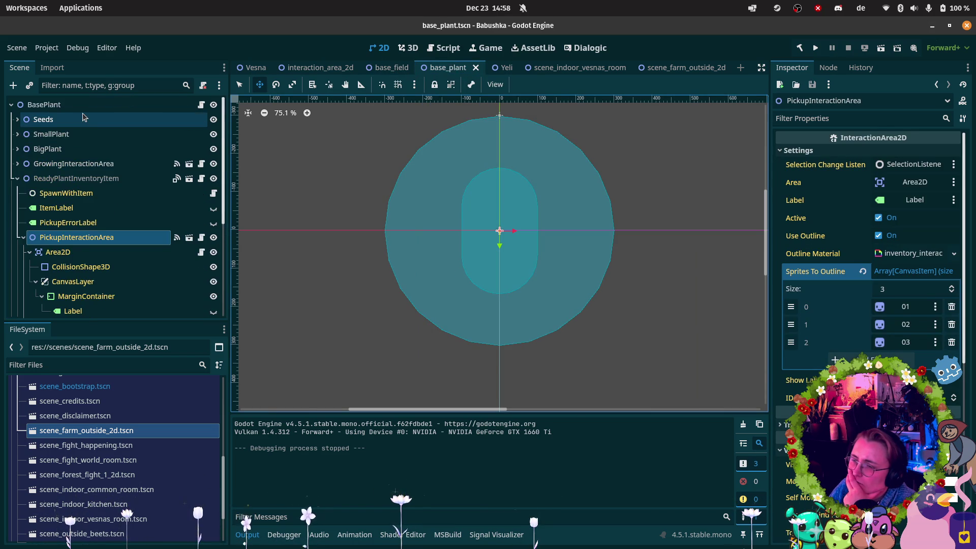
{"action": "left_click", "coordinate": [45, 104]}
{"action": "scroll", "coordinate": [867, 254], "scroll_direction": "down", "scroll_amount": 4}
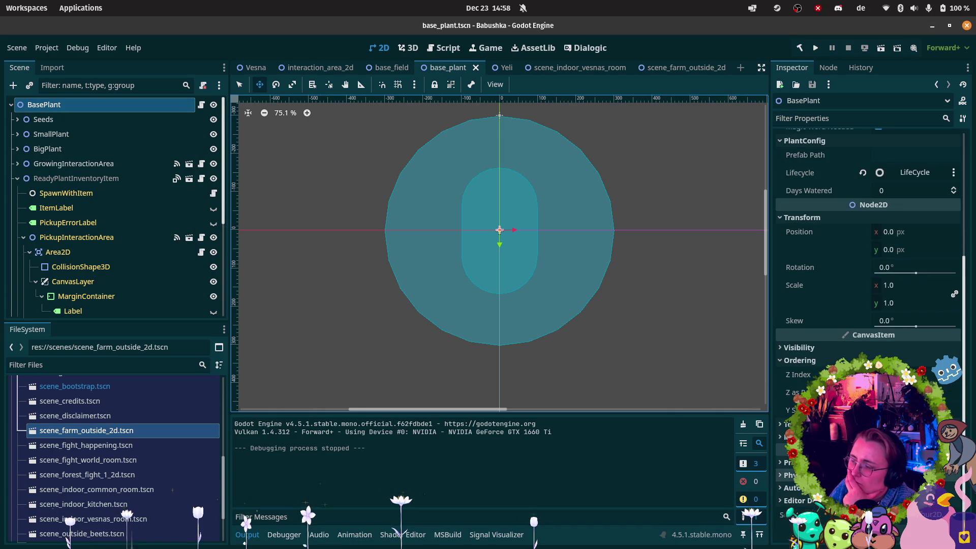
{"action": "left_click", "coordinate": [930, 308]}
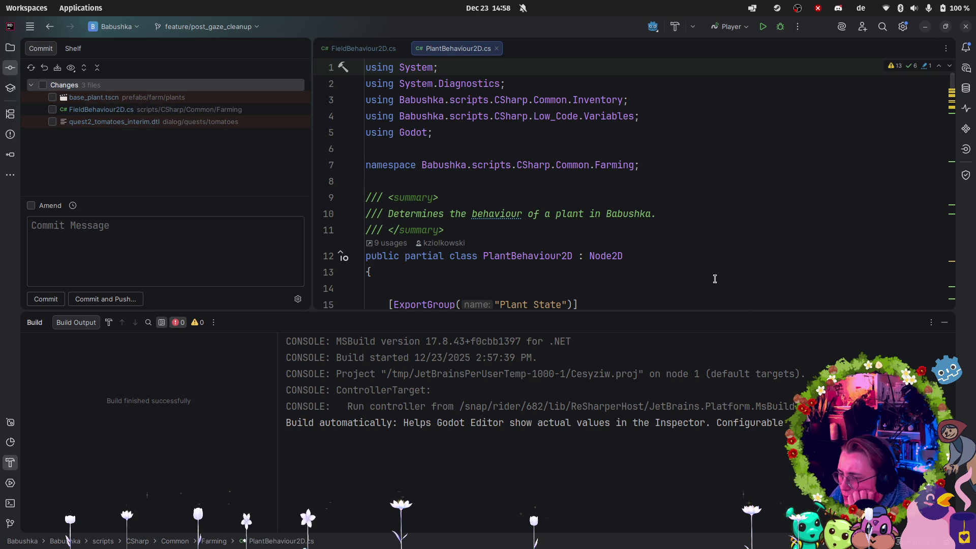
- Shrink Rider's Build and Commit panels to enlarge the code and scroll through PlantBehaviour2D's fields
{"action": "left_click_drag", "start_coordinate": [724, 313], "coordinate": [728, 511]}
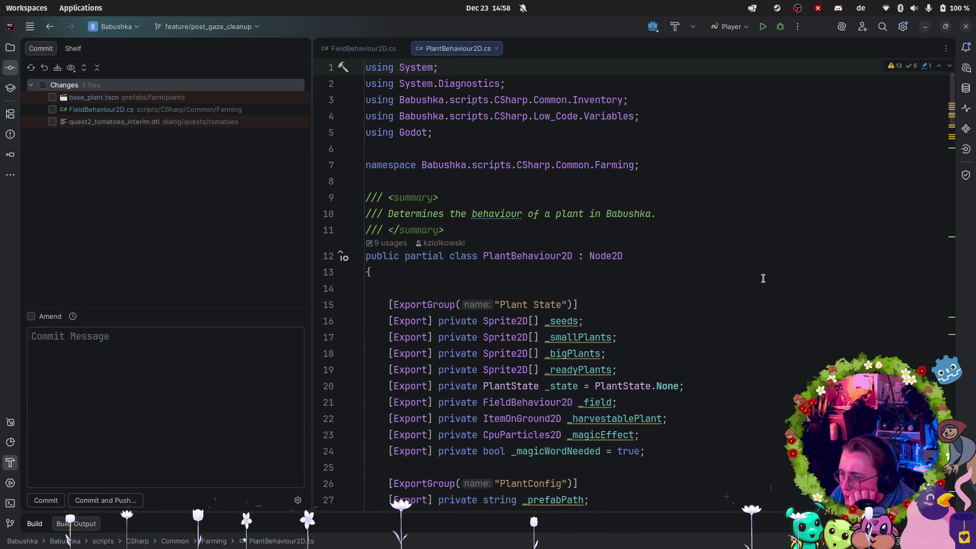
{"action": "left_click_drag", "start_coordinate": [313, 260], "coordinate": [226, 260]}
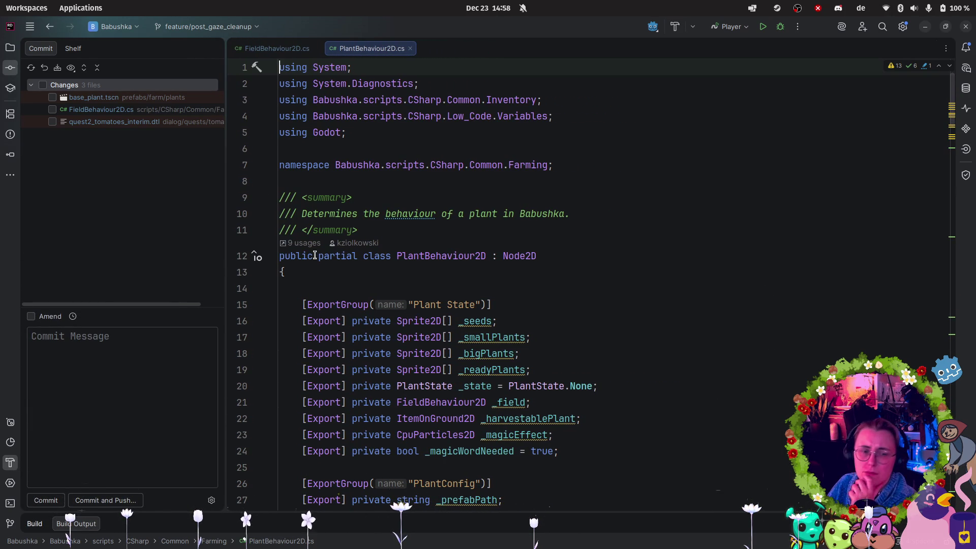
{"action": "scroll", "coordinate": [632, 220], "scroll_direction": "down", "scroll_amount": 2}
{"action": "mouse_move", "coordinate": [1, 417]}
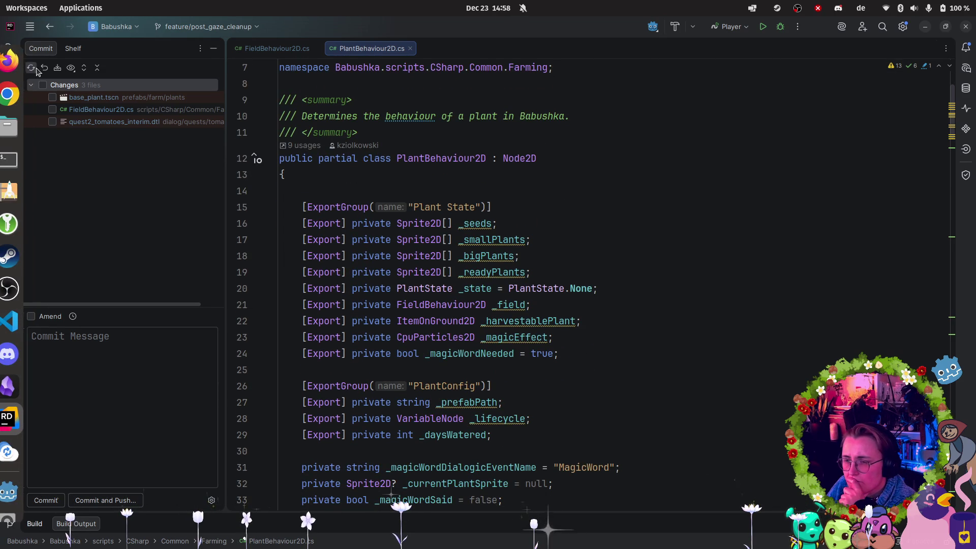
{"action": "scroll", "coordinate": [660, 341], "scroll_direction": "down", "scroll_amount": 2}
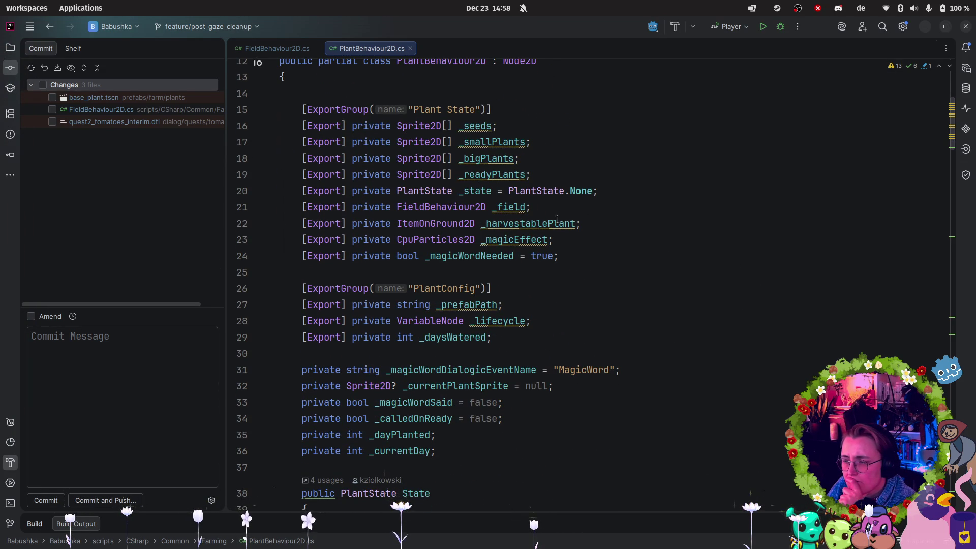
{"action": "mouse_move", "coordinate": [2, 200]}
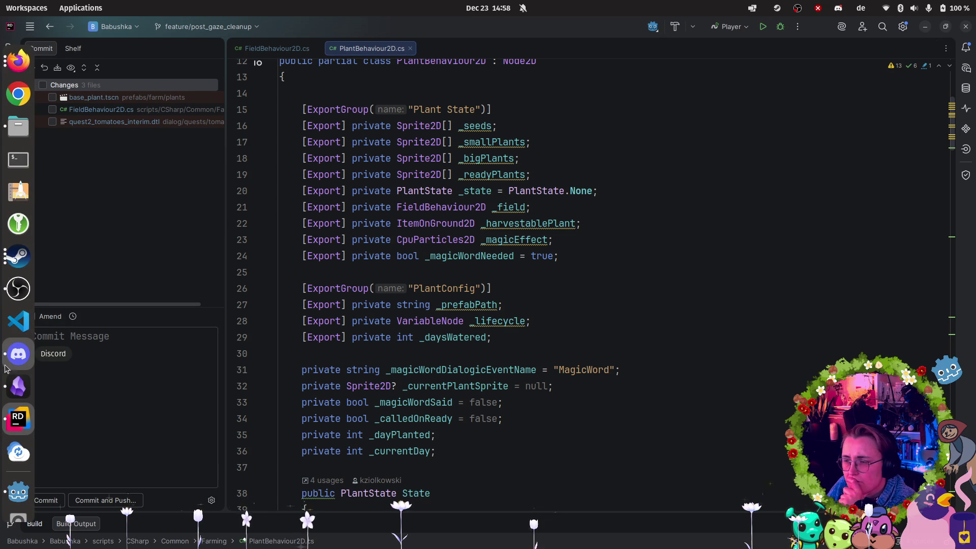
{"action": "left_click", "coordinate": [16, 492]}
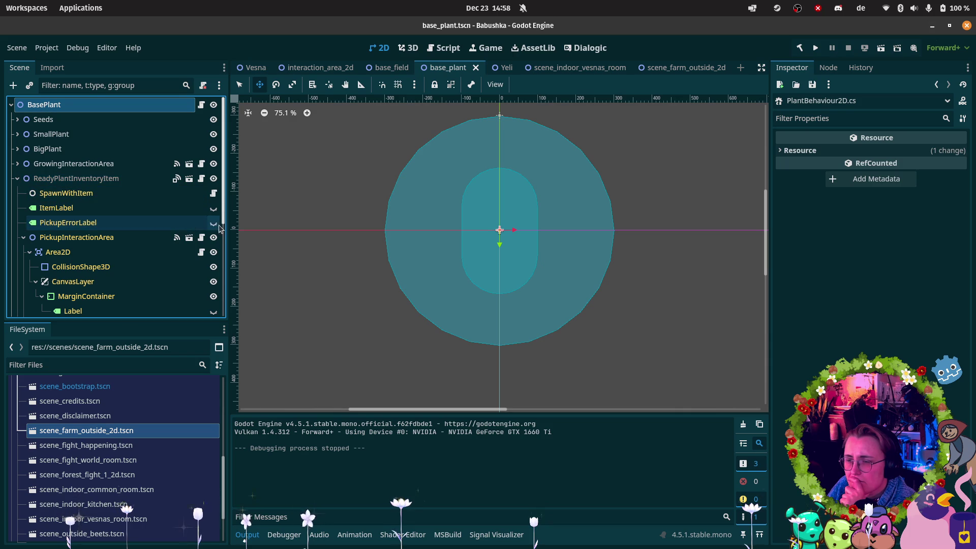
- Hide the ReadyPlantInventoryItem node in base_plant, then reselect BasePlant and return to Rider
{"action": "scroll", "coordinate": [217, 242], "scroll_direction": "down", "scroll_amount": 1}
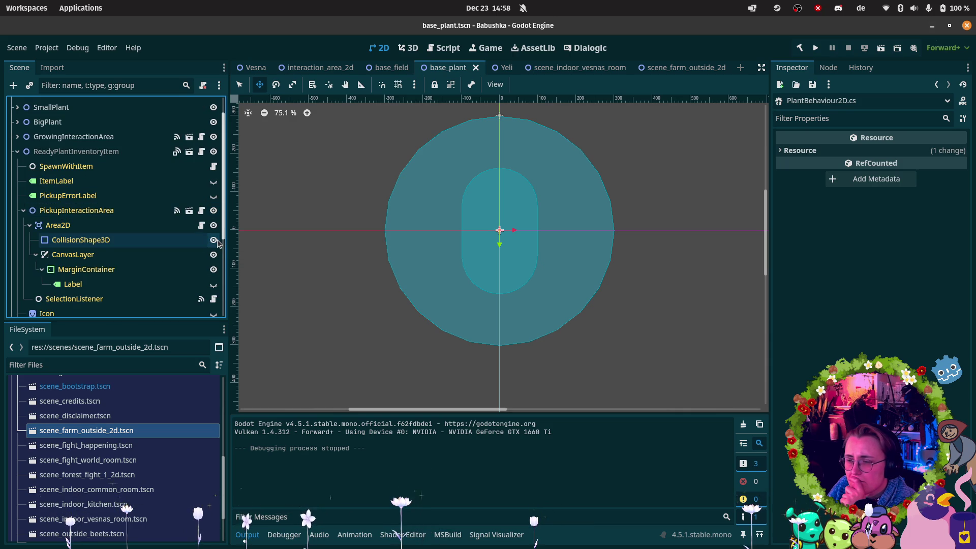
{"action": "scroll", "coordinate": [221, 243], "scroll_direction": "up", "scroll_amount": 1}
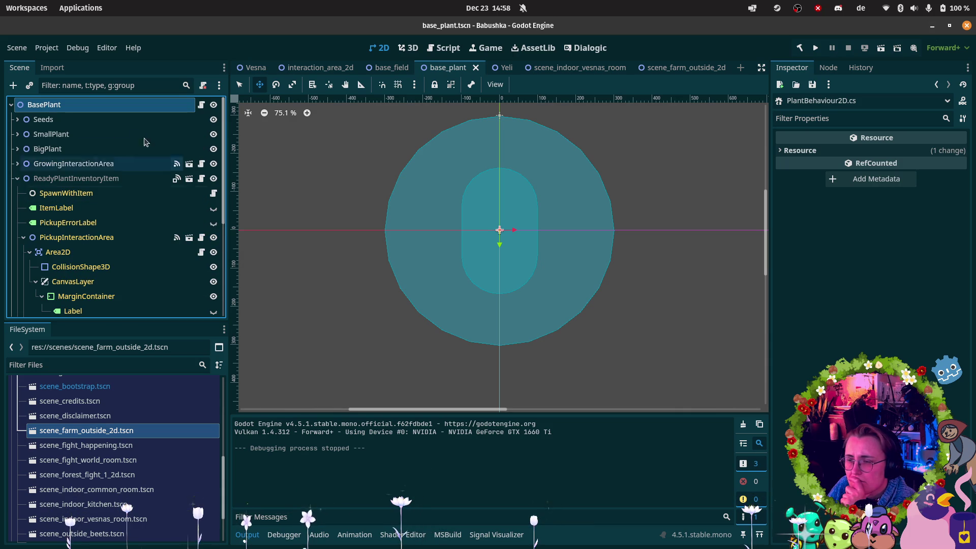
{"action": "left_click", "coordinate": [121, 184]}
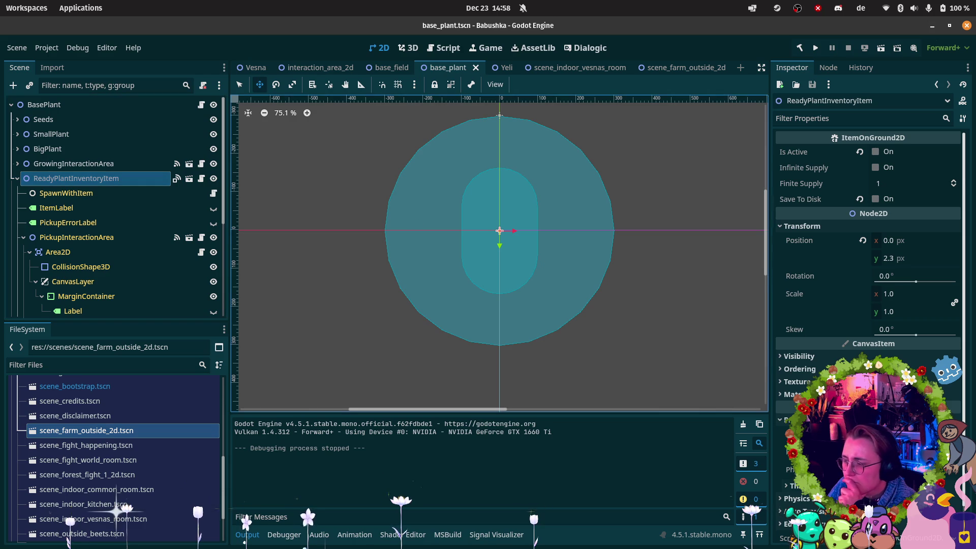
{"action": "left_click", "coordinate": [213, 179]}
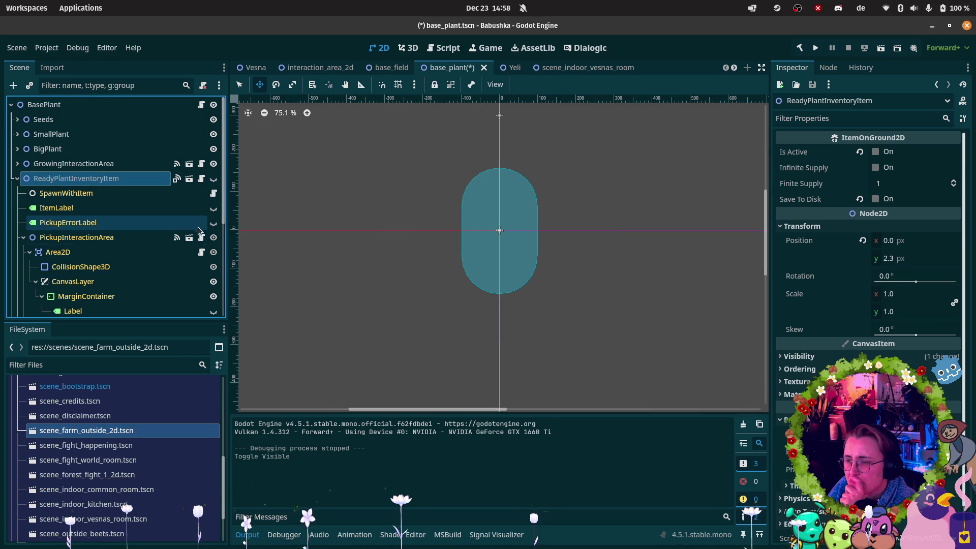
{"action": "left_click", "coordinate": [72, 104]}
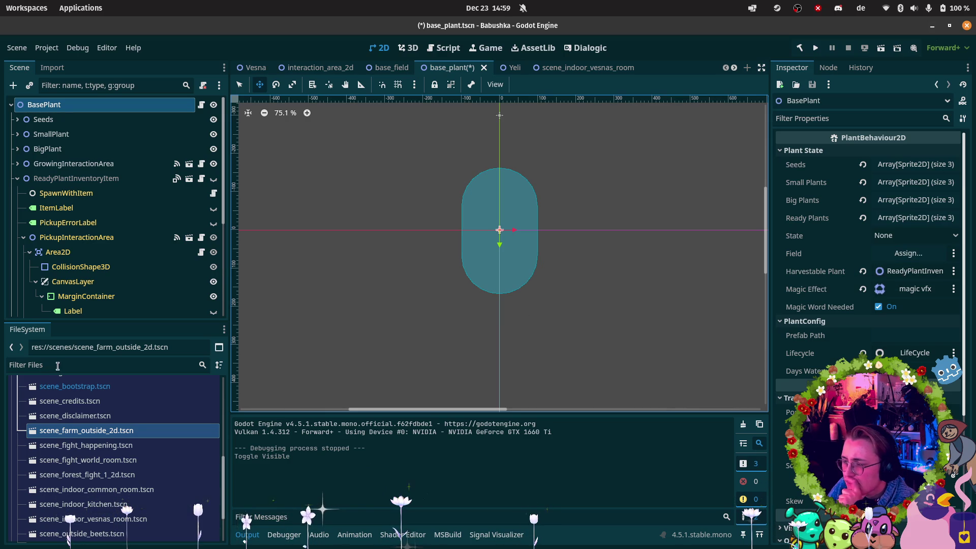
{"action": "left_click", "coordinate": [20, 504]}
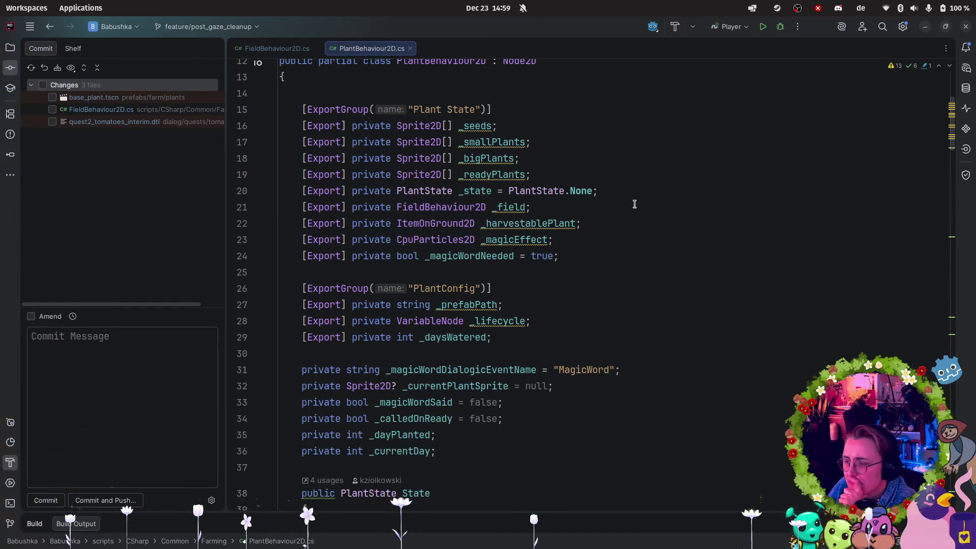
- Review the _field and _harvestablePlant declarations and place the cursor at the end of line 21
{"action": "scroll", "coordinate": [637, 203], "scroll_direction": "down", "scroll_amount": 7}
{"action": "scroll", "coordinate": [637, 203], "scroll_direction": "down", "scroll_amount": 2}
{"action": "scroll", "coordinate": [638, 202], "scroll_direction": "up", "scroll_amount": 8}
{"action": "scroll", "coordinate": [639, 200], "scroll_direction": "up", "scroll_amount": 1}
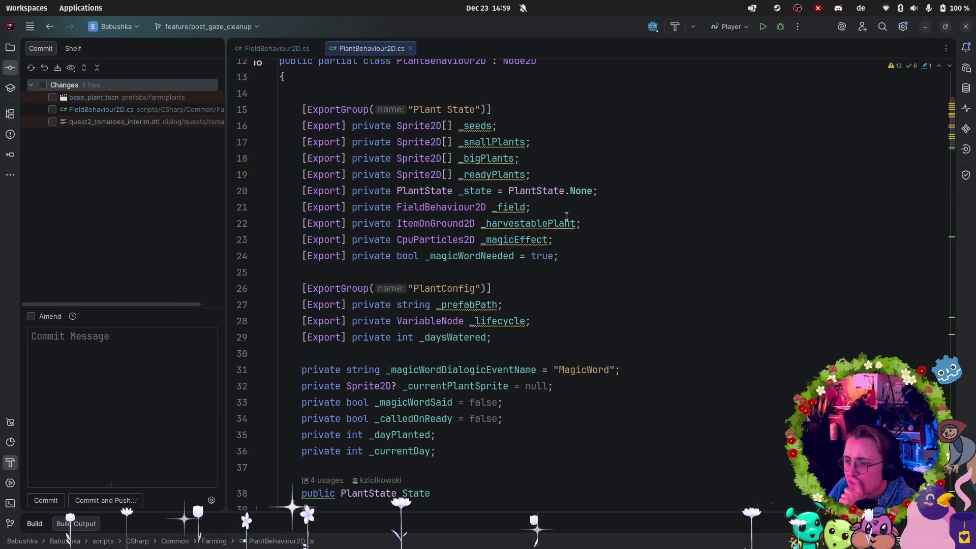
{"action": "left_click", "coordinate": [425, 205]}
{"action": "left_click", "coordinate": [514, 223]}
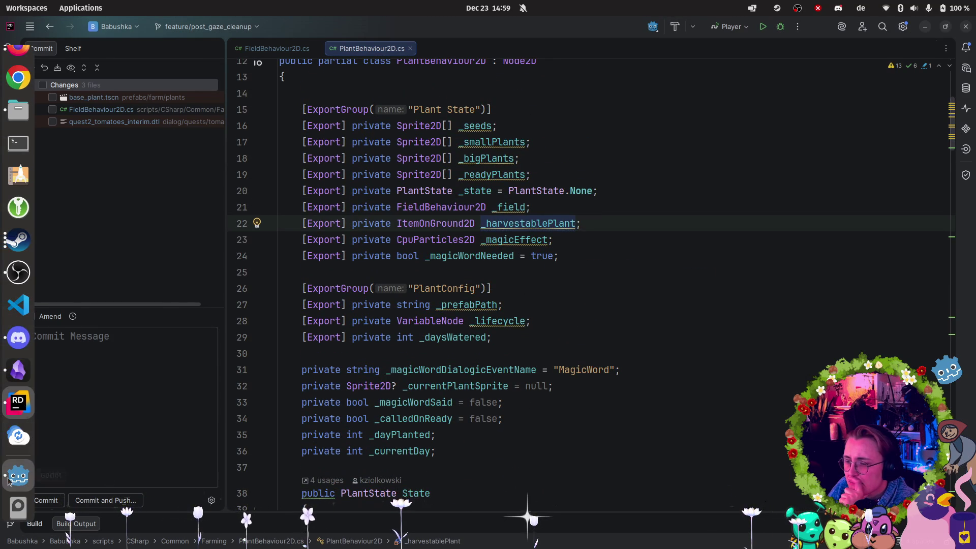
{"action": "left_click", "coordinate": [18, 475]}
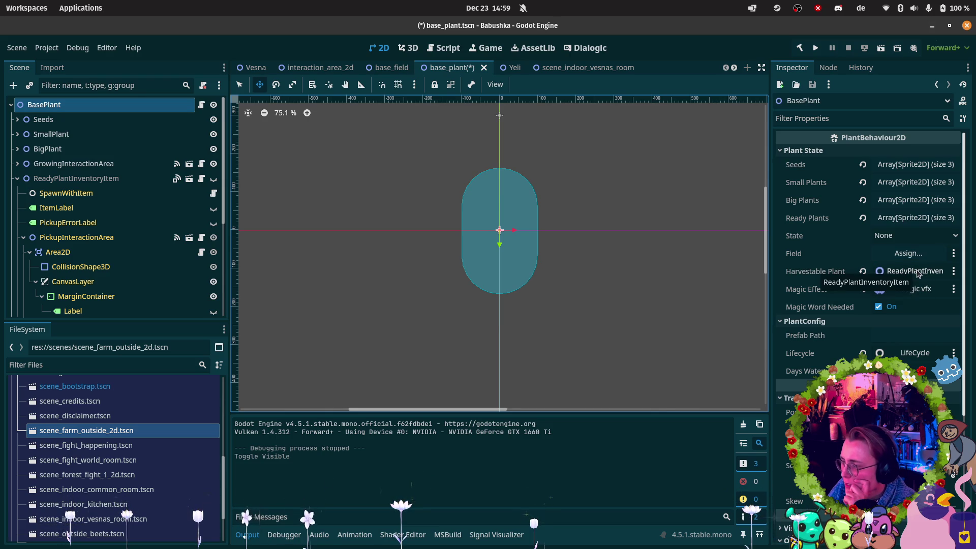
{"action": "mouse_move", "coordinate": [2, 473]}
{"action": "left_click", "coordinate": [17, 435]}
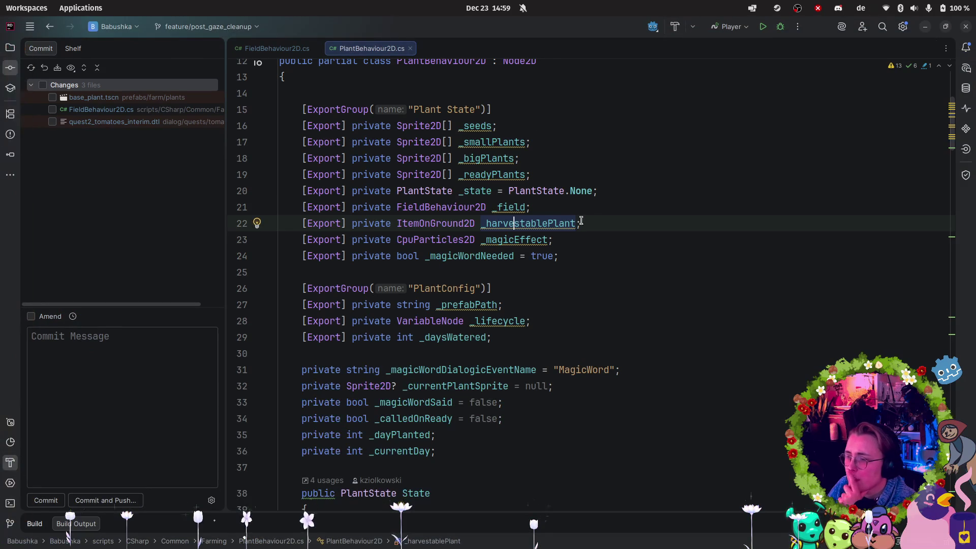
{"action": "left_click", "coordinate": [558, 201]}
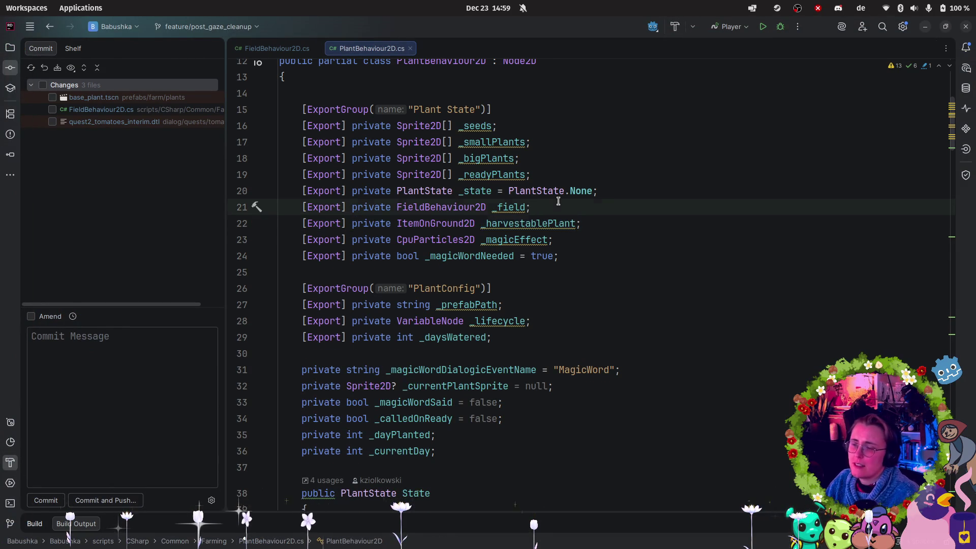
- Add an [Export] private InteractionArea2D _growingInteractionArea field and import its namespace
{"action": "key", "text": "Return"}
{"action": "type", "text": "xport] pr"}
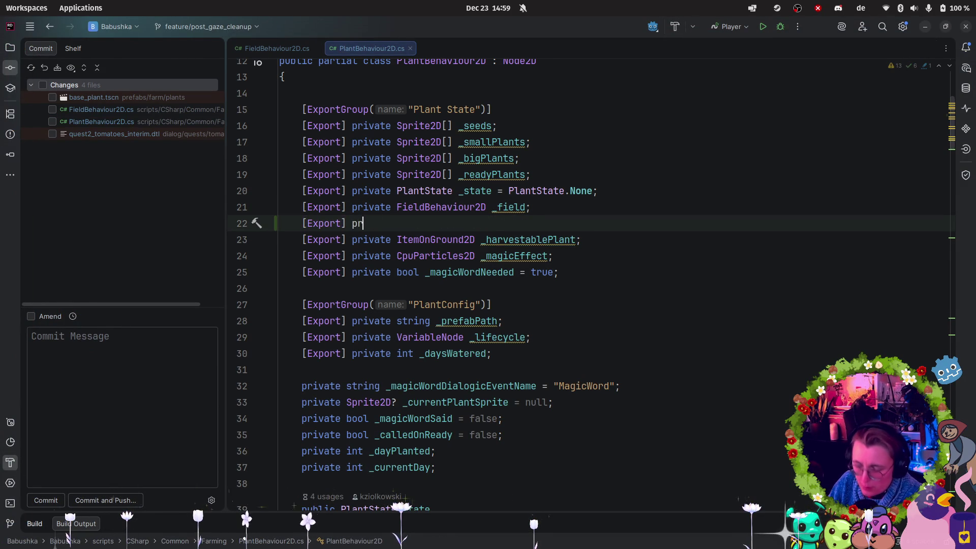
{"action": "key", "text": "BackSpace"}
{"action": "key", "text": "BackSpace"}
{"action": "key", "text": "BackSpace"}
{"action": "type", "text": "riva5te"}
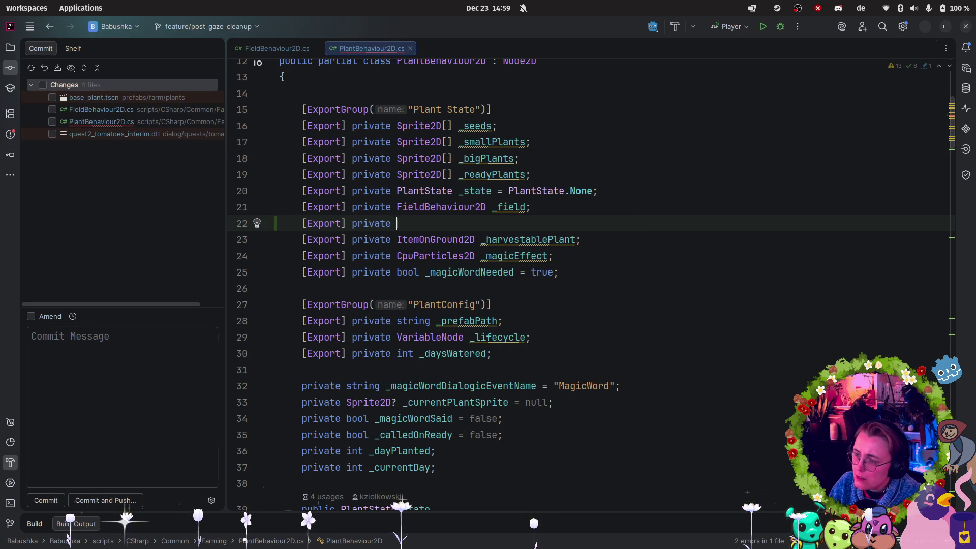
{"action": "type", "text": "teract"}
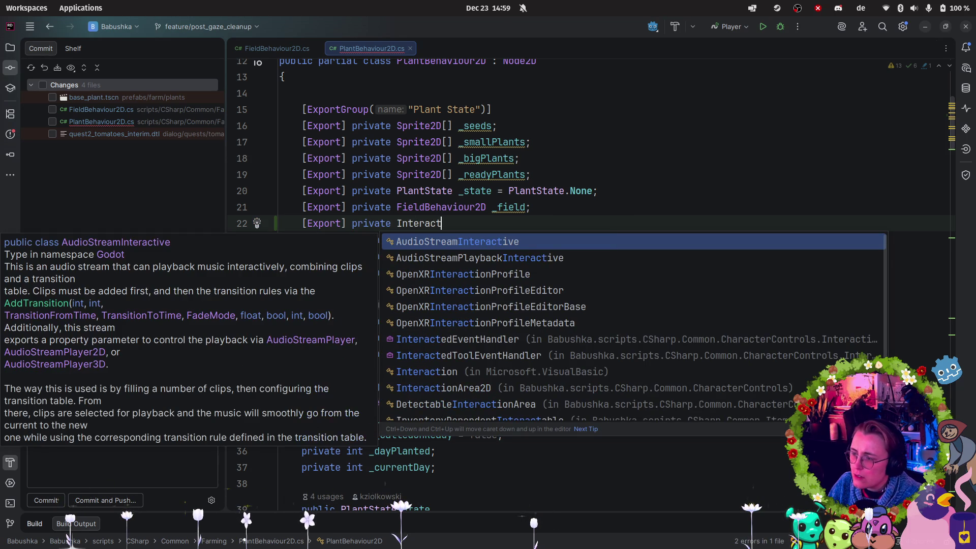
{"action": "type", "text": "ionAres"}
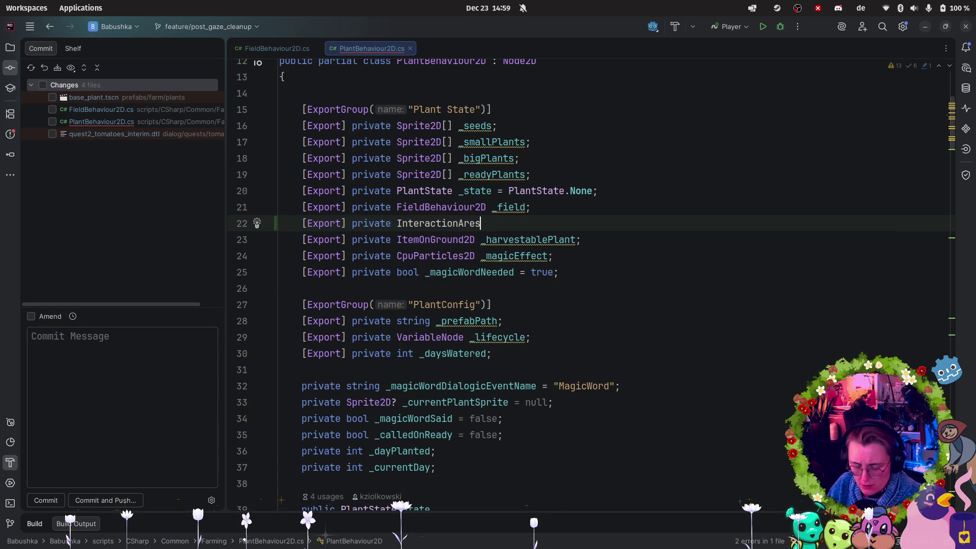
{"action": "key", "text": "BackSpace"}
{"action": "type", "text": "a2D _"}
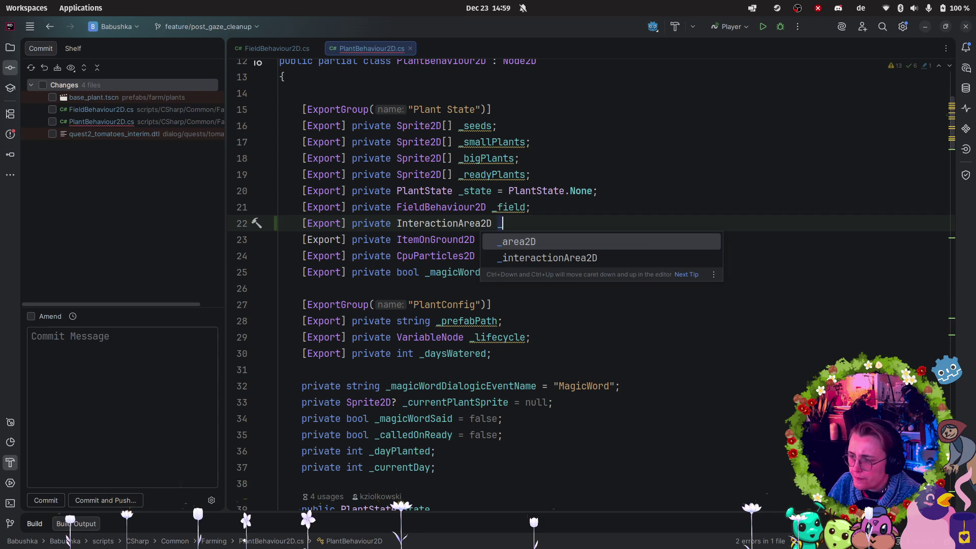
{"action": "type", "text": "growing"}
{"action": "key", "text": "Tab"}
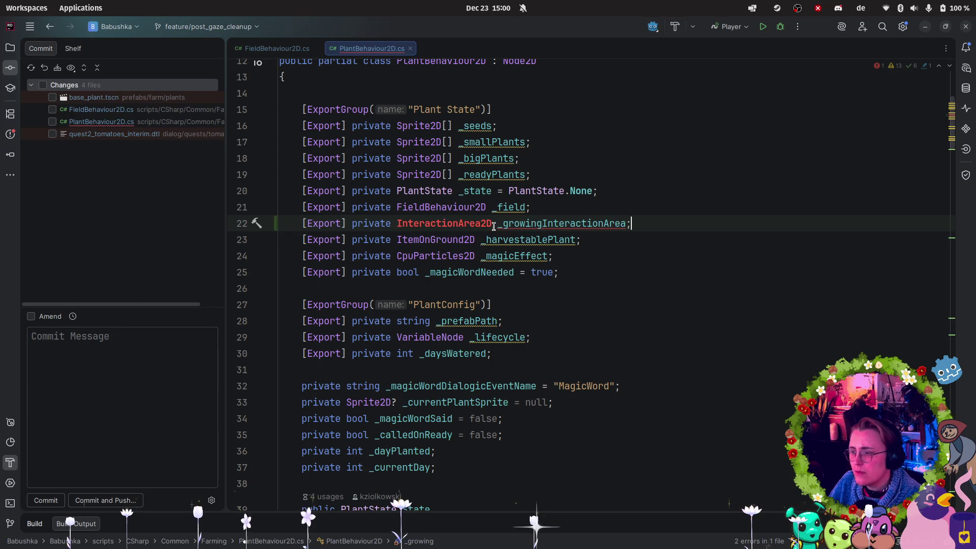
{"action": "key", "text": "alt+Return"}
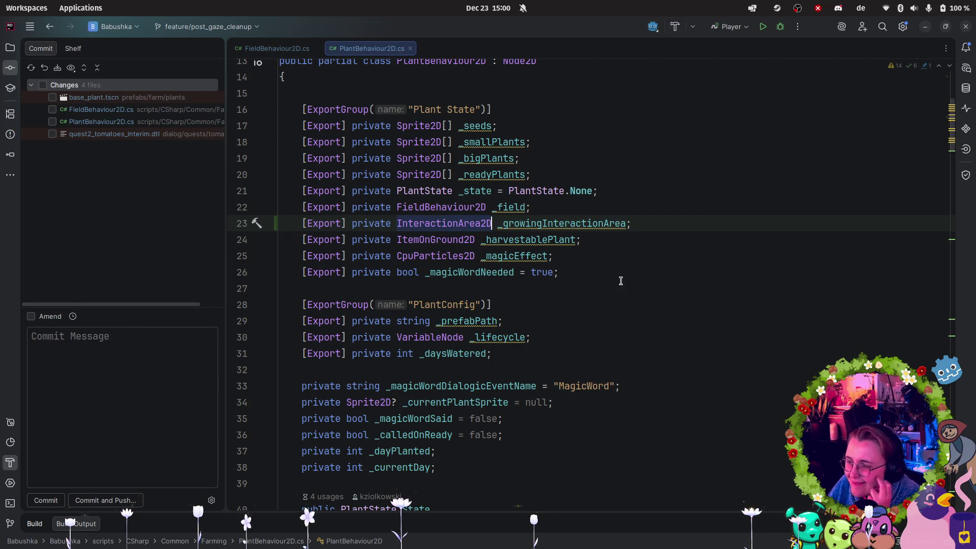
- Search the file for _harvestablePlant and jump to its use in SetActiveHarvestablePlant
{"action": "scroll", "coordinate": [592, 239], "scroll_direction": "down", "scroll_amount": 4}
{"action": "scroll", "coordinate": [589, 239], "scroll_direction": "up", "scroll_amount": 3}
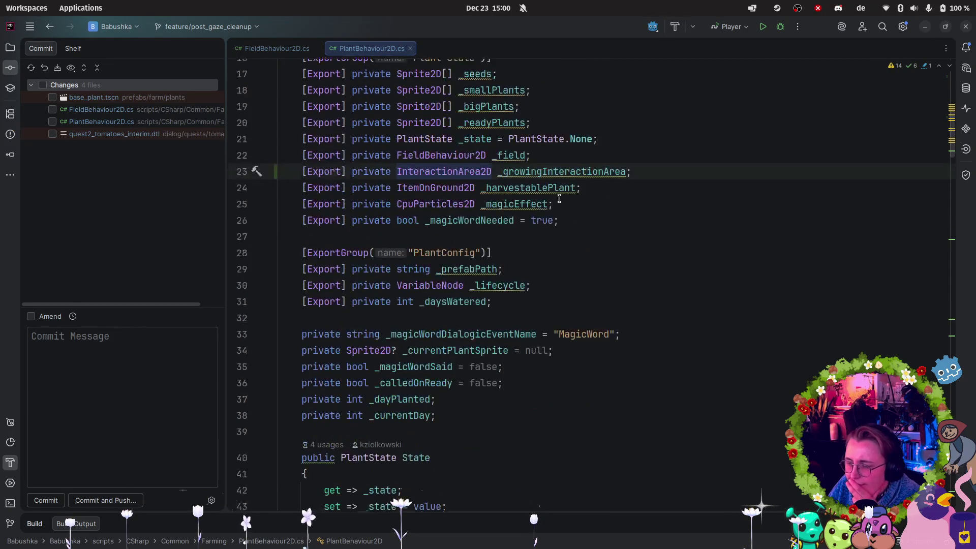
{"action": "left_click", "coordinate": [534, 191]}
{"action": "key", "text": "ctrl+f"}
{"action": "key", "text": "Return"}
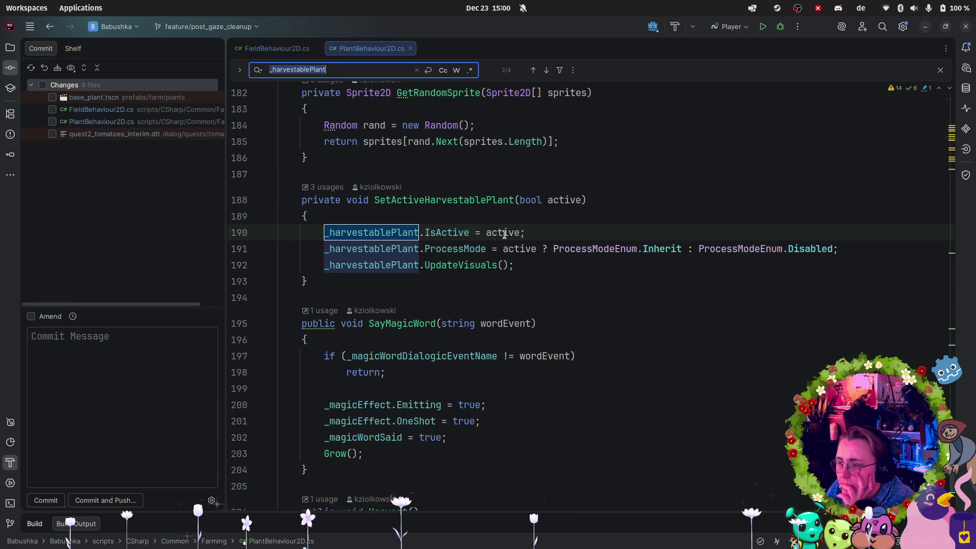
{"action": "left_click", "coordinate": [427, 217]}
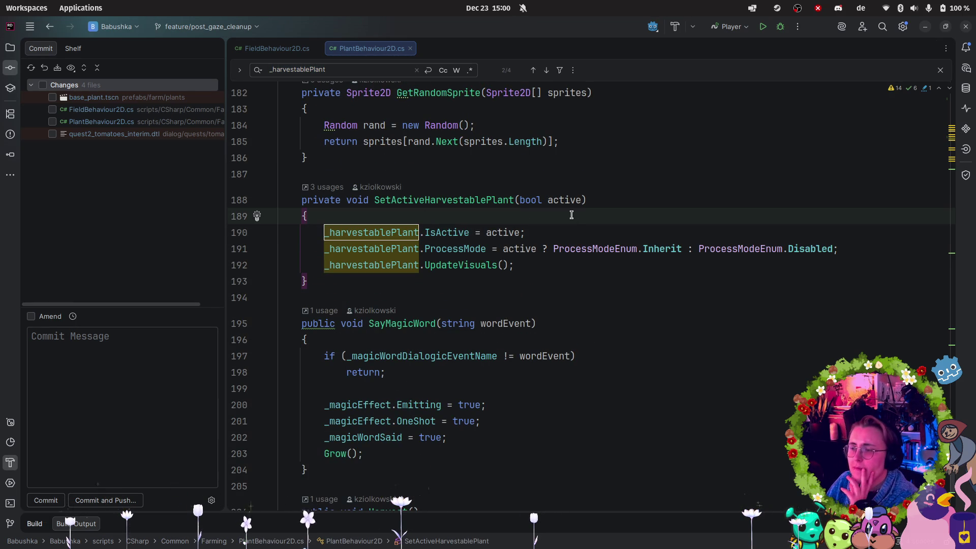
- Start a _growingInteractionArea.IsActive line in SetActiveHarvestablePlant, then delete it again
{"action": "key", "text": "Return"}
{"action": "type", "text": "_grow"}
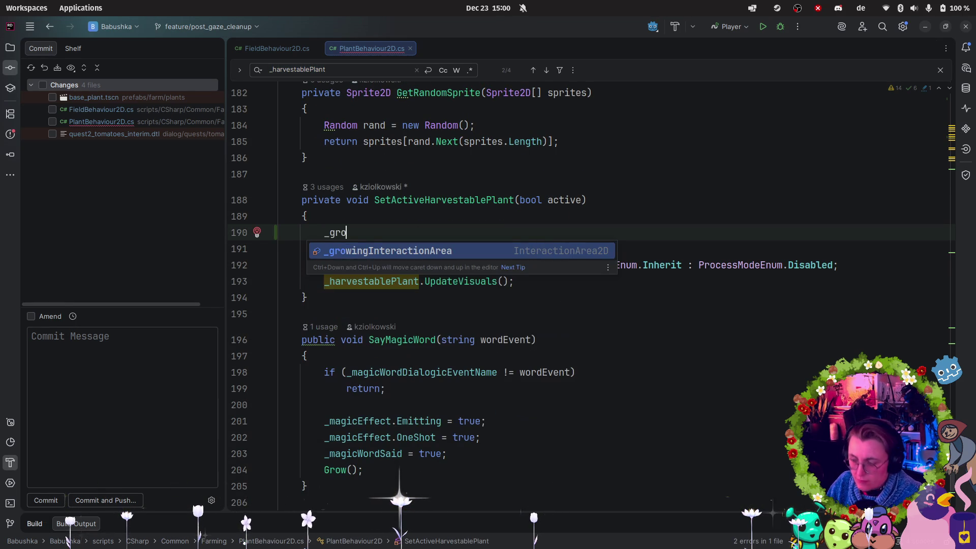
{"action": "key", "text": "Return"}
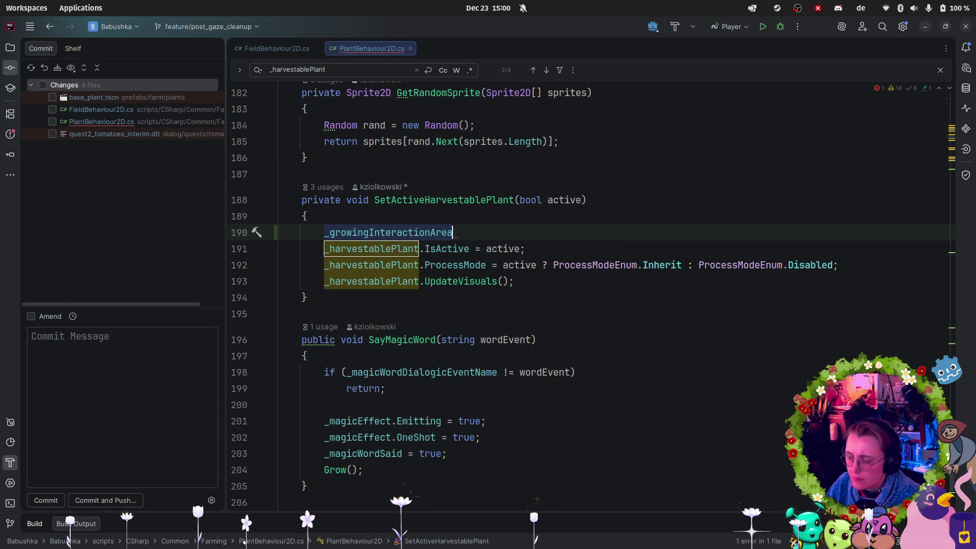
{"action": "key", "text": "Return"}
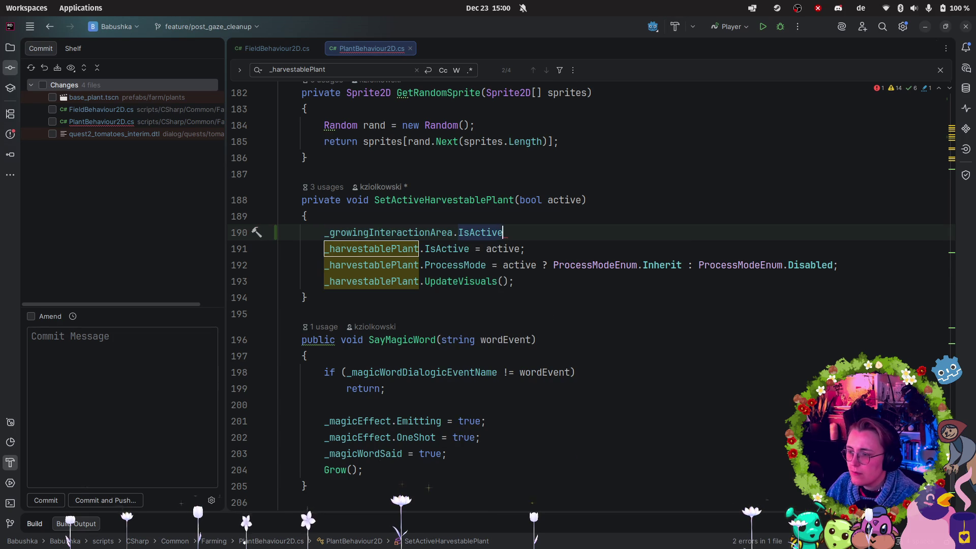
{"action": "key", "text": "BackSpace"}
{"action": "type", "text": "!"}
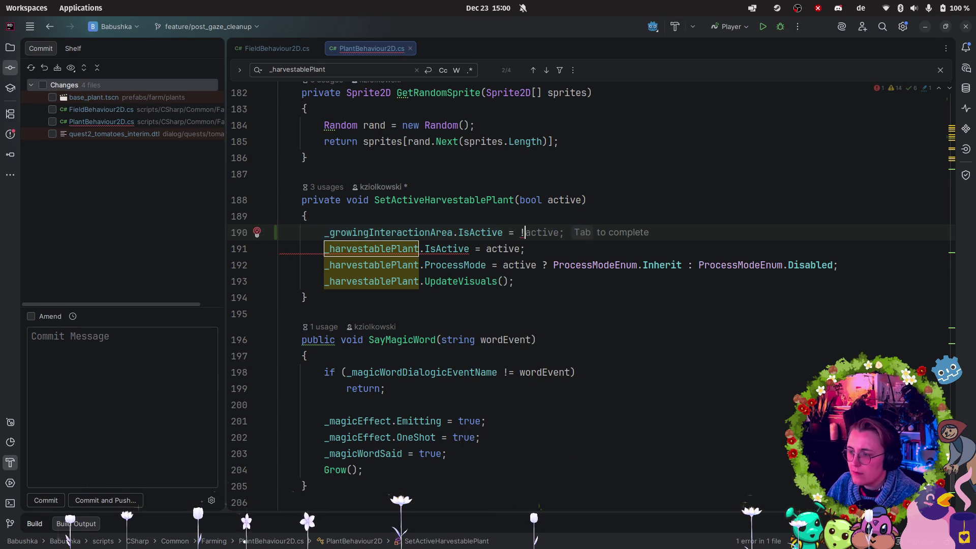
{"action": "key", "text": "Down"}
{"action": "key", "text": "Up"}
{"action": "key", "text": "shift+Right"}
{"action": "key", "text": "Left"}
{"action": "key", "text": "shift+Home"}
{"action": "key", "text": "BackSpace"}
{"action": "key", "text": "BackSpace"}
{"action": "left_click", "coordinate": [367, 283]}
- Declare a new private void SetActiveGrowingInteractionArea(bool active) method
{"action": "key", "text": "Return"}
{"action": "key", "text": "Return"}
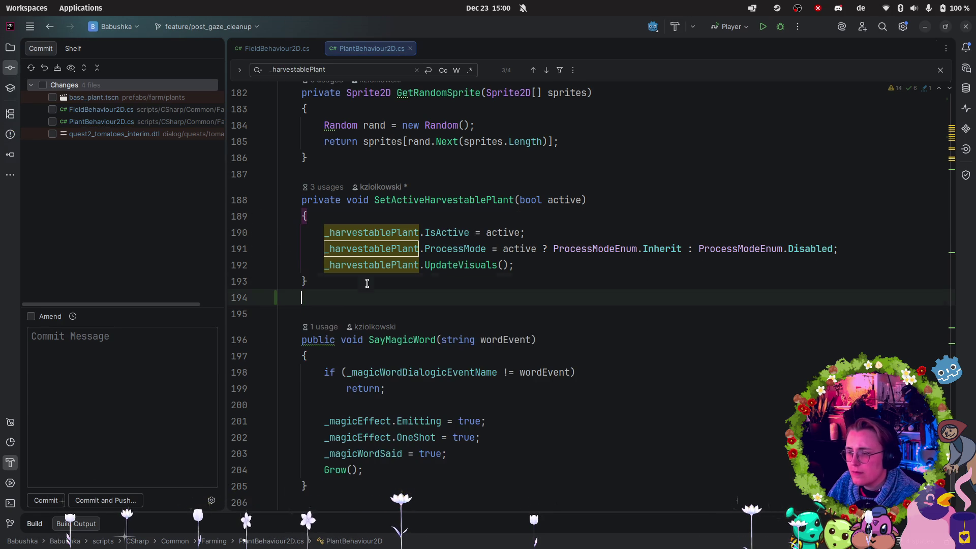
{"action": "type", "text": "private void Sert"}
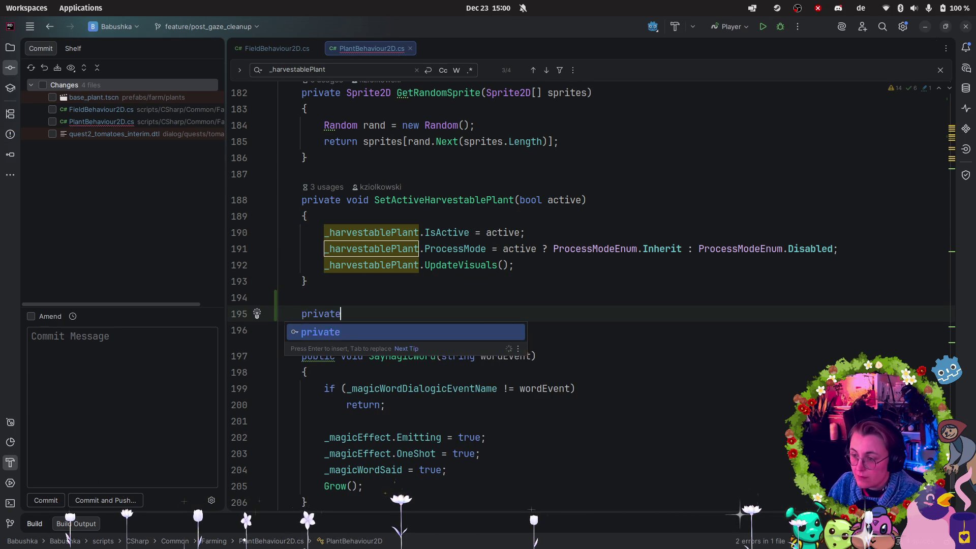
{"action": "key", "text": "BackSpace"}
{"action": "key", "text": "BackSpace"}
{"action": "type", "text": "t"}
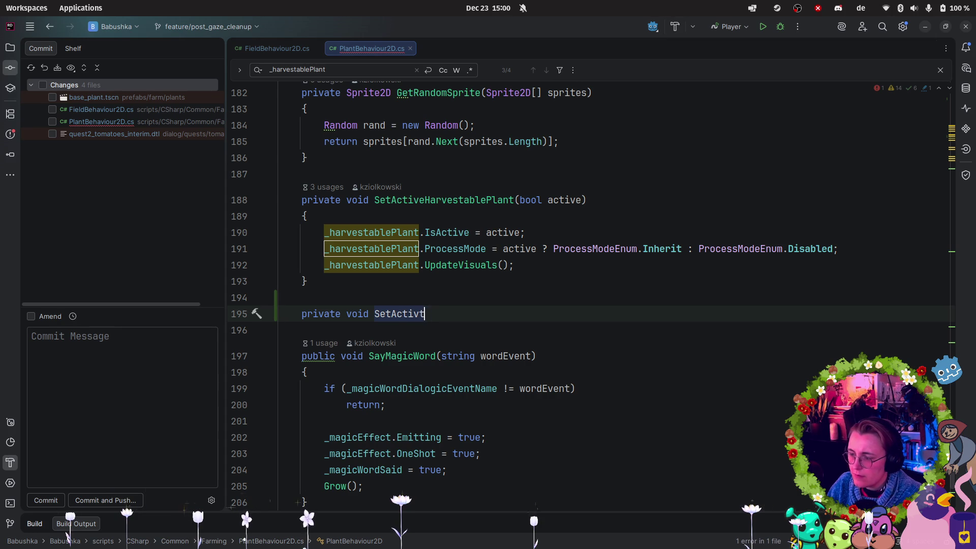
{"action": "key", "text": "BackSpace"}
{"action": "type", "text": "eGrowin"}
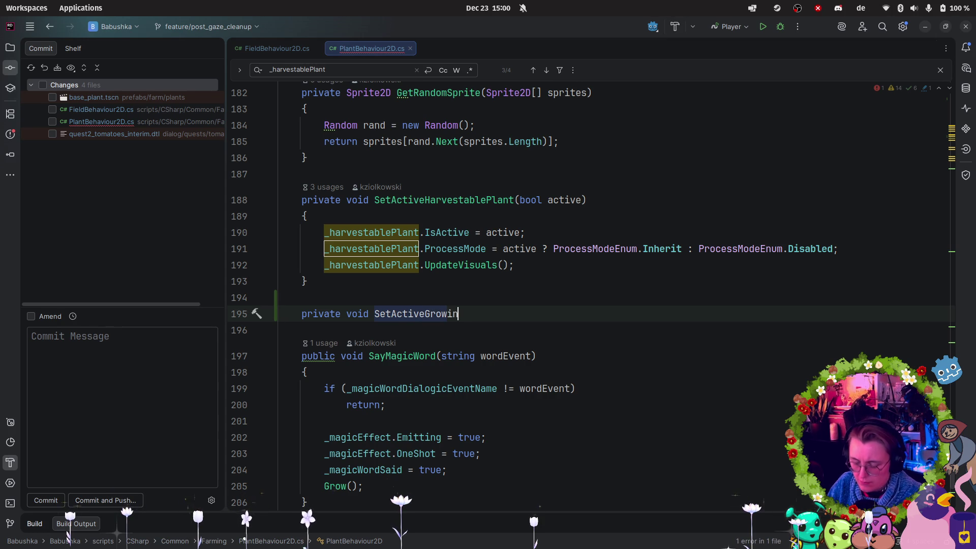
{"action": "type", "text": "gInterac"}
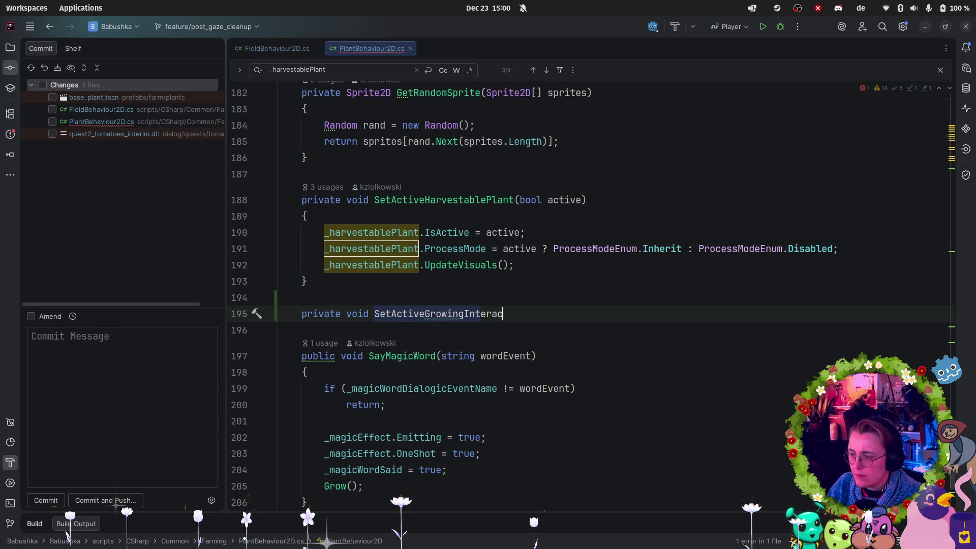
{"action": "type", "text": "tionArea)"}
{"action": "key", "text": "BackSpace"}
{"action": "type", "text": "(boo"}
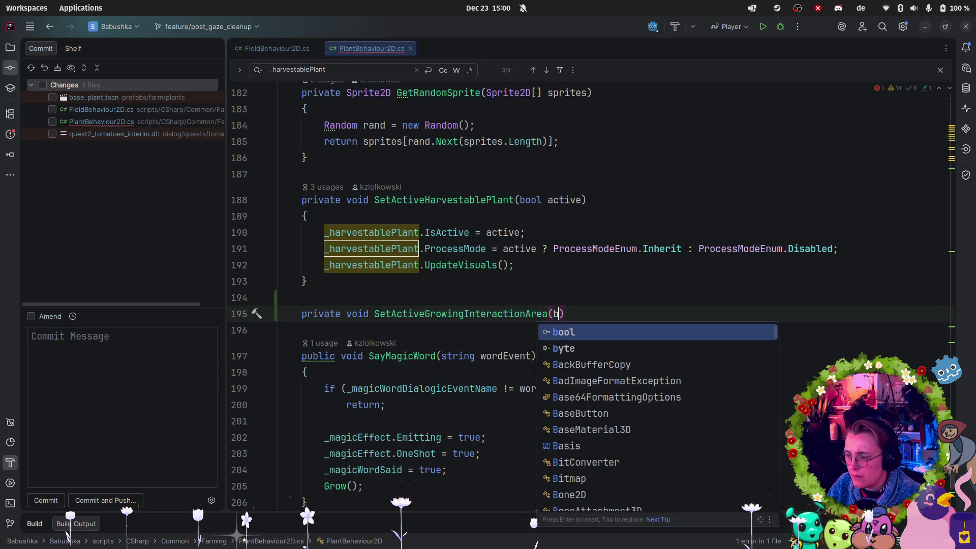
{"action": "type", "text": "l active"}
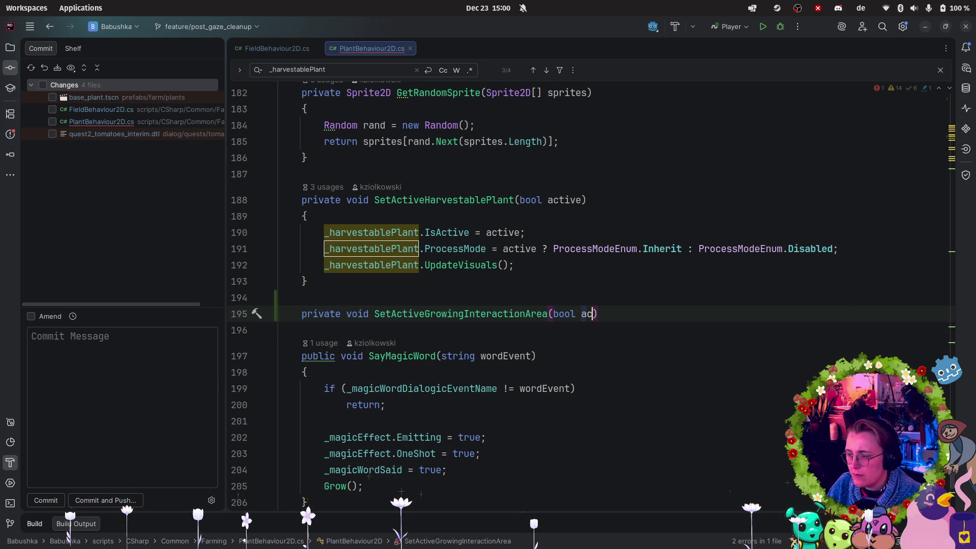
{"action": "type", "text": ")"}
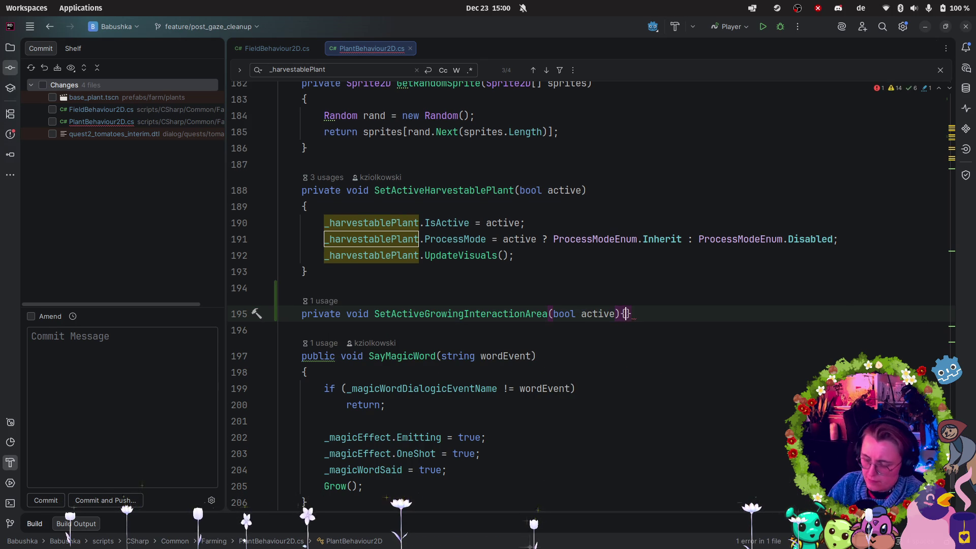
{"action": "key", "text": "Return"}
{"action": "type", "text": "{"}
{"action": "key", "text": "Return"}
- Make the method set _growingInteractionArea.IsActive to active
{"action": "type", "text": "_gro"}
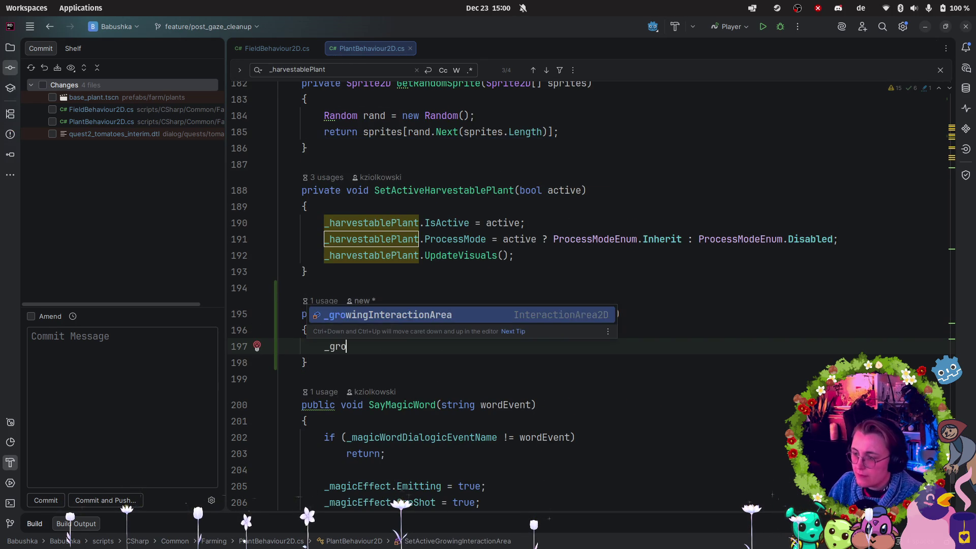
{"action": "key", "text": "Return"}
{"action": "type", "text": ".Is"}
{"action": "key", "text": "Return"}
{"action": "key", "text": "Tab"}
{"action": "key", "text": "Return"}
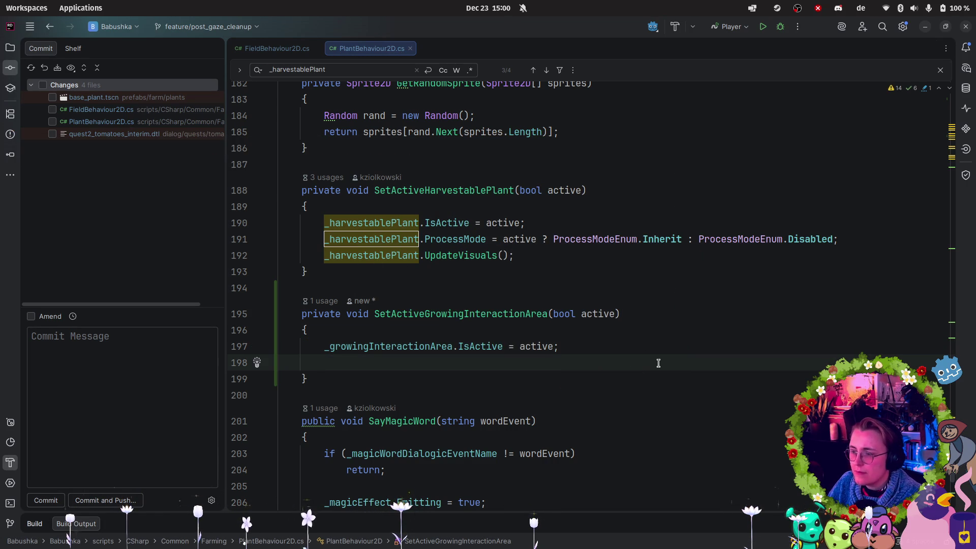
- Set _growingInteractionArea.ProcessMode to Inherit or Disabled depending on active
{"action": "type", "text": "_gro"}
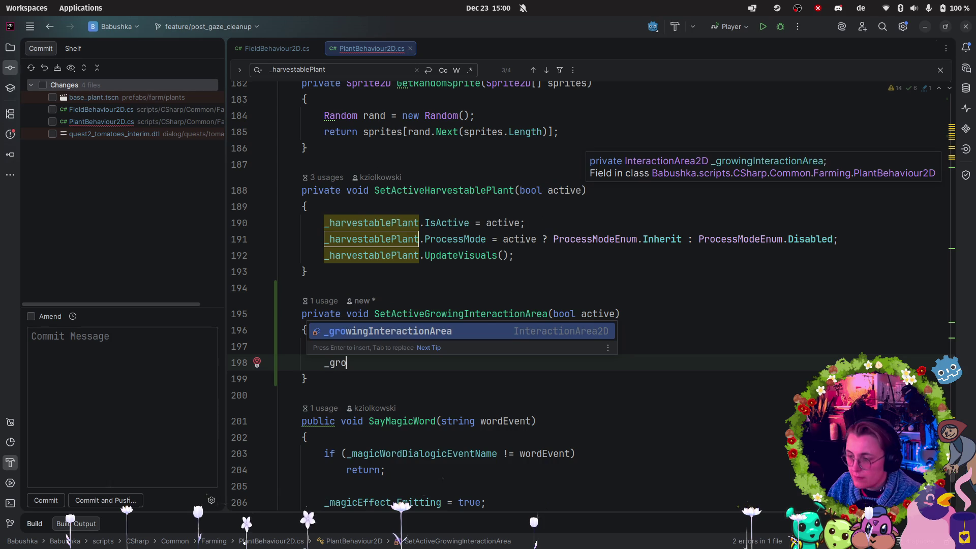
{"action": "key", "text": "Return"}
{"action": "type", "text": ".P"}
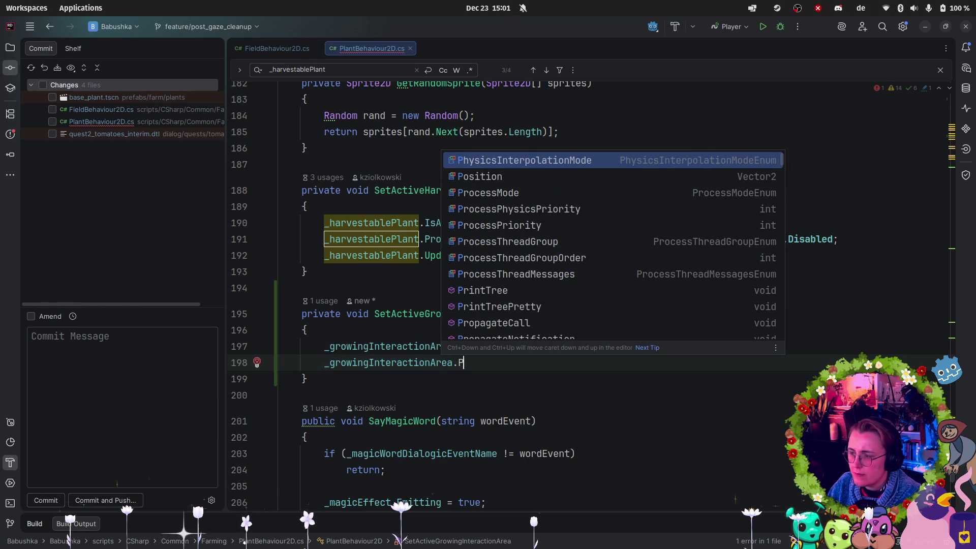
{"action": "key", "text": "Down"}
{"action": "key", "text": "Down"}
{"action": "key", "text": "Return"}
{"action": "type", "text": "= "}
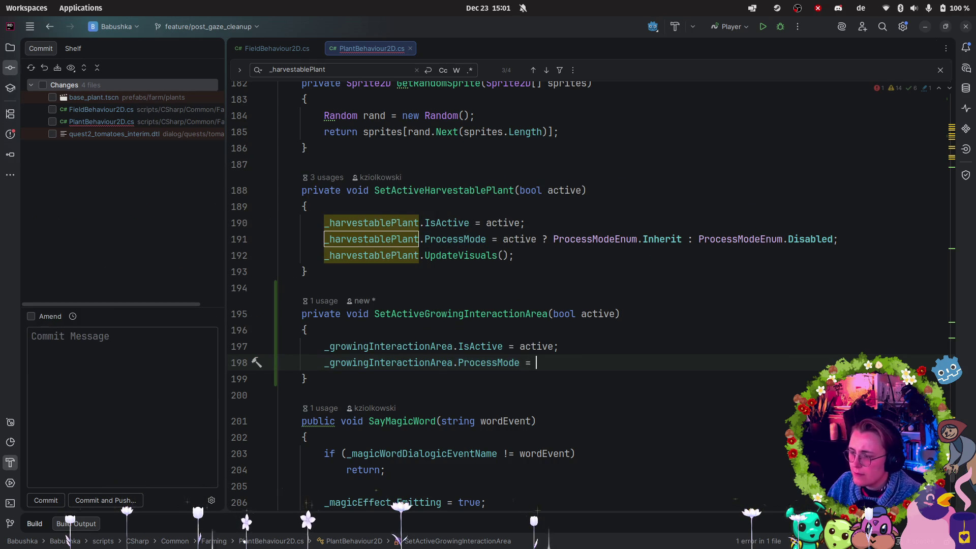
{"action": "type", "text": "active"}
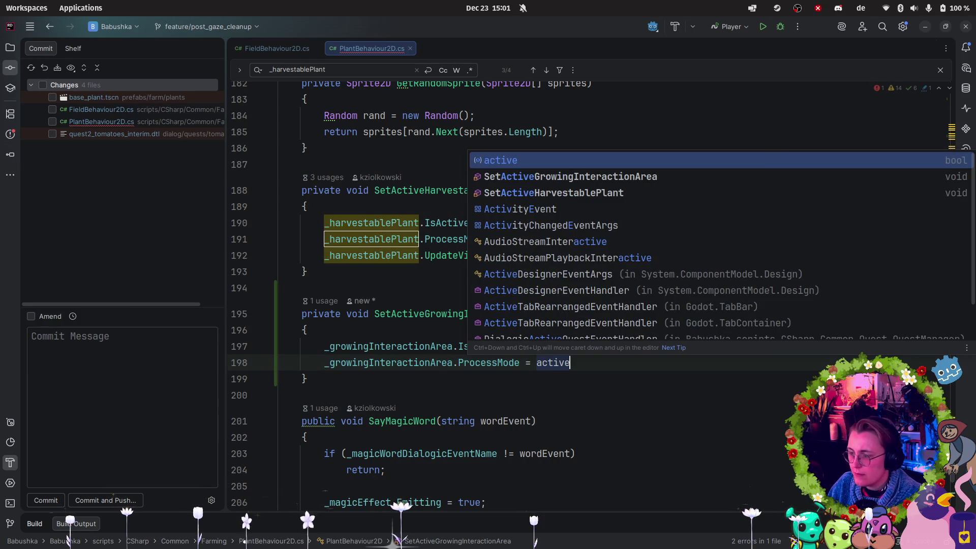
{"action": "key", "text": "Tab"}
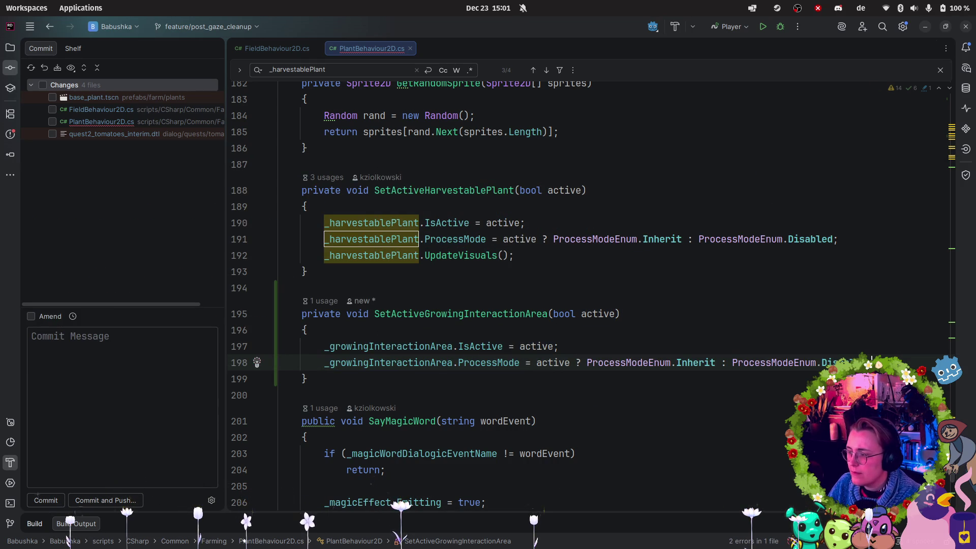
- Begin a _growingInteractionArea.Upda call, then delete the unfinished line
{"action": "key", "text": "Return"}
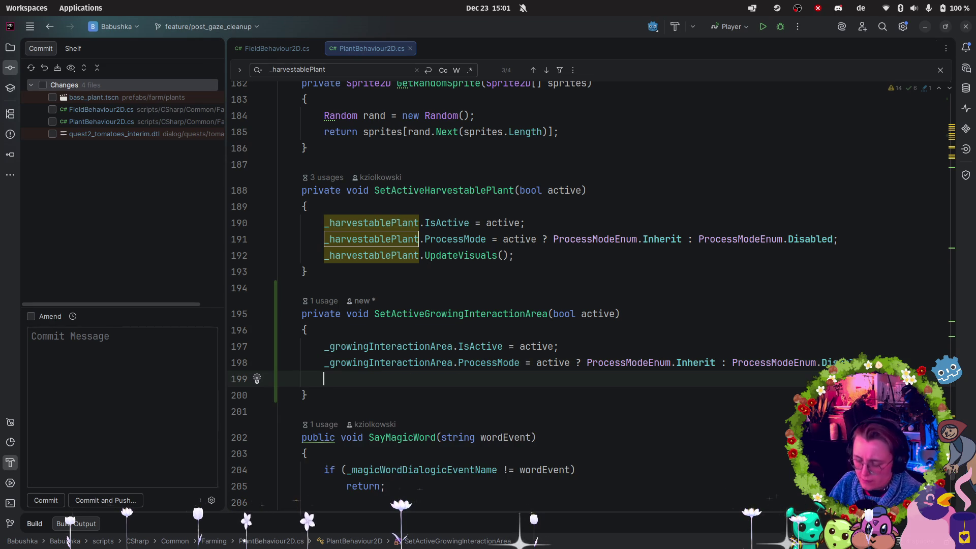
{"action": "type", "text": "_gr"}
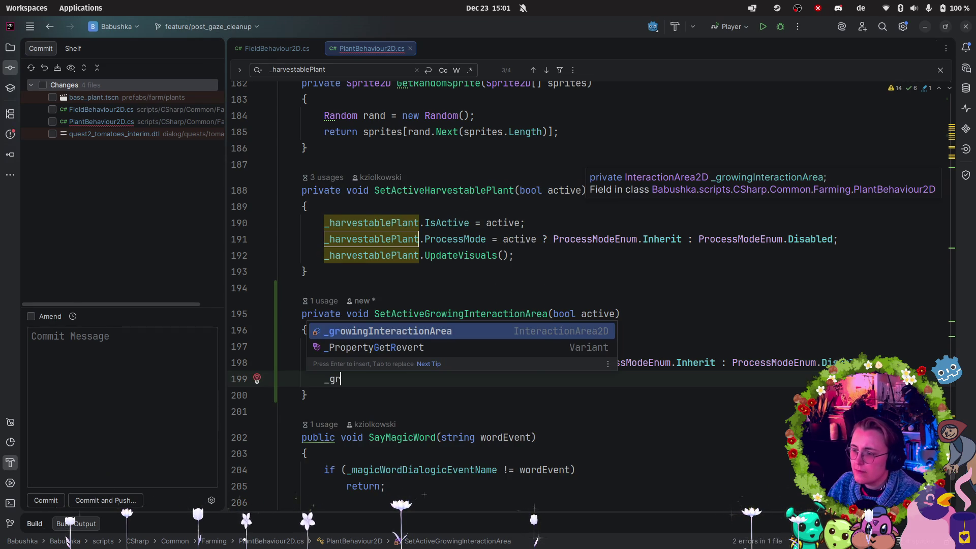
{"action": "key", "text": "Return"}
{"action": "type", "text": ".Upda"}
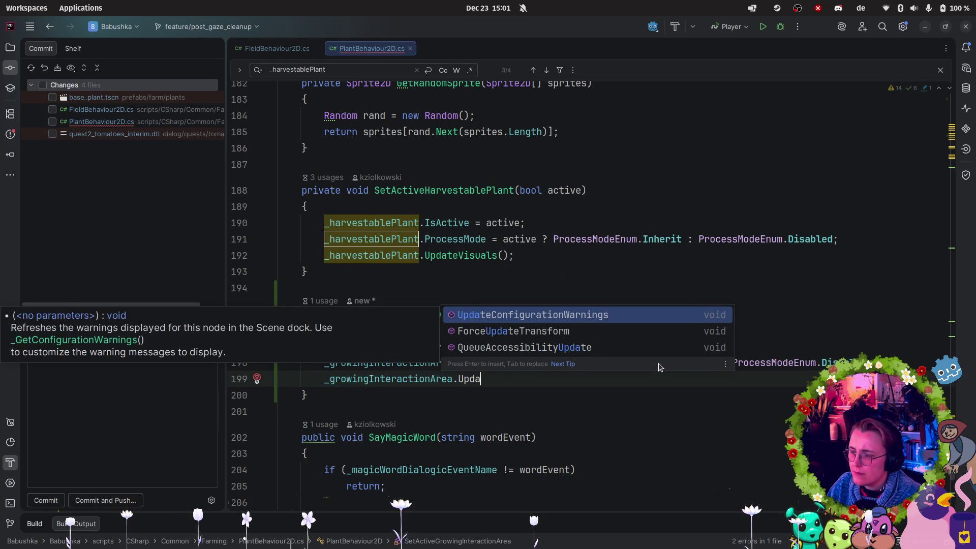
{"action": "key", "text": "Escape"}
{"action": "key", "text": "shift+Home"}
{"action": "key", "text": "BackSpace"}
{"action": "key", "text": "BackSpace"}
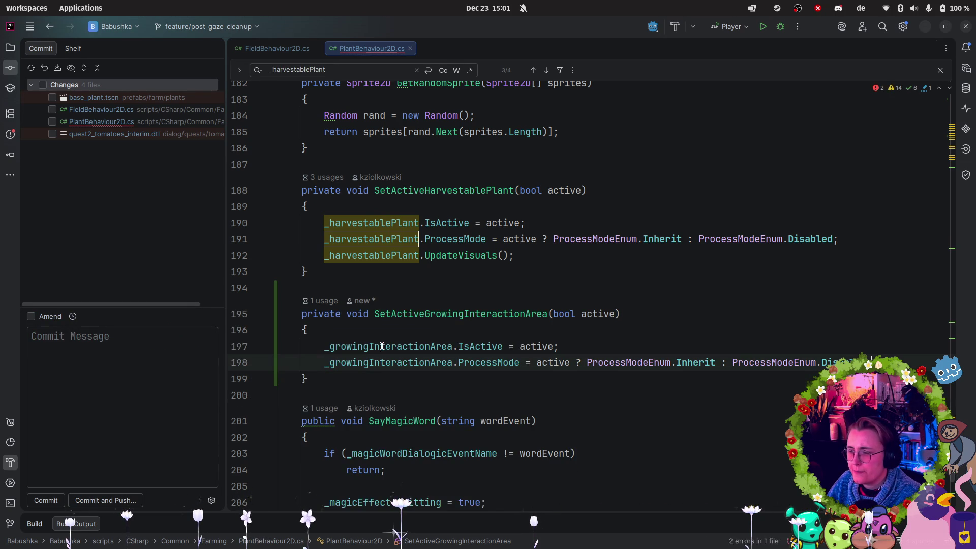
{"action": "left_click", "coordinate": [547, 314]}
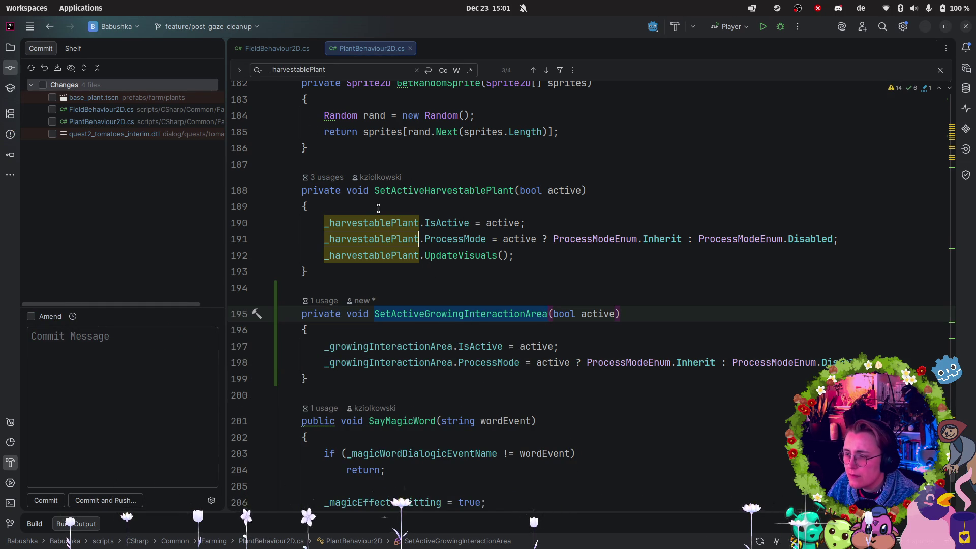
- Follow SetActiveHarvestablePlant's usages to GrowPlant and review its BigPlant and Ready cases
{"action": "left_click", "coordinate": [318, 177]}
{"action": "left_click", "coordinate": [334, 175]}
{"action": "left_click", "coordinate": [335, 175]}
{"action": "left_click", "coordinate": [390, 223]}
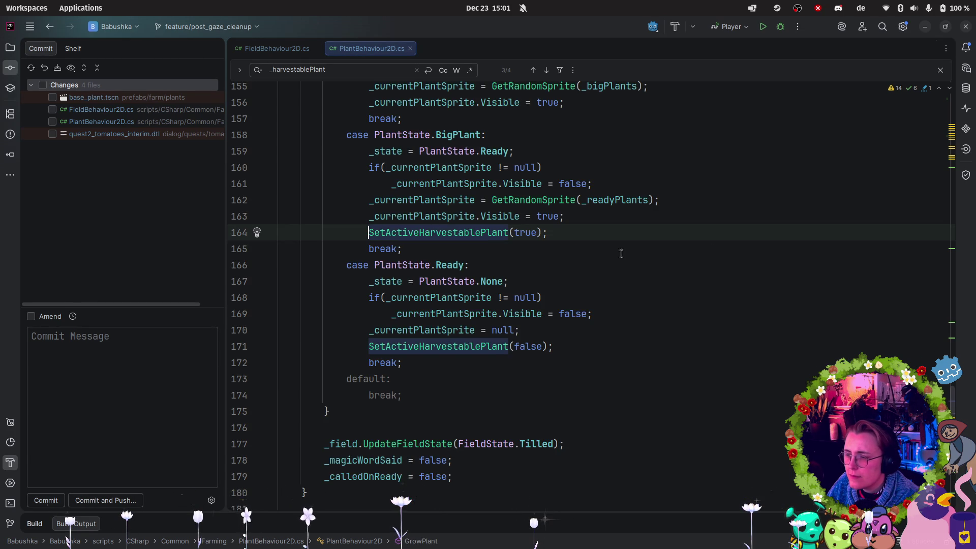
{"action": "scroll", "coordinate": [632, 253], "scroll_direction": "up", "scroll_amount": 1}
{"action": "left_click", "coordinate": [582, 265]}
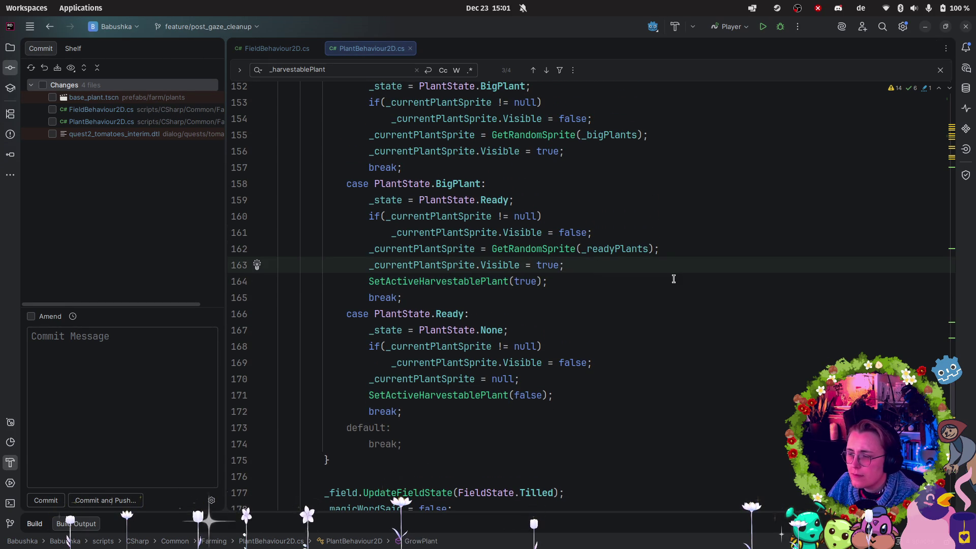
{"action": "scroll", "coordinate": [675, 279], "scroll_direction": "up", "scroll_amount": 1}
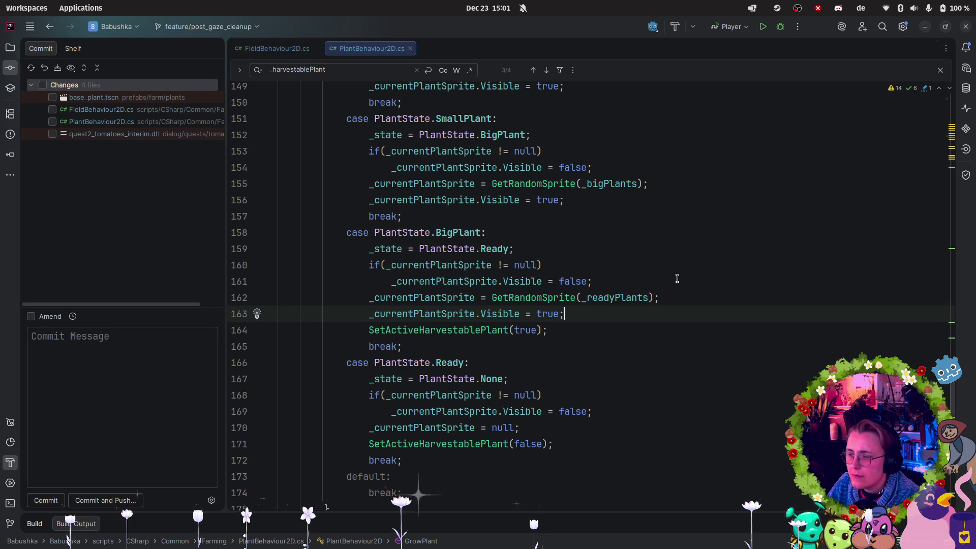
{"action": "scroll", "coordinate": [676, 279], "scroll_direction": "up", "scroll_amount": 4}
{"action": "scroll", "coordinate": [674, 280], "scroll_direction": "down", "scroll_amount": 3}
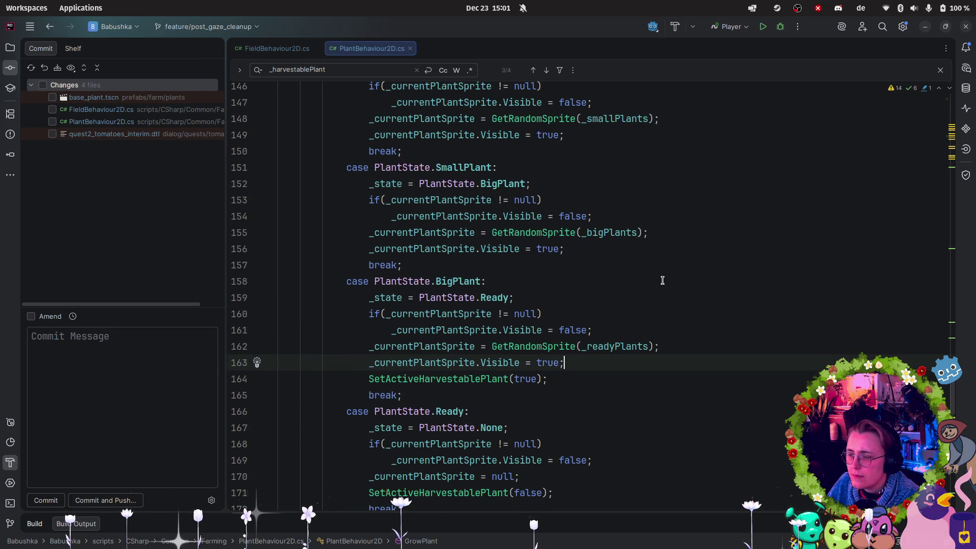
{"action": "scroll", "coordinate": [661, 279], "scroll_direction": "down", "scroll_amount": 1}
{"action": "left_click", "coordinate": [570, 426]}
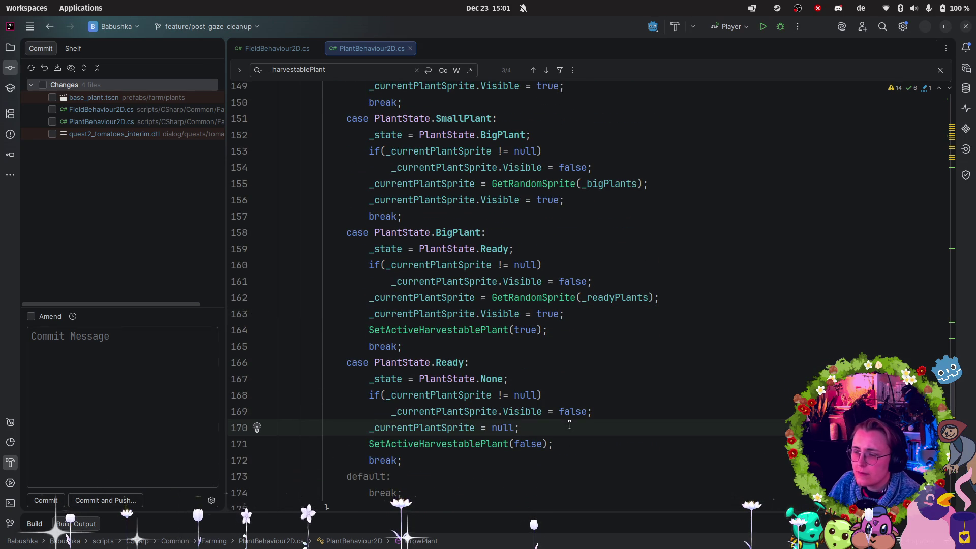
- Add SetActiveGrowingInteractionArea(false) after line 163 in the BigPlant case
{"action": "left_click", "coordinate": [625, 313]}
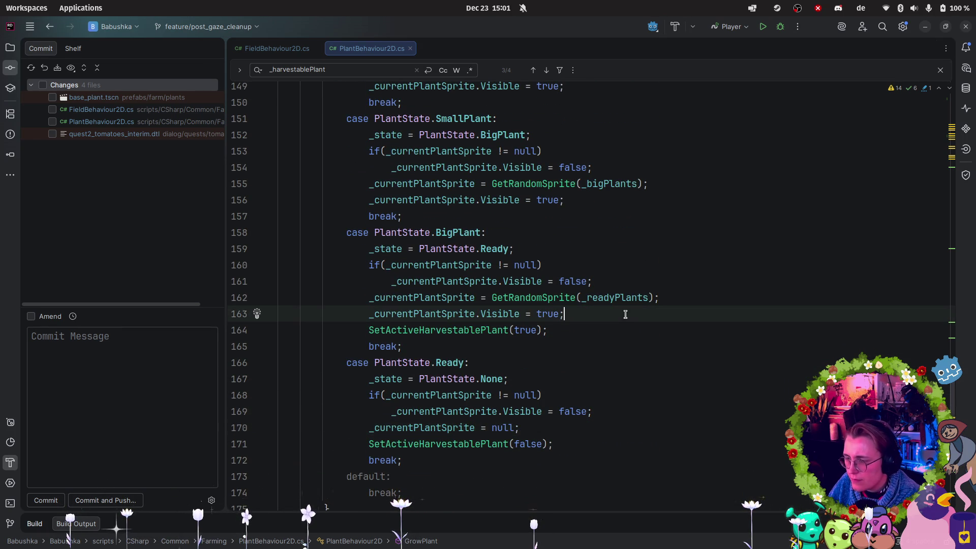
{"action": "key", "text": "Return"}
{"action": "type", "text": "SetAc"}
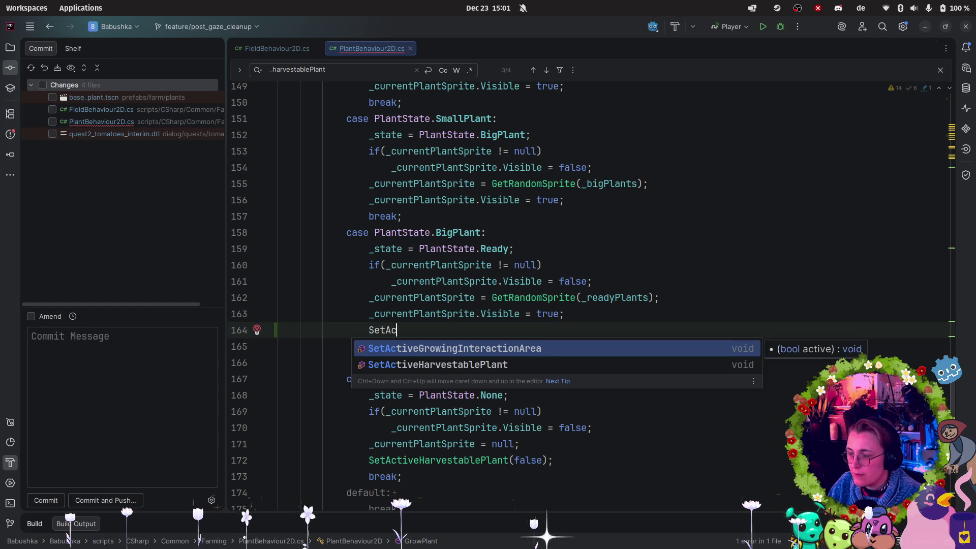
{"action": "key", "text": "Return"}
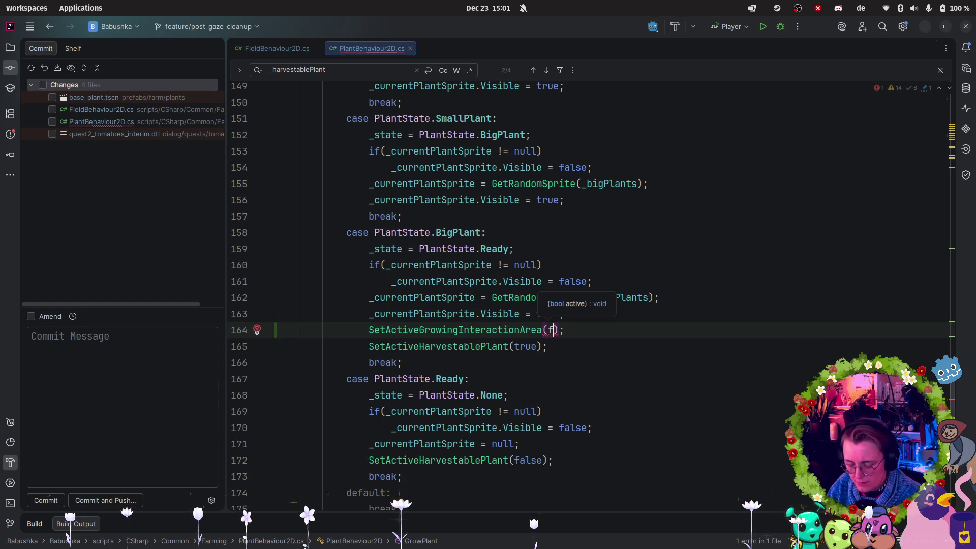
{"action": "type", "text": "false"}
{"action": "left_click", "coordinate": [604, 486]}
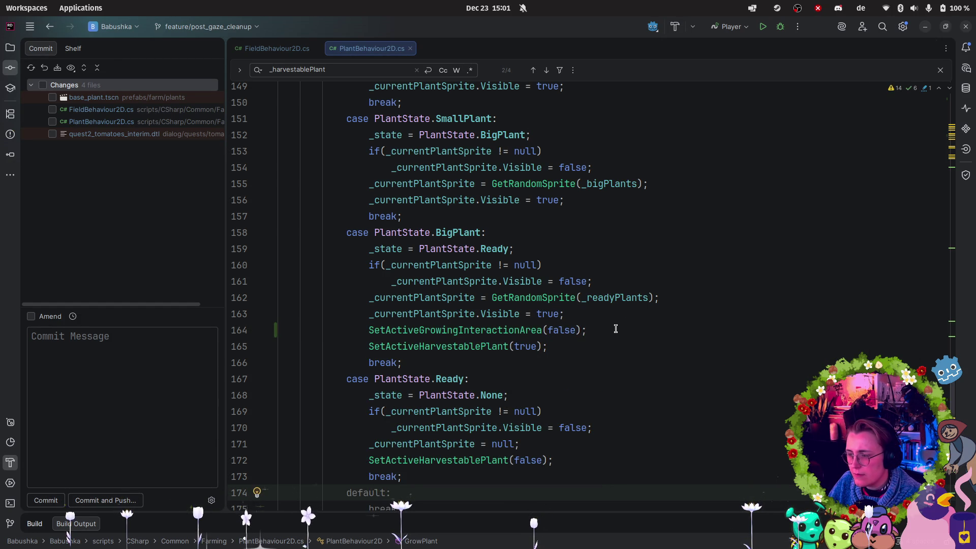
- Copy the call into the Ready case as line 173, changing false to true
{"action": "scroll", "coordinate": [626, 389], "scroll_direction": "down", "scroll_amount": 1}
{"action": "scroll", "coordinate": [590, 362], "scroll_direction": "down", "scroll_amount": 1}
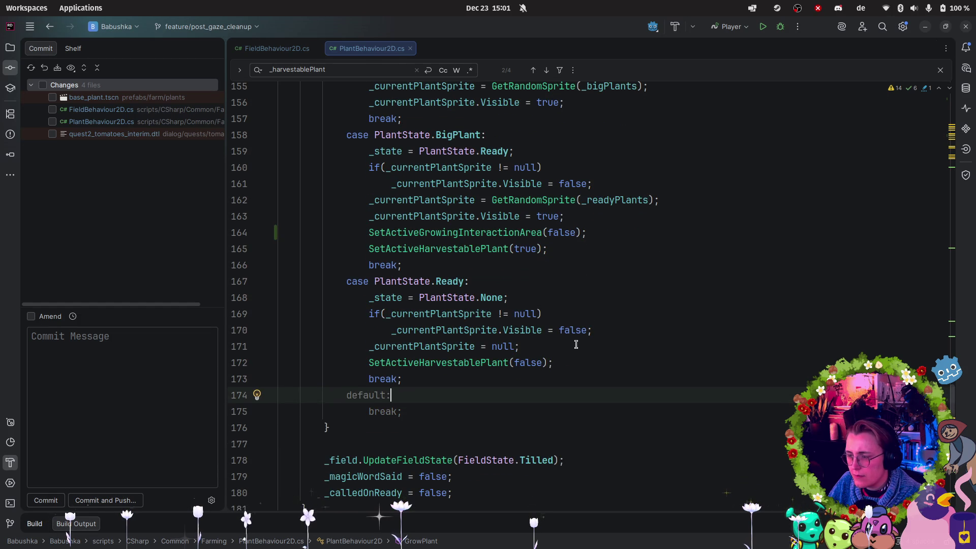
{"action": "left_click_drag", "start_coordinate": [596, 234], "coordinate": [350, 233]}
{"action": "key", "text": "ctrl+c"}
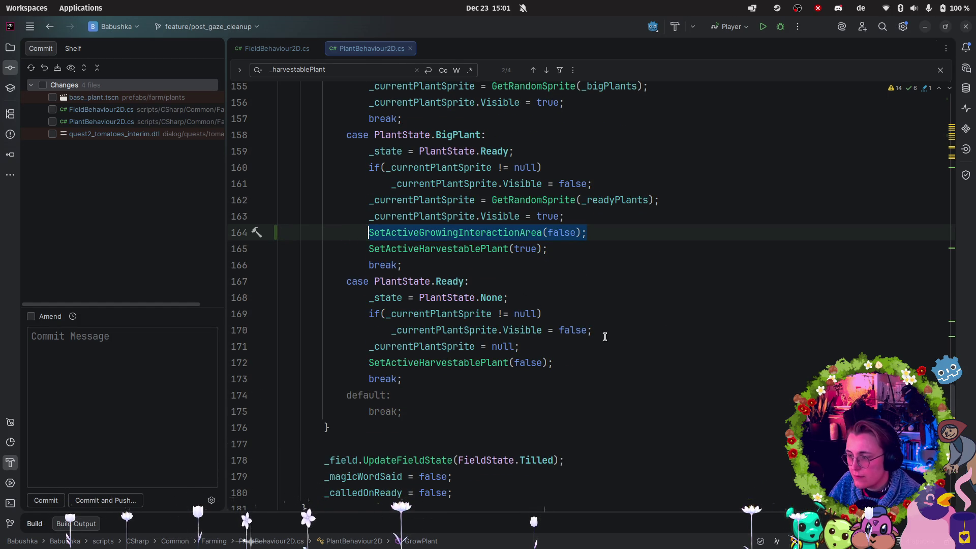
{"action": "left_click", "coordinate": [587, 361]}
{"action": "key", "text": "Return"}
{"action": "key", "text": "ctrl+v"}
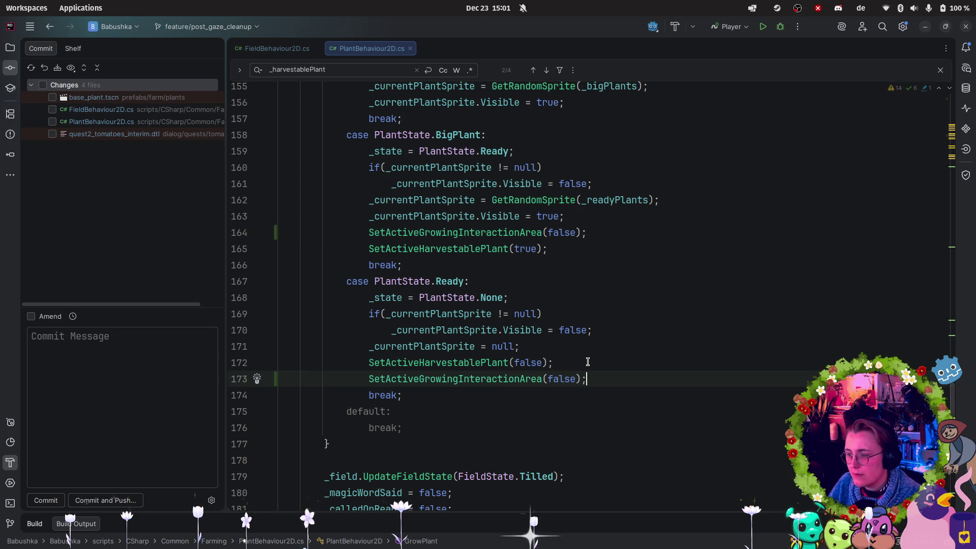
{"action": "double_click", "coordinate": [570, 380]}
{"action": "type", "text": "t"}
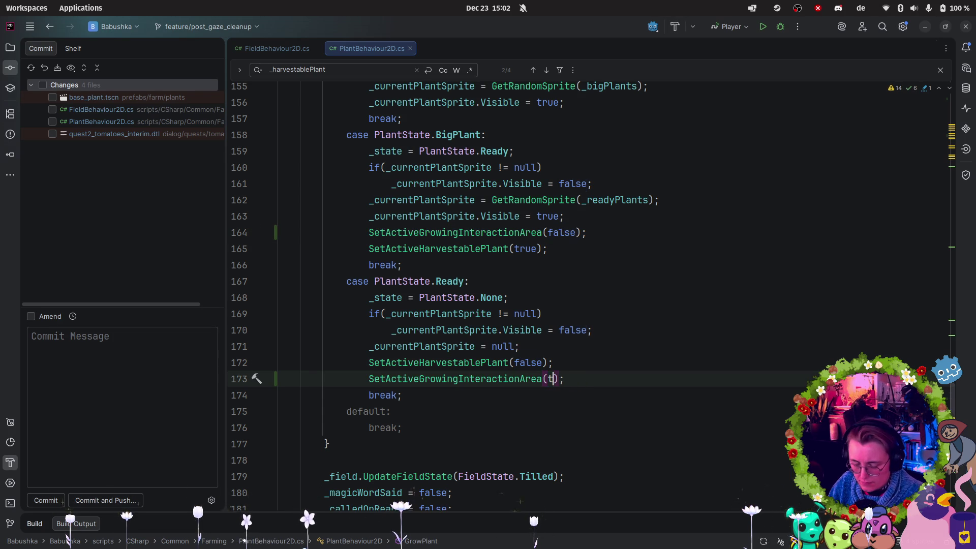
{"action": "key", "text": "BackSpace"}
{"action": "key", "text": "BackSpace"}
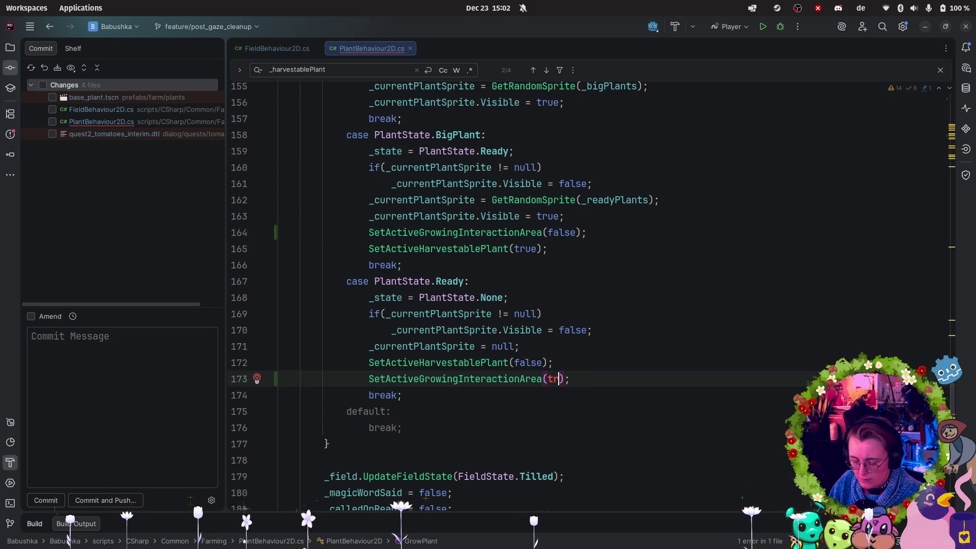
{"action": "type", "text": "ue"}
{"action": "left_click", "coordinate": [16, 492]}
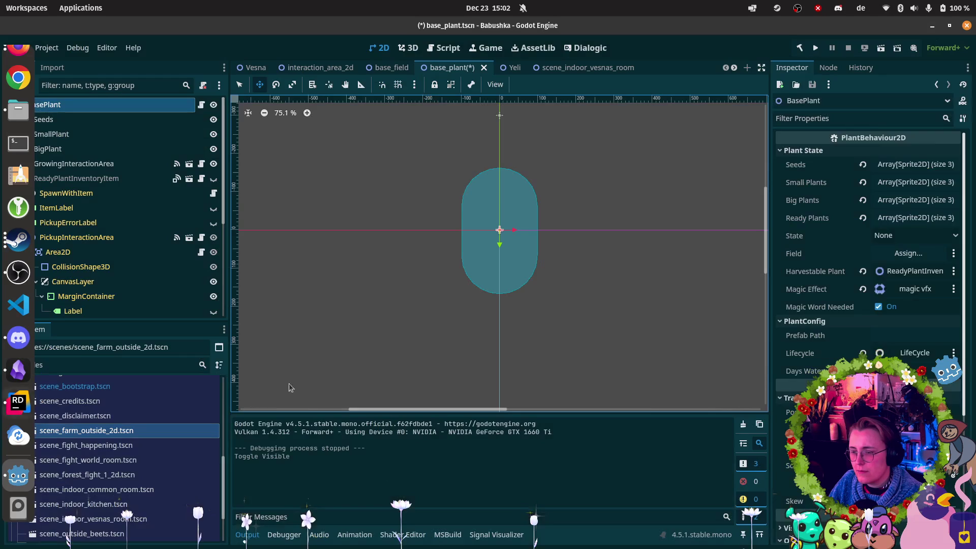
- Save base_plant, build by running scene_farm_outside_2d, then return to the base_plant scene
{"action": "key", "text": "ctrl+s"}
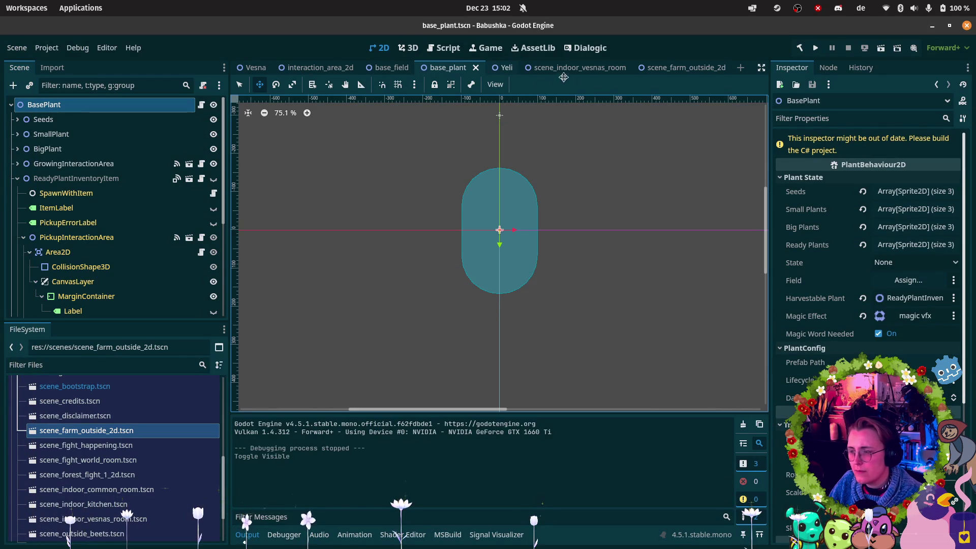
{"action": "left_click", "coordinate": [682, 66]}
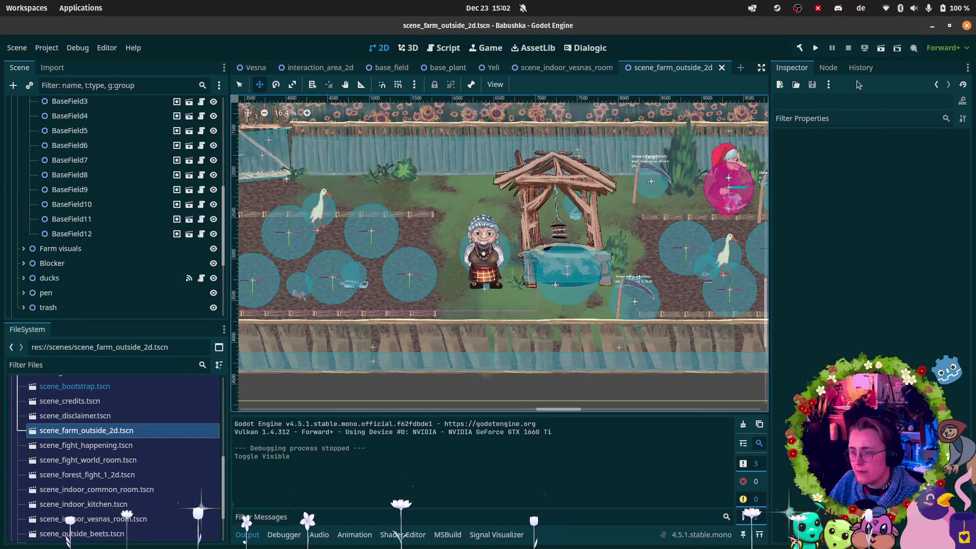
{"action": "left_click", "coordinate": [881, 48]}
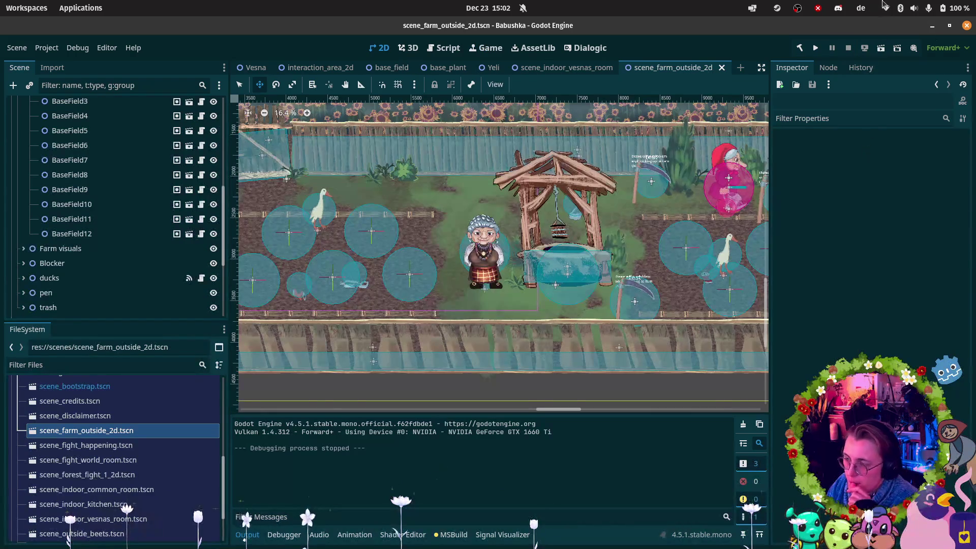
{"action": "left_click", "coordinate": [423, 71]}
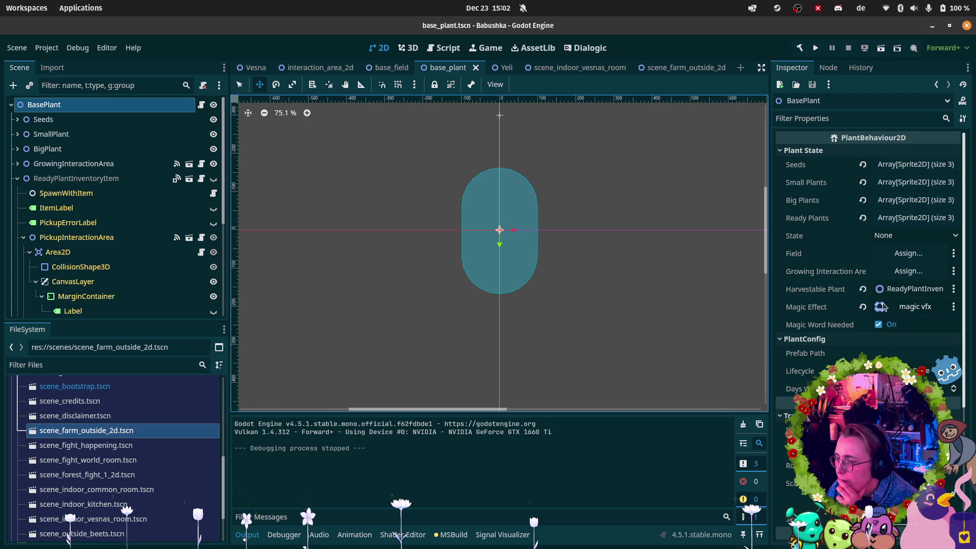
- Rebuild, assign the GrowingInteractionArea node to Growing Interaction Area, and save base_plant
{"action": "left_click", "coordinate": [801, 49]}
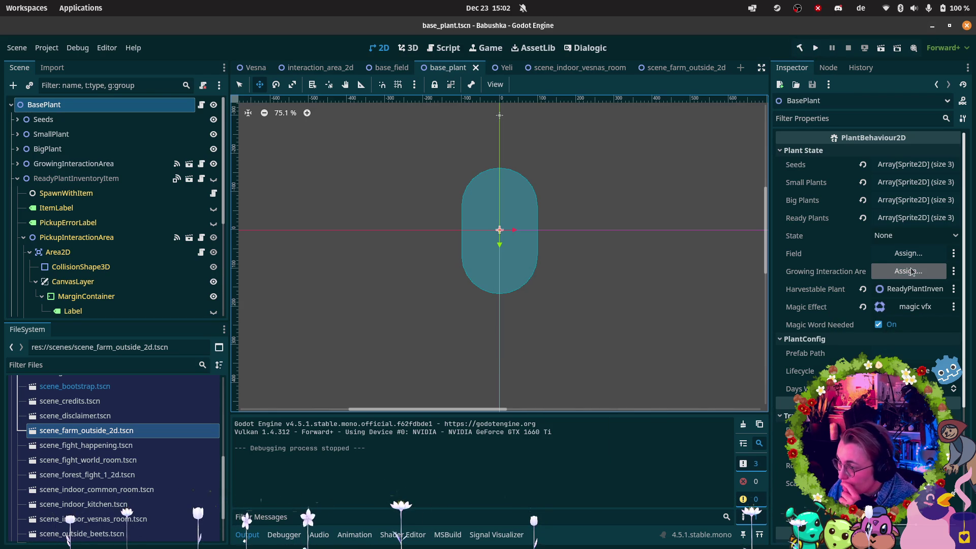
{"action": "mouse_move", "coordinate": [122, 168]}
{"action": "left_mouse_down"}
{"action": "mouse_move", "coordinate": [813, 227]}
{"action": "mouse_move", "coordinate": [909, 271]}
{"action": "left_mouse_up"}
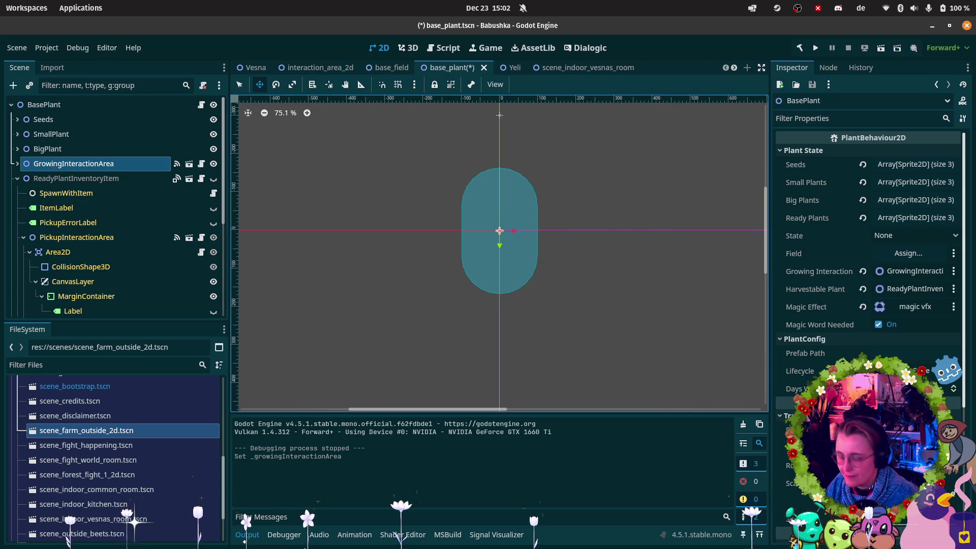
{"action": "key", "text": "ctrl+s"}
{"action": "left_click", "coordinate": [681, 67]}
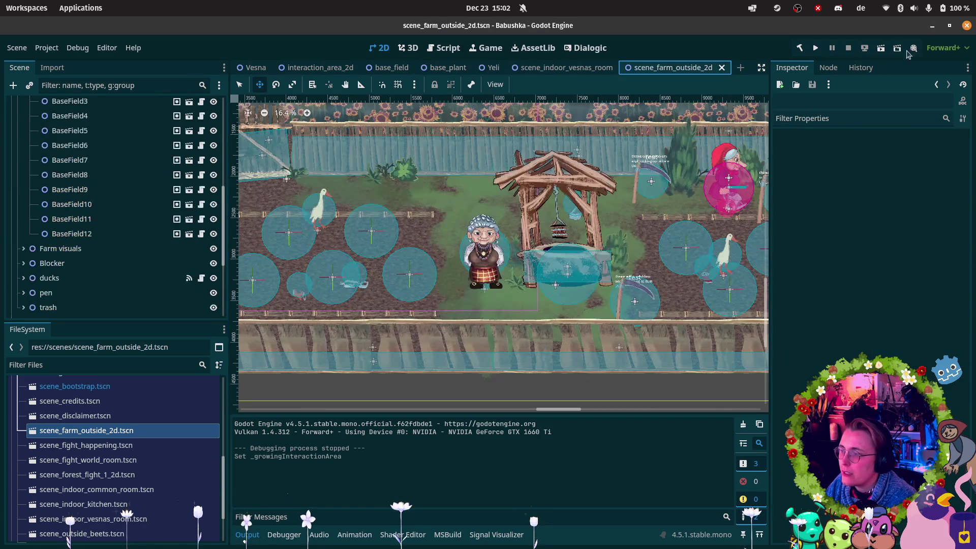
- Run scene_farm_outside_2d, walk the character toward the plants with W and A, then stop it
{"action": "left_click", "coordinate": [881, 47]}
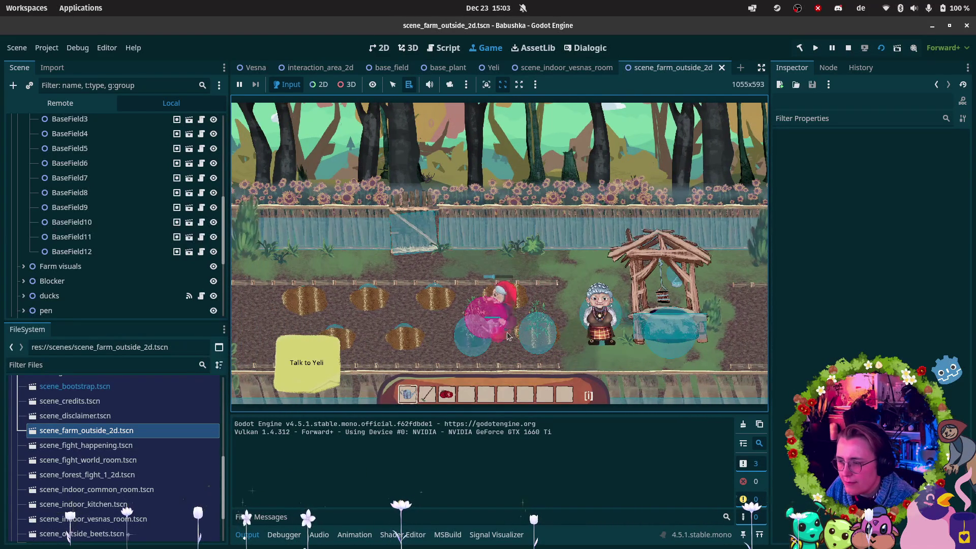
{"action": "key", "text": "w"}
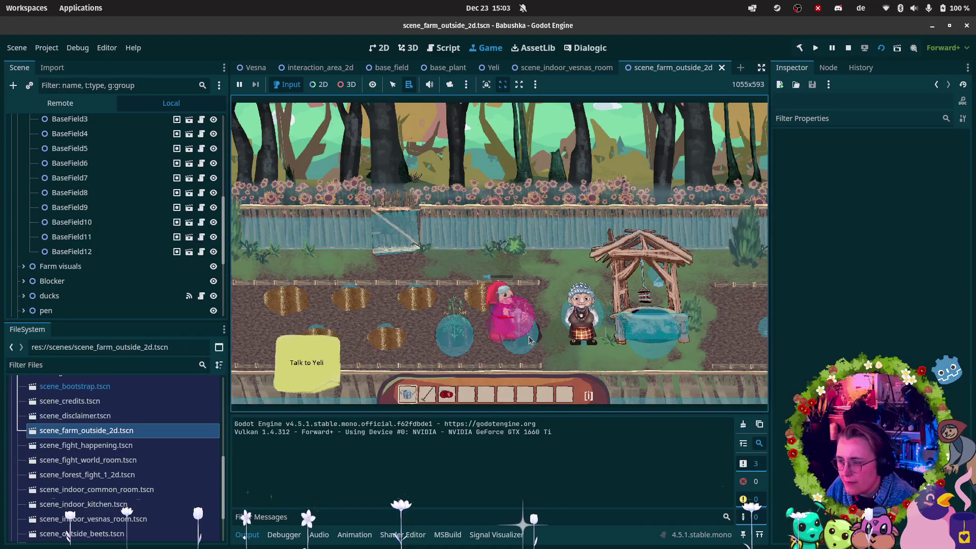
{"action": "key", "text": "a"}
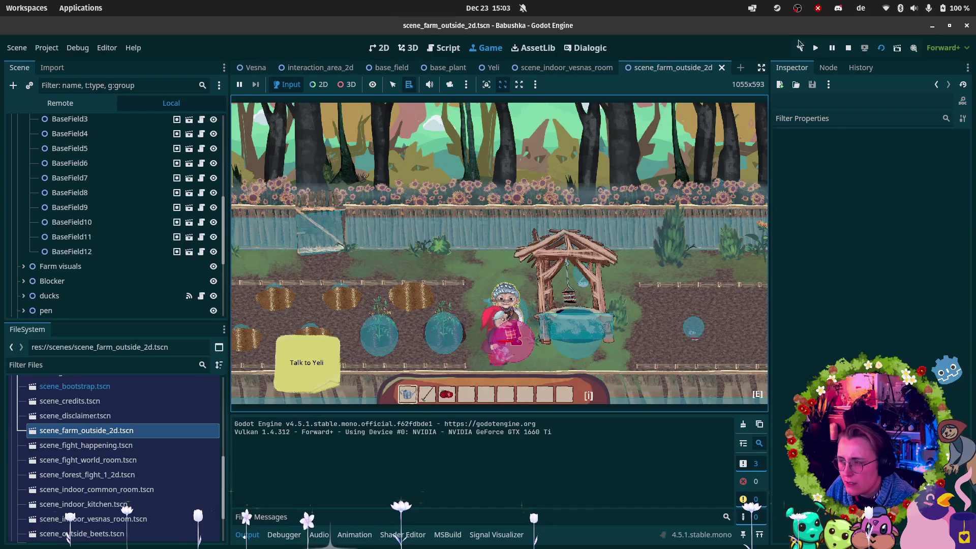
{"action": "left_click", "coordinate": [848, 50]}
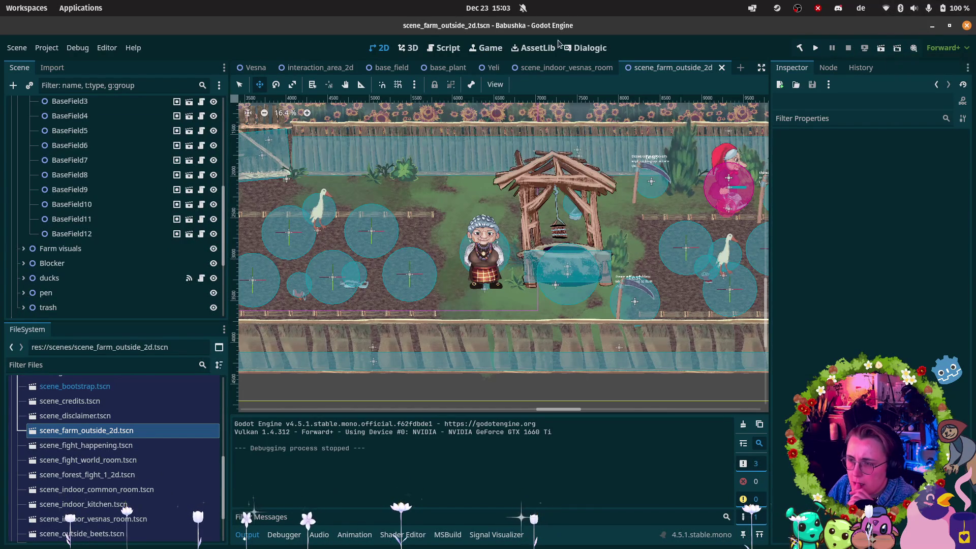
{"action": "mouse_move", "coordinate": [1, 366]}
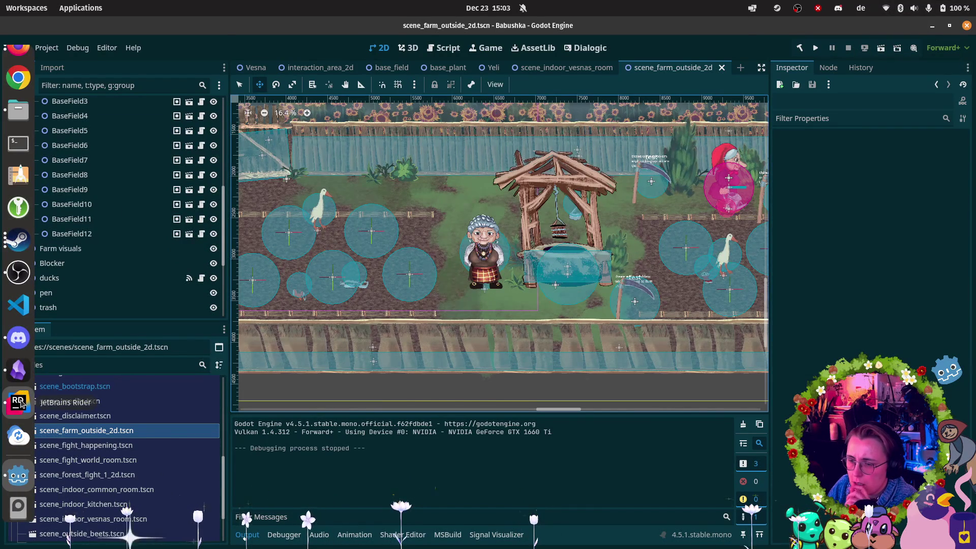
{"action": "left_click", "coordinate": [22, 391]}
- Bring Godot forward and open the base_plant scene tab
{"action": "mouse_move", "coordinate": [1, 305]}
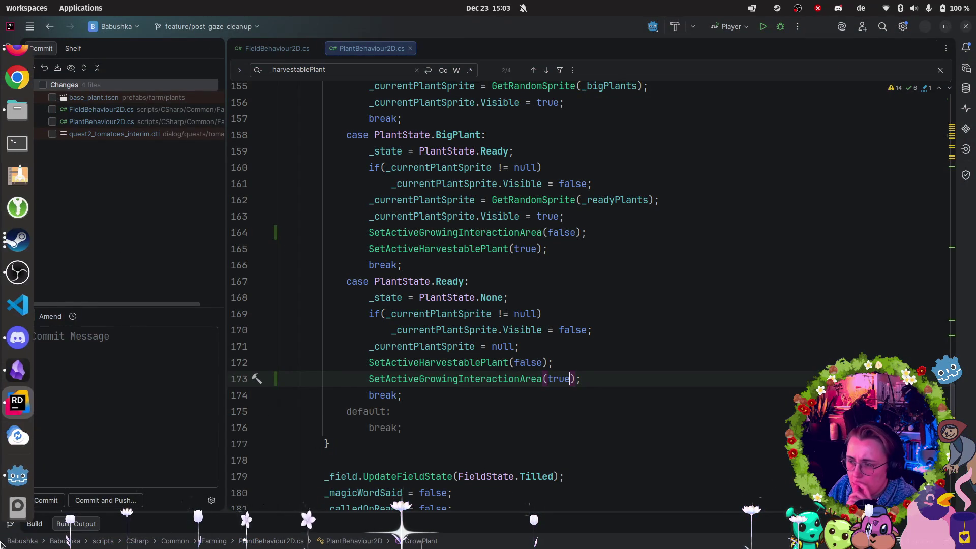
{"action": "left_click", "coordinate": [18, 490]}
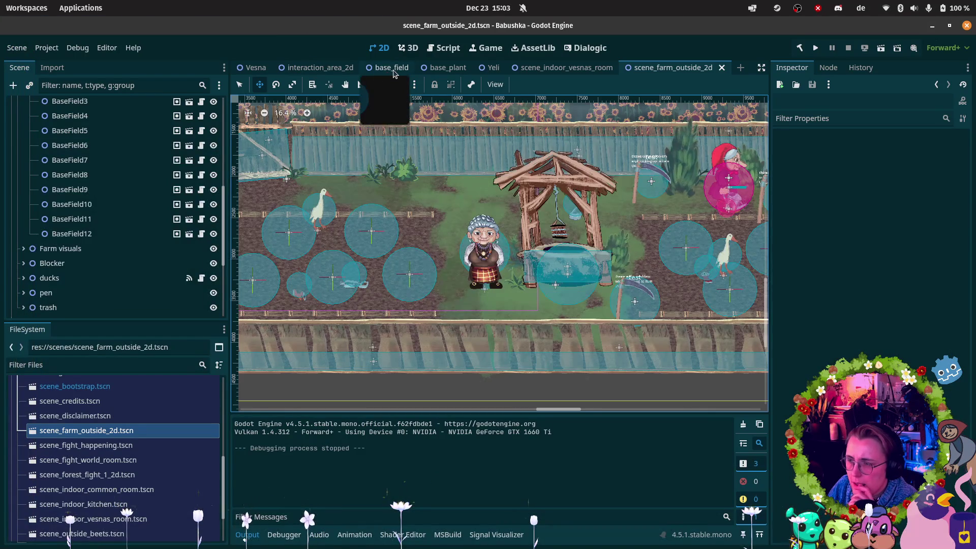
{"action": "left_click", "coordinate": [376, 68]}
{"action": "left_click", "coordinate": [450, 71]}
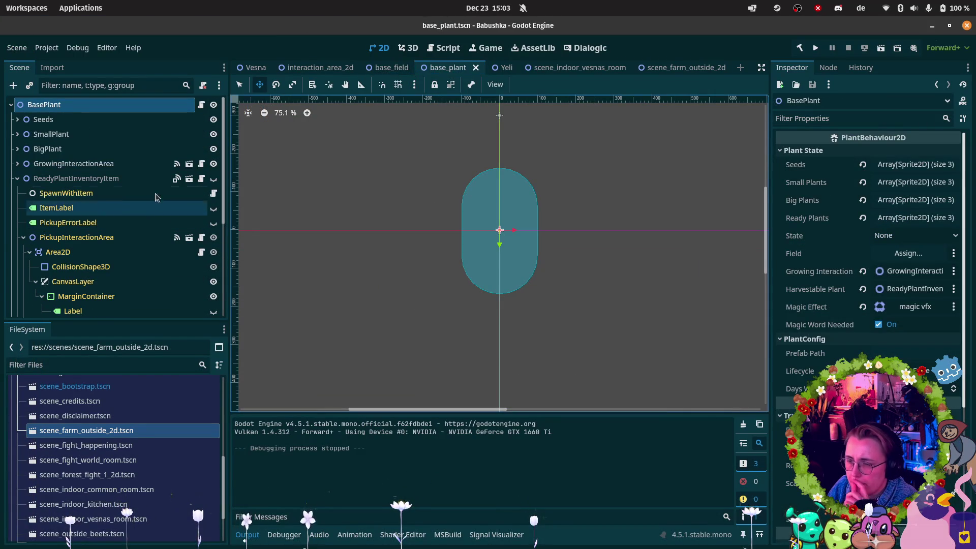
- Expand and collapse GrowingInteractionArea's child nodes twice in the Scene dock
{"action": "left_click", "coordinate": [17, 164]}
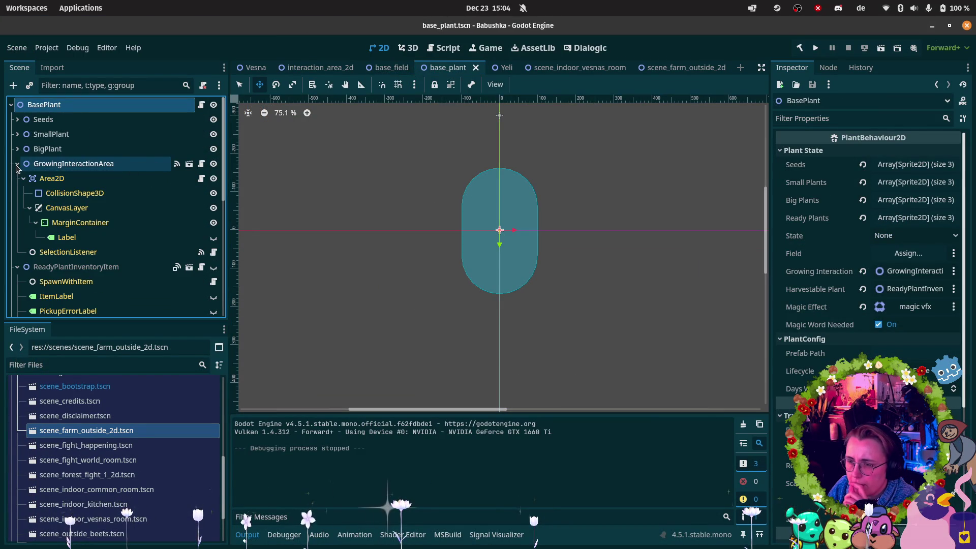
{"action": "left_click", "coordinate": [17, 164]}
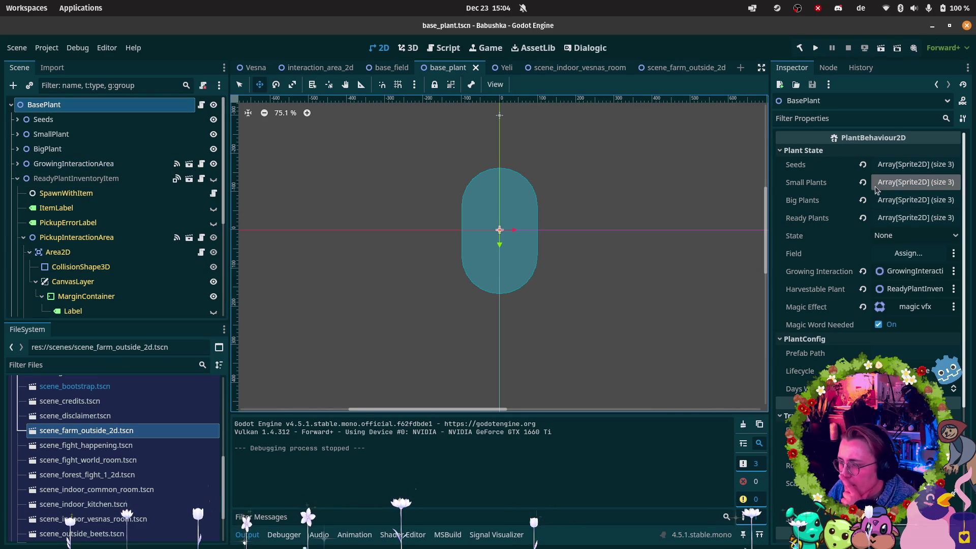
{"action": "left_click", "coordinate": [18, 164]}
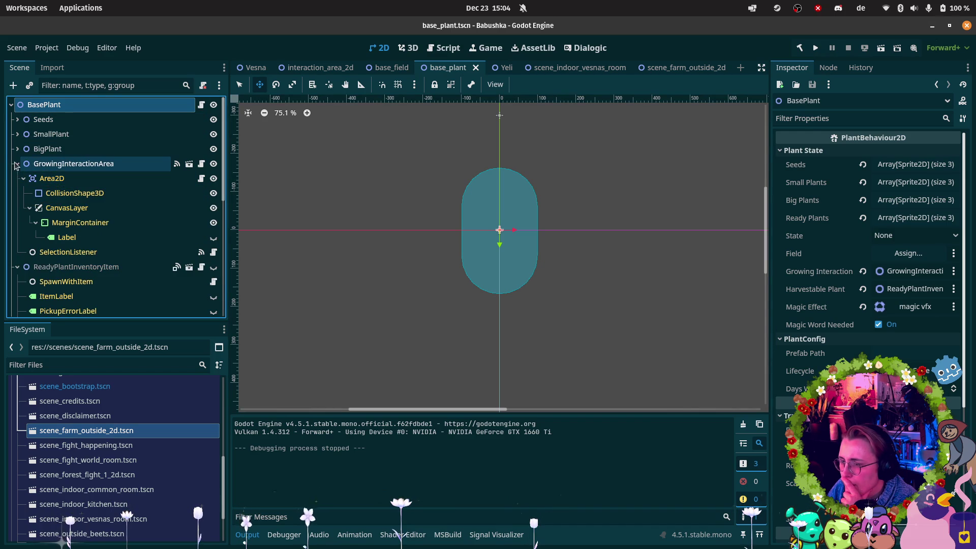
{"action": "left_click", "coordinate": [16, 164]}
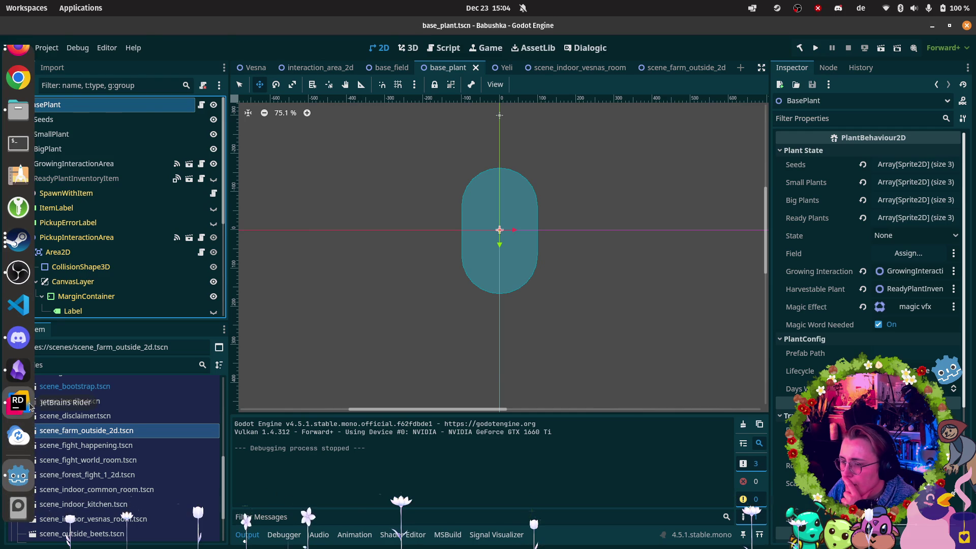
{"action": "left_click", "coordinate": [30, 405]}
- Move the growing-interaction-area disable call from line 164 to below line 165 in the BigPlant case
{"action": "left_click_drag", "start_coordinate": [625, 231], "coordinate": [280, 233]}
{"action": "key", "text": "ctrl+c"}
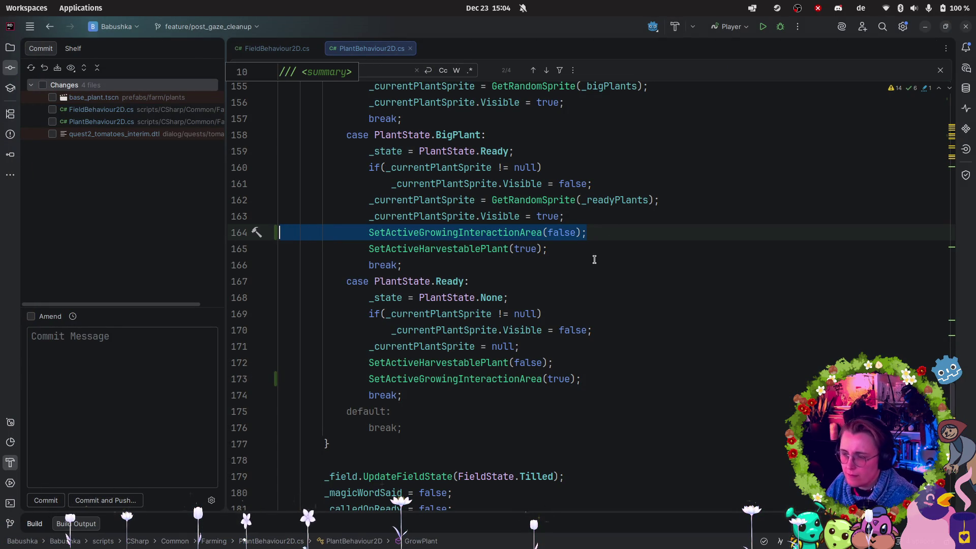
{"action": "key", "text": "BackSpace"}
{"action": "left_click", "coordinate": [593, 253]}
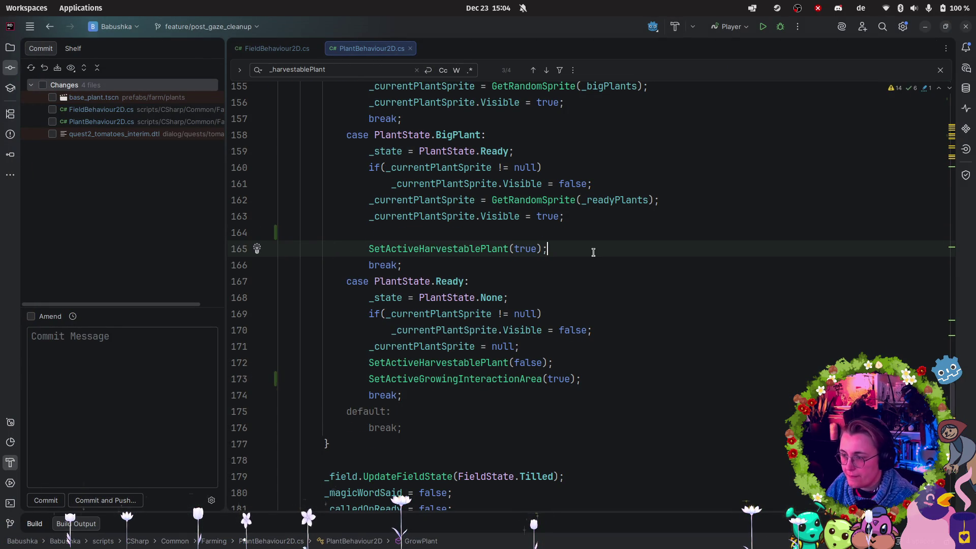
{"action": "key", "text": "Return"}
{"action": "key", "text": "ctrl+v"}
{"action": "left_click", "coordinate": [475, 233]}
{"action": "key", "text": "BackSpace"}
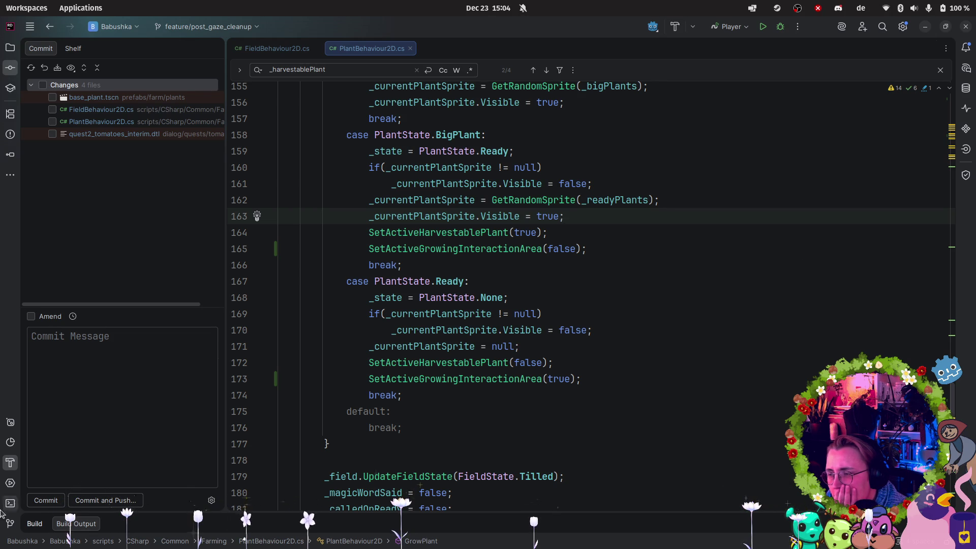
{"action": "left_click", "coordinate": [15, 485]}
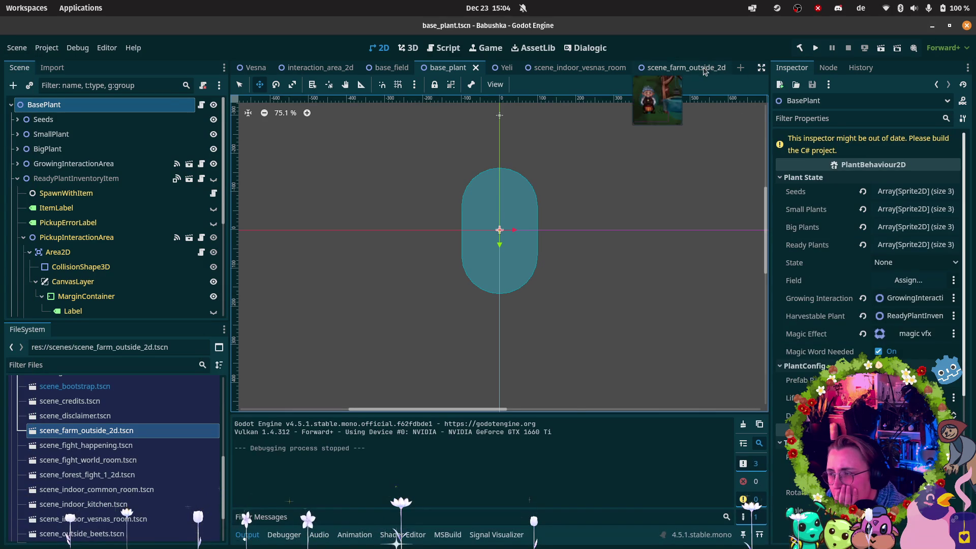
- Run scene_farm_outside_2d and walk the character left past the well
{"action": "left_click", "coordinate": [681, 67]}
{"action": "left_click", "coordinate": [881, 48]}
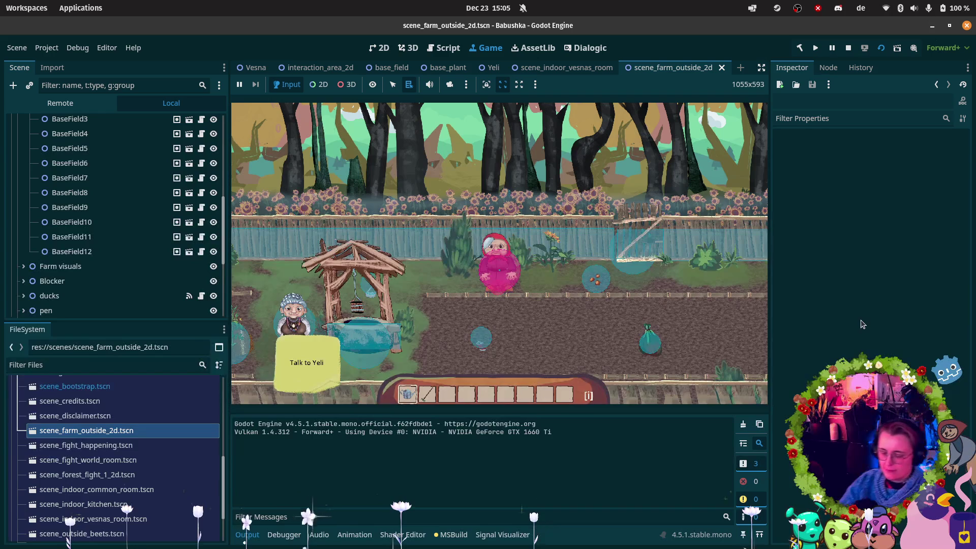
{"action": "left_click", "coordinate": [544, 304]}
{"action": "key", "text": "a"}
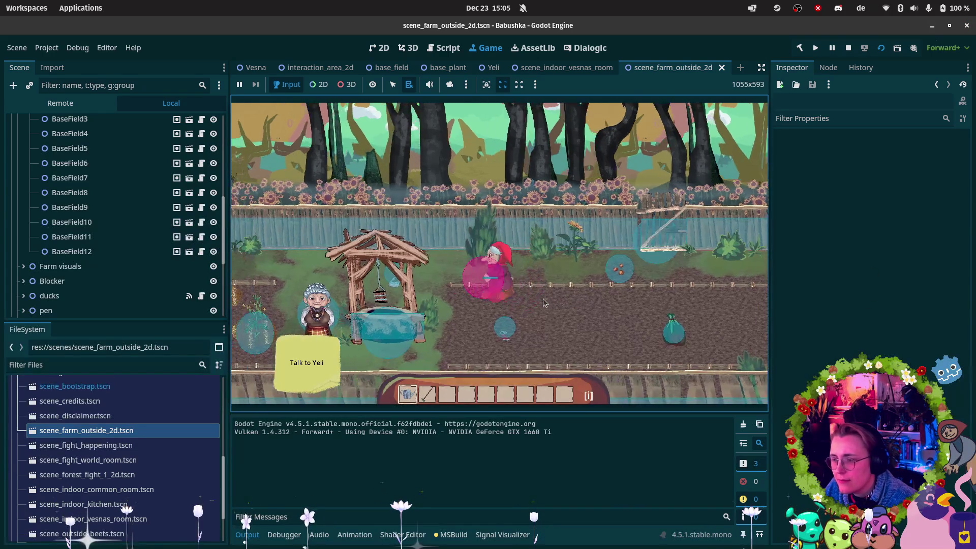
- Expand the Remote scene tree down to the planted TomatoPlant and inspect its properties
{"action": "left_click", "coordinate": [60, 103]}
{"action": "left_click", "coordinate": [265, 310]}
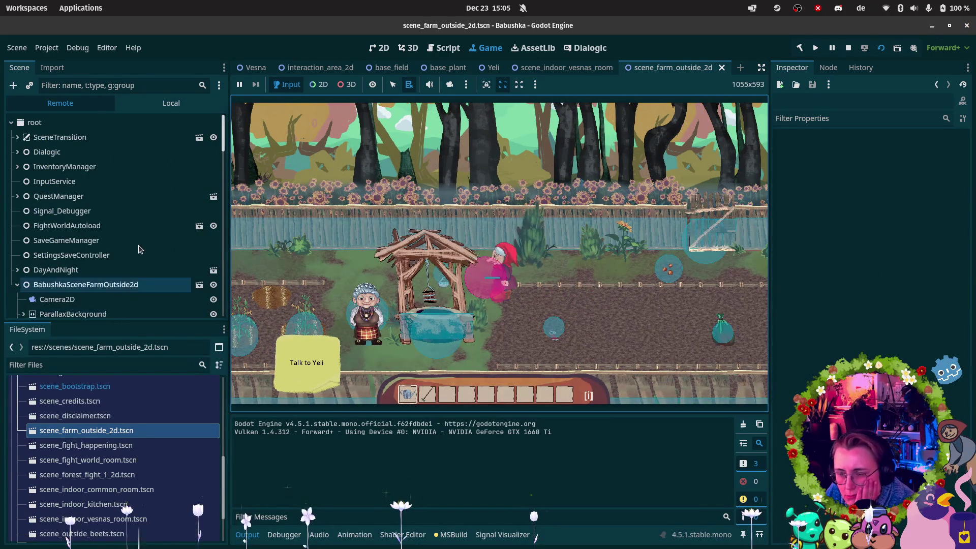
{"action": "scroll", "coordinate": [102, 229], "scroll_direction": "down", "scroll_amount": 3}
{"action": "left_click", "coordinate": [52, 193]}
{"action": "left_click", "coordinate": [493, 279]}
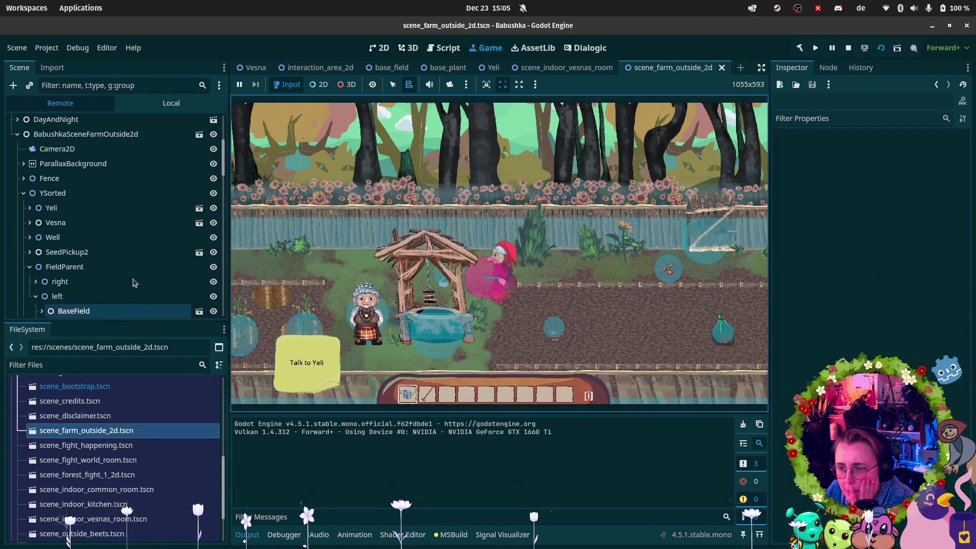
{"action": "scroll", "coordinate": [127, 277], "scroll_direction": "down", "scroll_amount": 3}
{"action": "scroll", "coordinate": [90, 267], "scroll_direction": "down", "scroll_amount": 9}
{"action": "scroll", "coordinate": [87, 254], "scroll_direction": "down", "scroll_amount": 7}
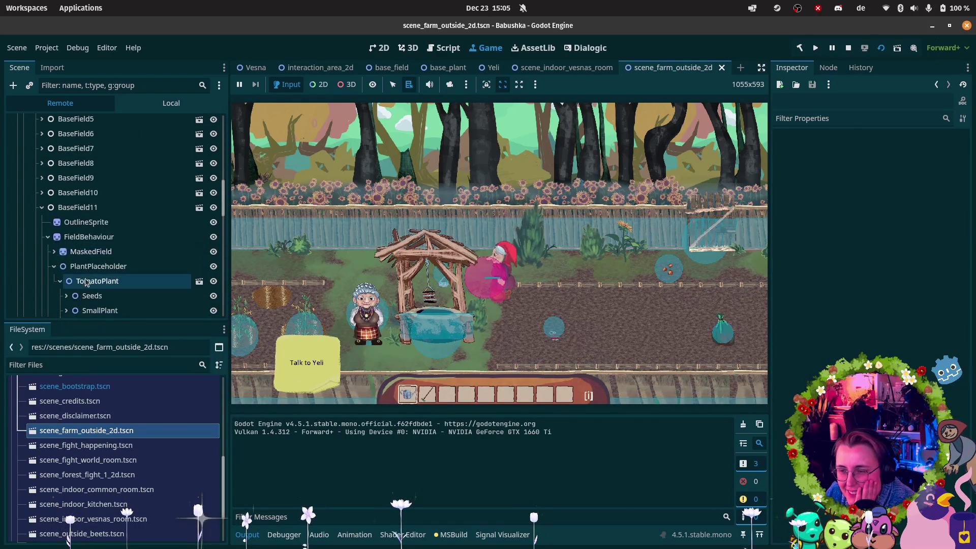
{"action": "left_click", "coordinate": [98, 206]}
{"action": "left_click", "coordinate": [98, 205]}
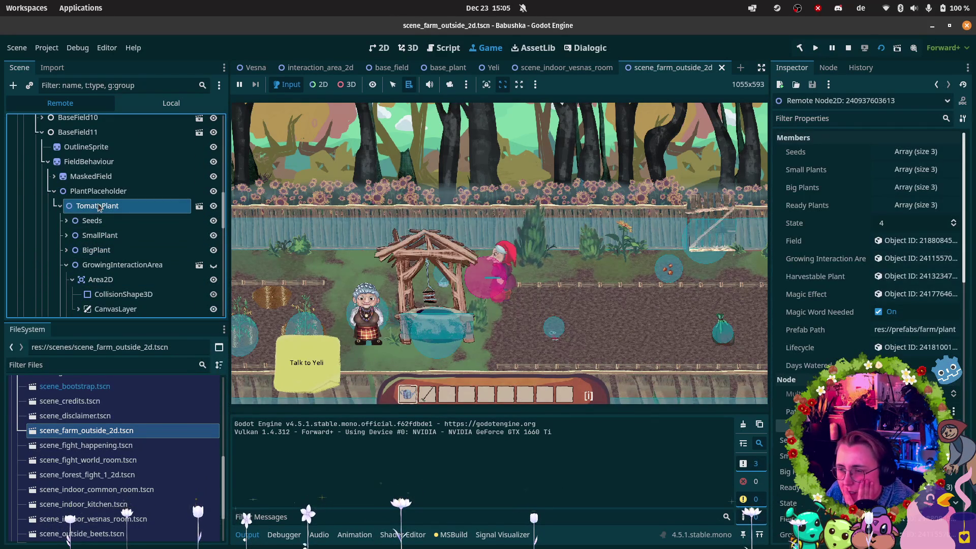
- Toggle the Seeds node's children and ReadyPlantInventoryItem's visibility on and off
{"action": "left_click", "coordinate": [66, 222]}
{"action": "left_click", "coordinate": [66, 220]}
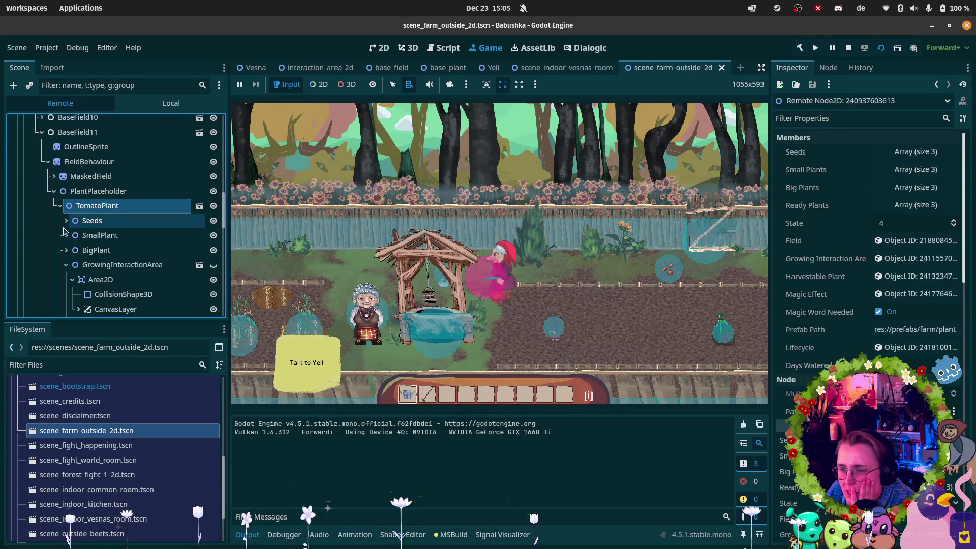
{"action": "scroll", "coordinate": [103, 275], "scroll_direction": "down", "scroll_amount": 5}
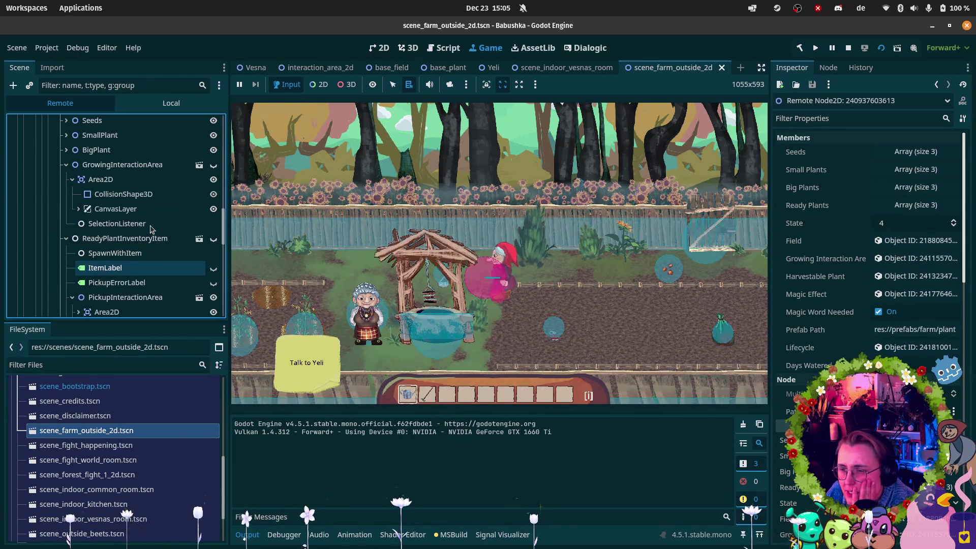
{"action": "left_click", "coordinate": [213, 239]}
{"action": "left_click", "coordinate": [213, 239]}
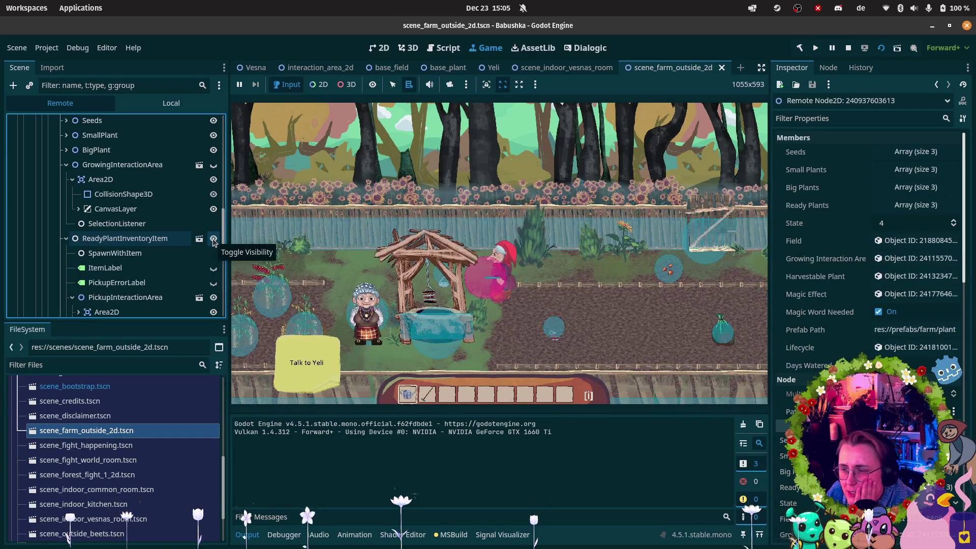
{"action": "mouse_move", "coordinate": [859, 38]}
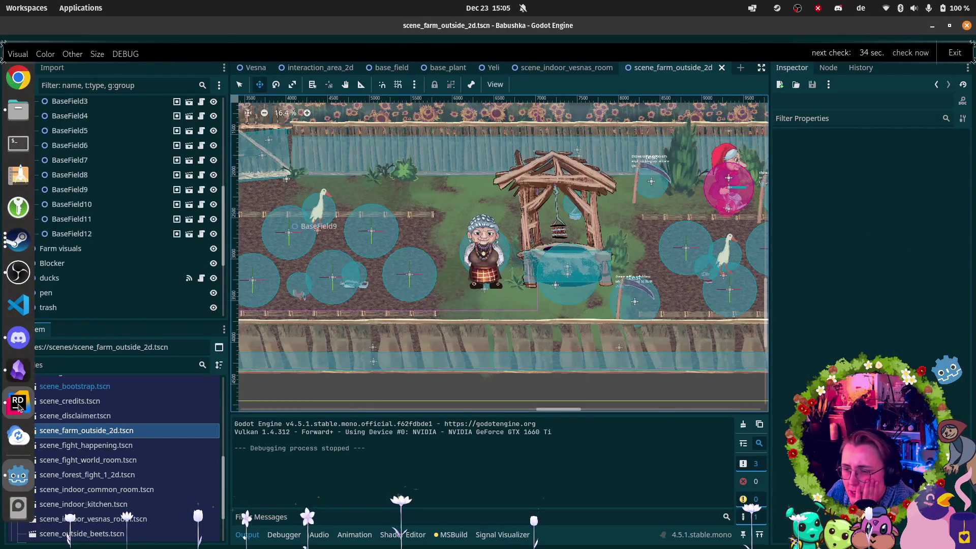
{"action": "left_click", "coordinate": [18, 401]}
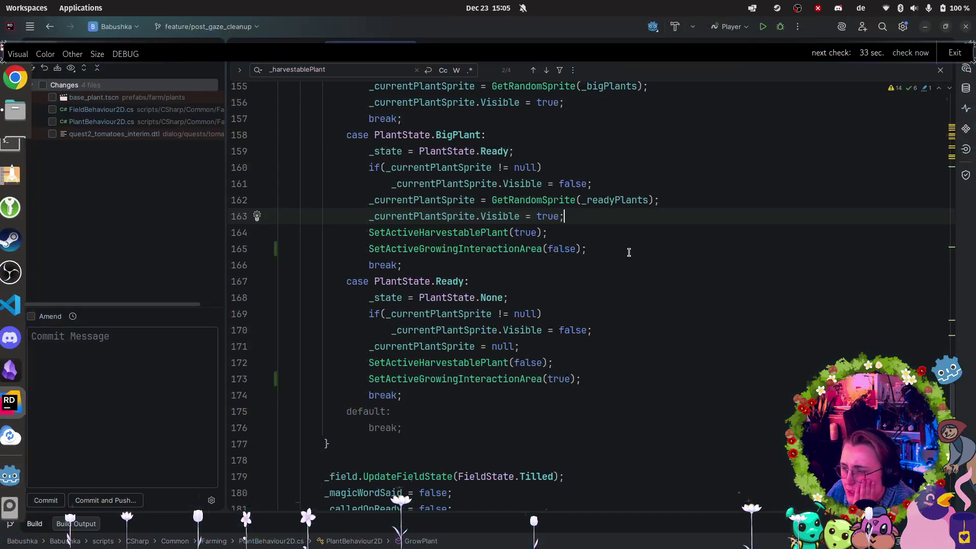
- Search for SetActiveHarvestablePlant and place the caret after its definition's opening brace
{"action": "scroll", "coordinate": [696, 279], "scroll_direction": "up", "scroll_amount": 3}
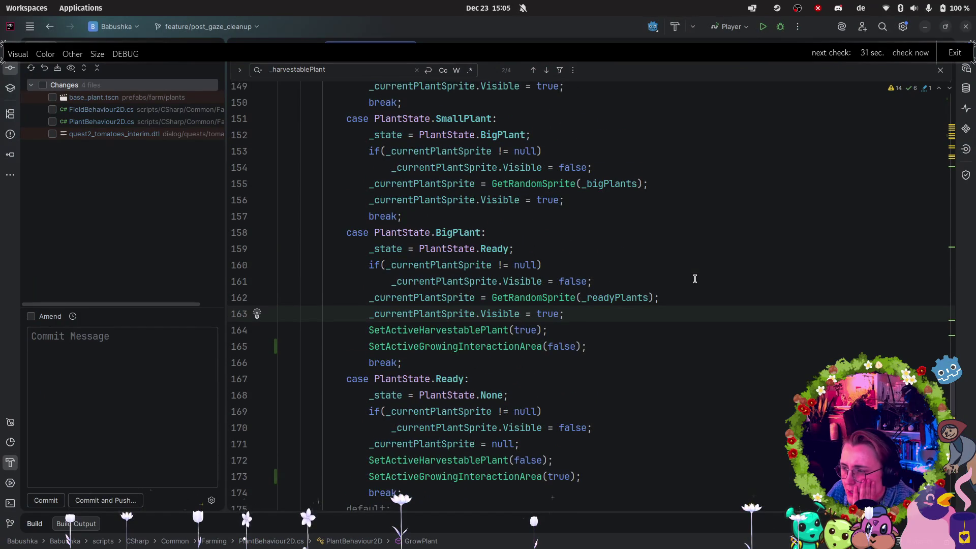
{"action": "scroll", "coordinate": [695, 279], "scroll_direction": "down", "scroll_amount": 1}
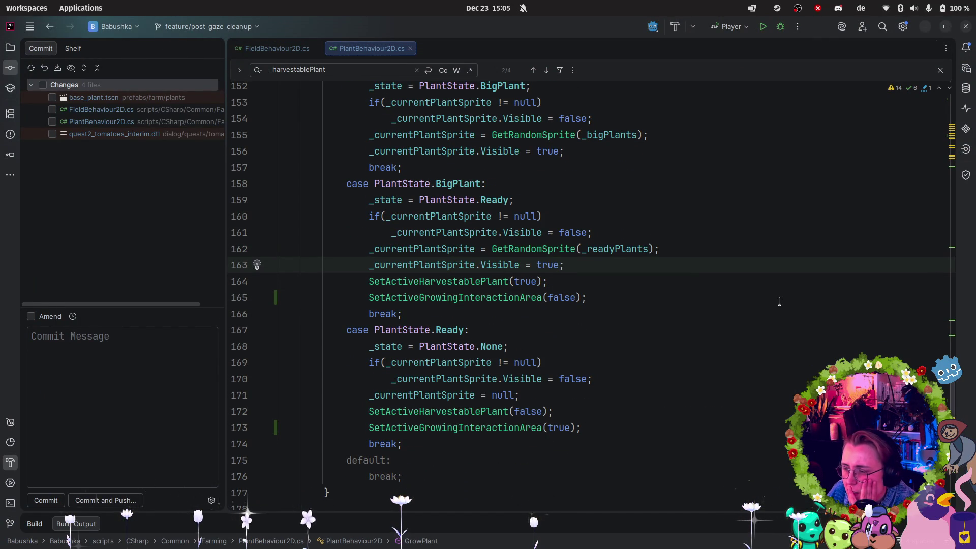
{"action": "left_click", "coordinate": [442, 281]}
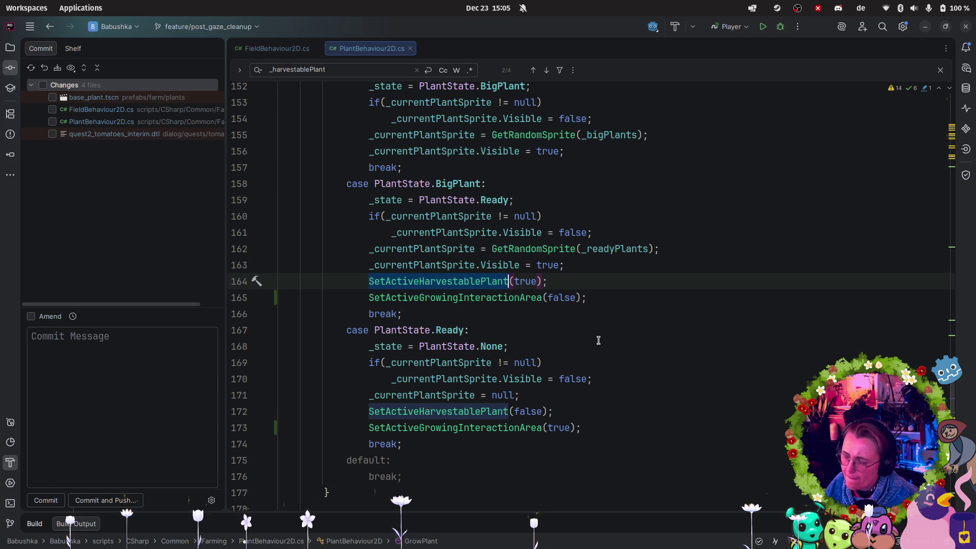
{"action": "key", "text": "ctrl+f"}
{"action": "scroll", "coordinate": [598, 340], "scroll_direction": "down", "scroll_amount": 1}
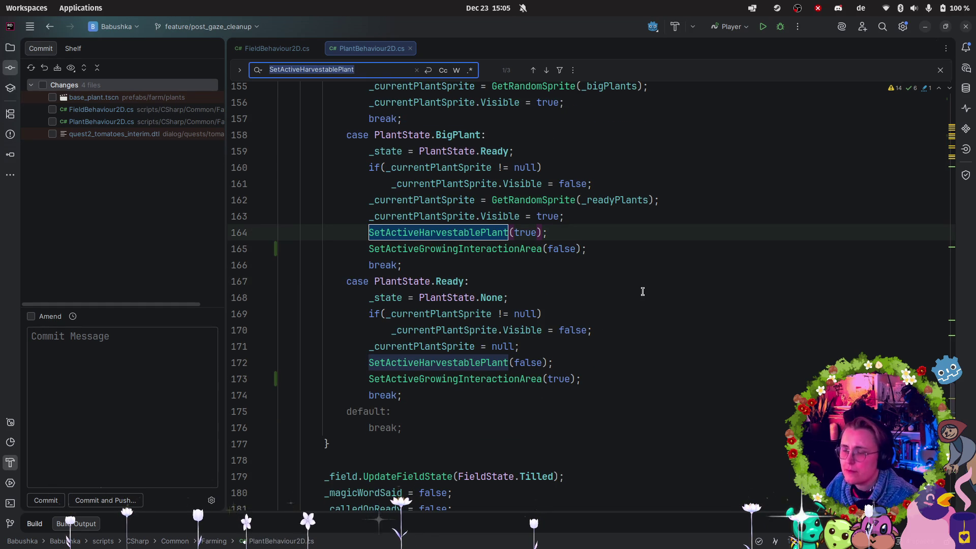
{"action": "scroll", "coordinate": [631, 295], "scroll_direction": "up", "scroll_amount": 2}
{"action": "scroll", "coordinate": [629, 301], "scroll_direction": "down", "scroll_amount": 12}
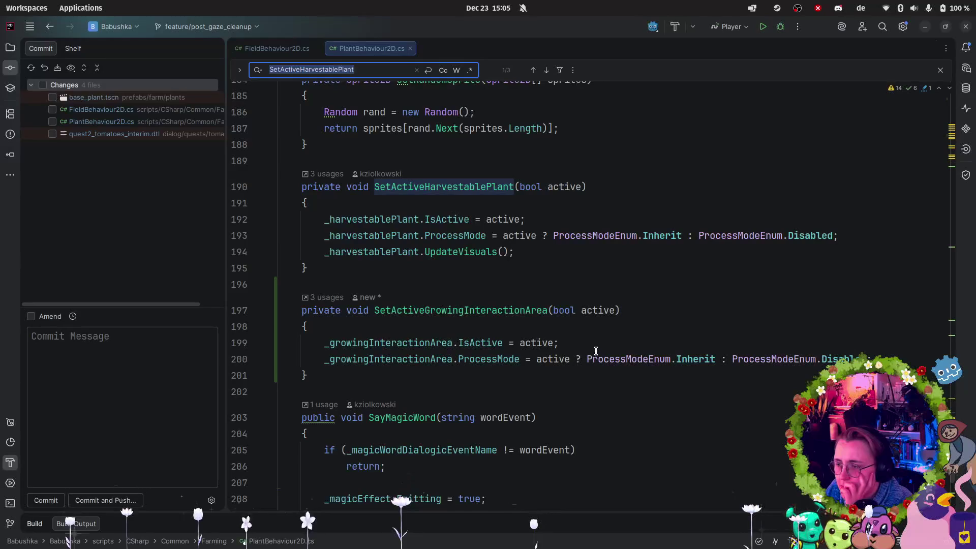
{"action": "left_click", "coordinate": [424, 202]}
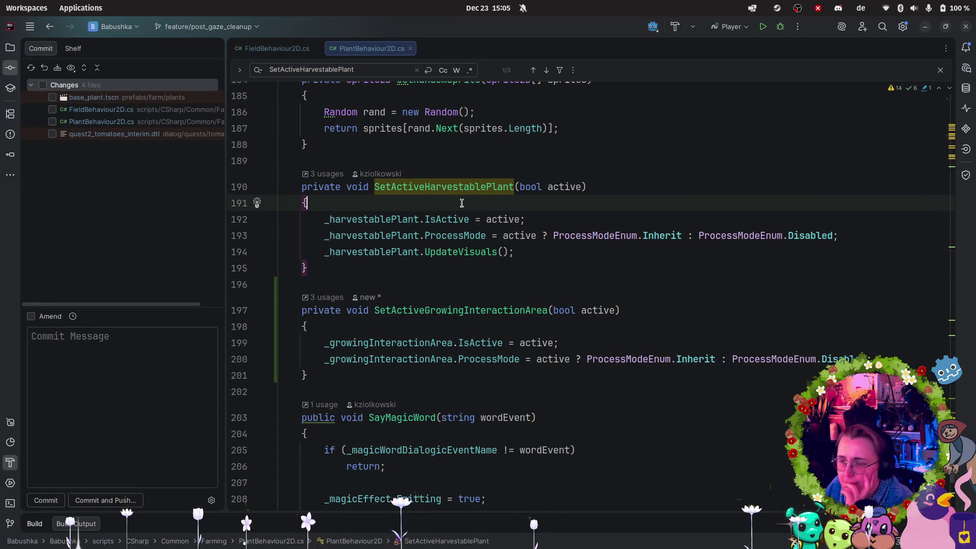
- Add a GD.Print line at the top of SetActiveHarvestablePlant concatenating + Name
{"action": "key", "text": "Return"}
{"action": "type", "text": "GD:"}
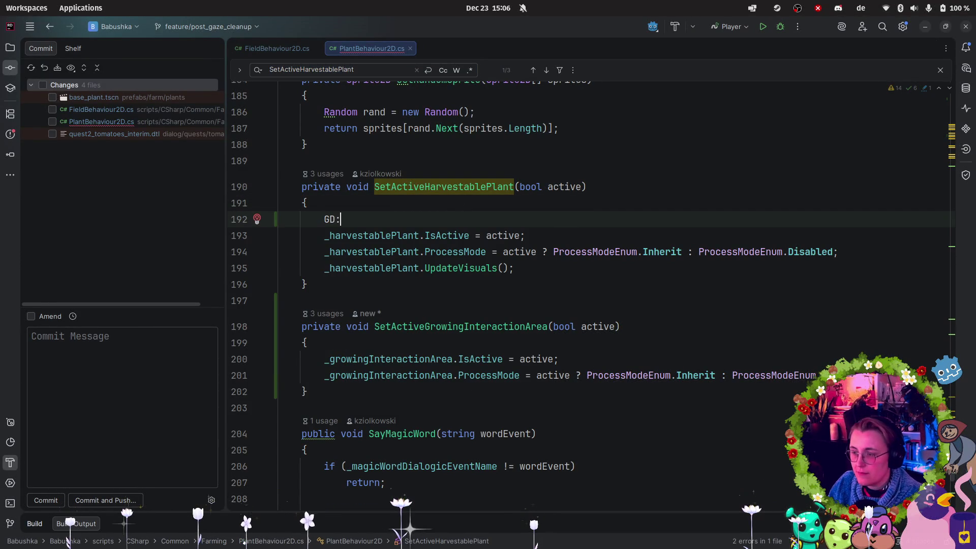
{"action": "key", "text": "BackSpace"}
{"action": "key", "text": "BackSpace"}
{"action": "type", "text": ".Print"}
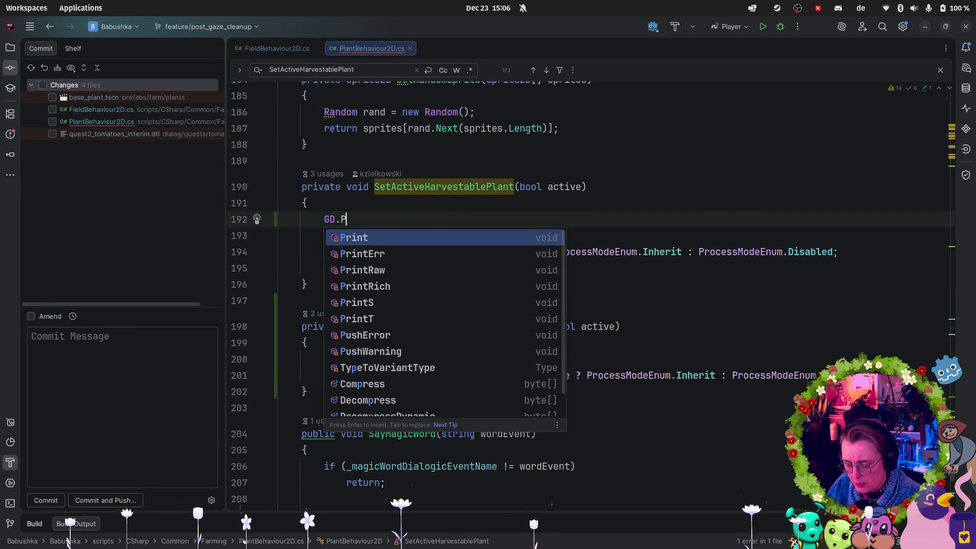
{"action": "key", "text": "Return"}
{"action": "type", "text": "\"Setting active:"}
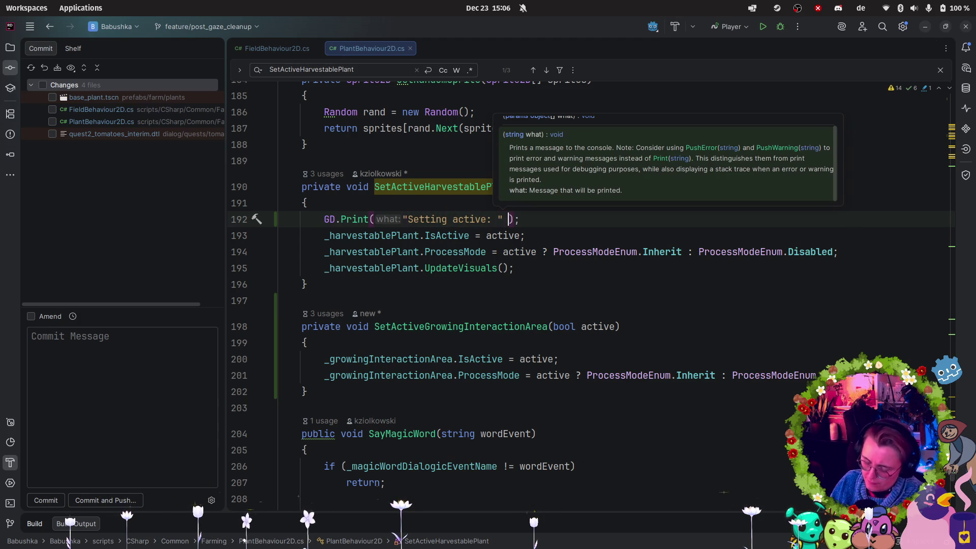
{"action": "type", "text": "+"}
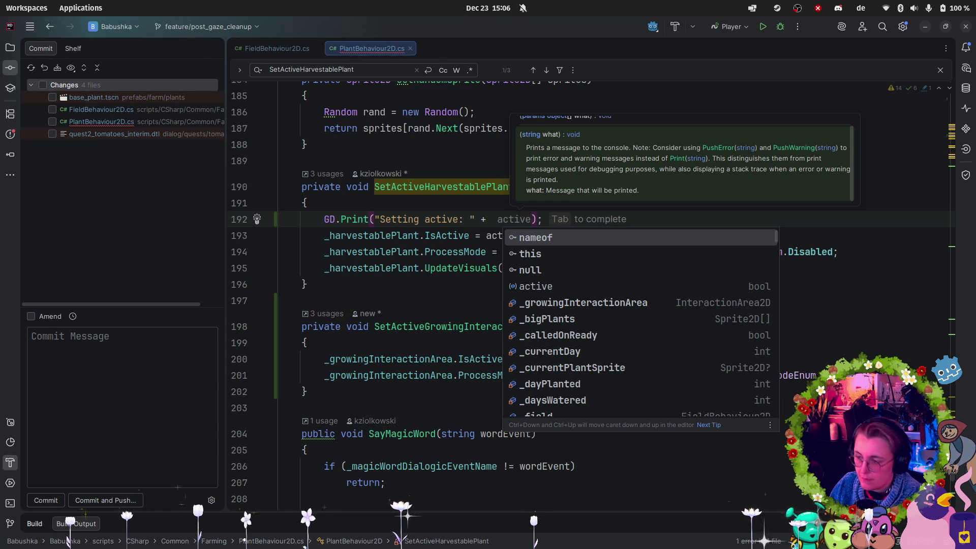
{"action": "type", "text": "Name"}
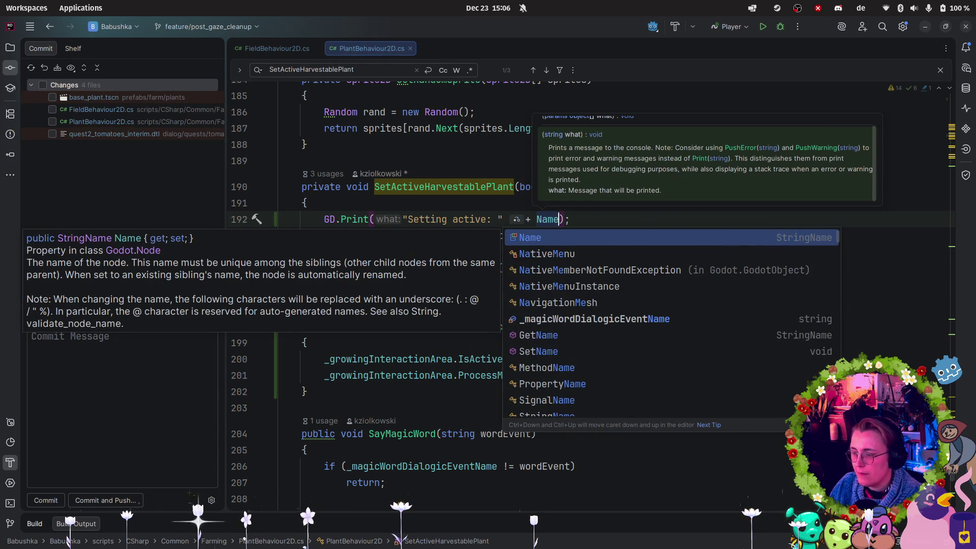
{"action": "key", "text": "Escape"}
- Rewrite the message as $"Setting active harvestable plant {Name}: {active}" and delete the old + Name
{"action": "left_click_drag", "start_coordinate": [570, 220], "coordinate": [326, 223]}
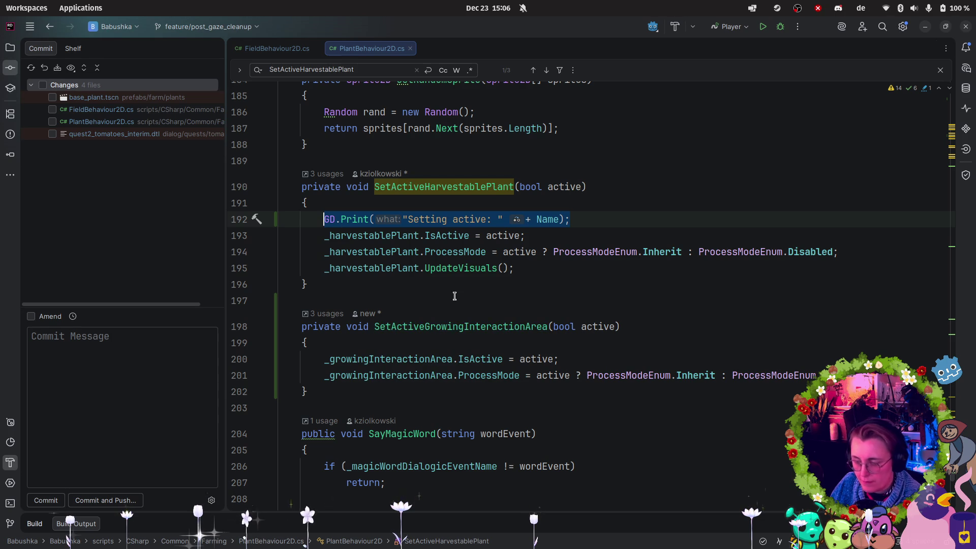
{"action": "left_click", "coordinate": [491, 219]}
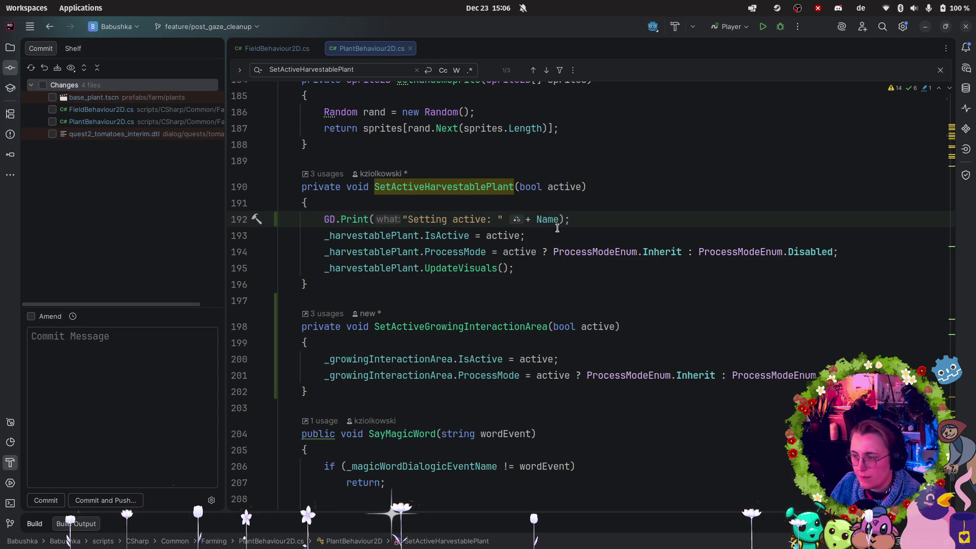
{"action": "type", "text": "harvestable"}
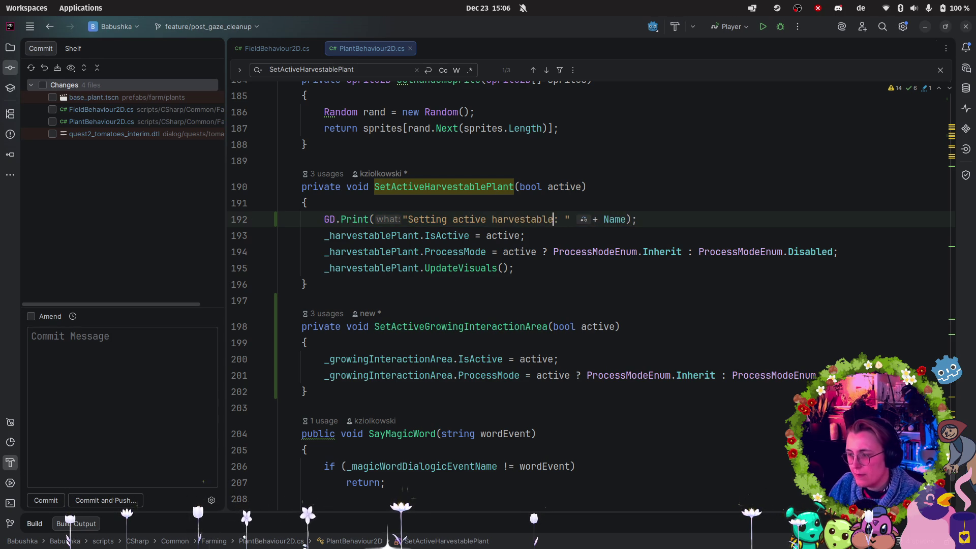
{"action": "type", "text": " plant"}
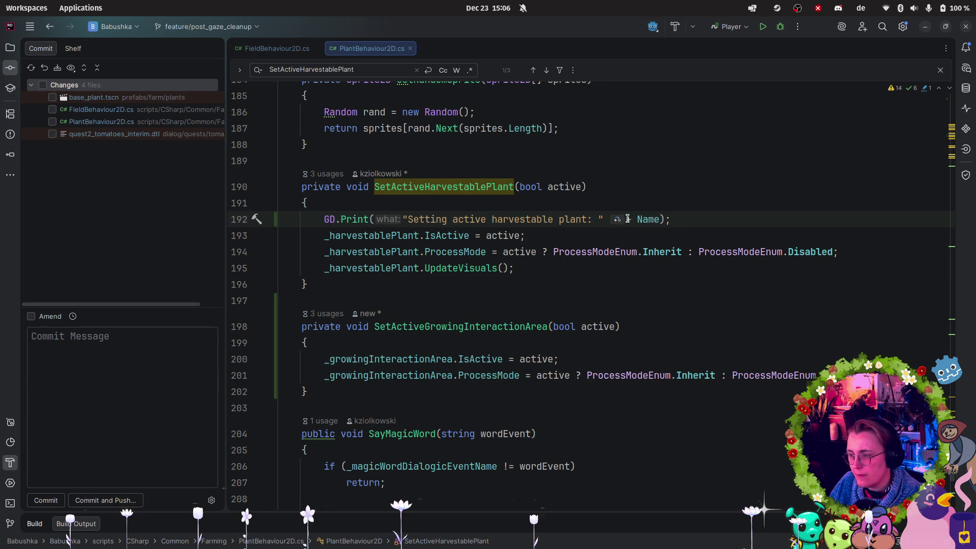
{"action": "type", "text": " {Name"}
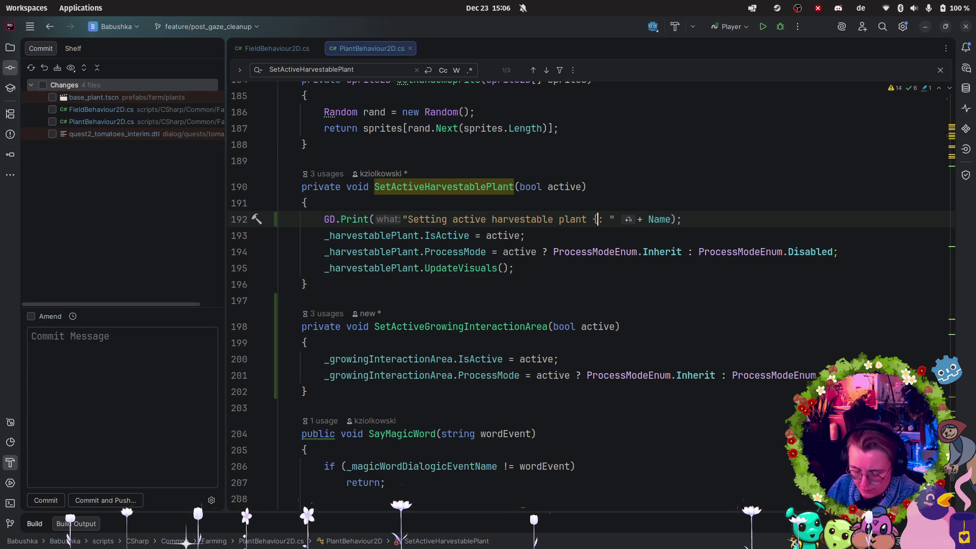
{"action": "key", "text": "Return"}
{"action": "left_click", "coordinate": [636, 219]}
{"action": "key", "text": "BackSpace"}
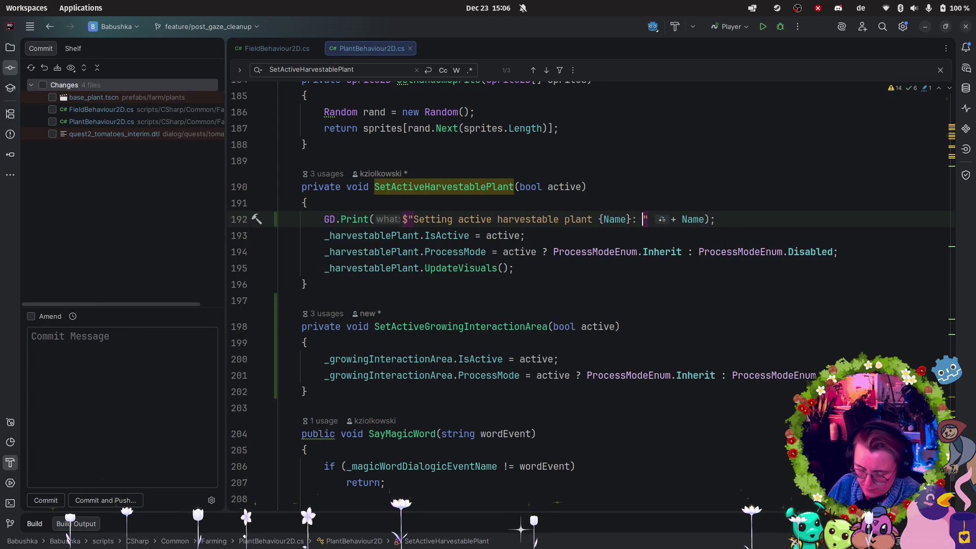
{"action": "type", "text": "{active"}
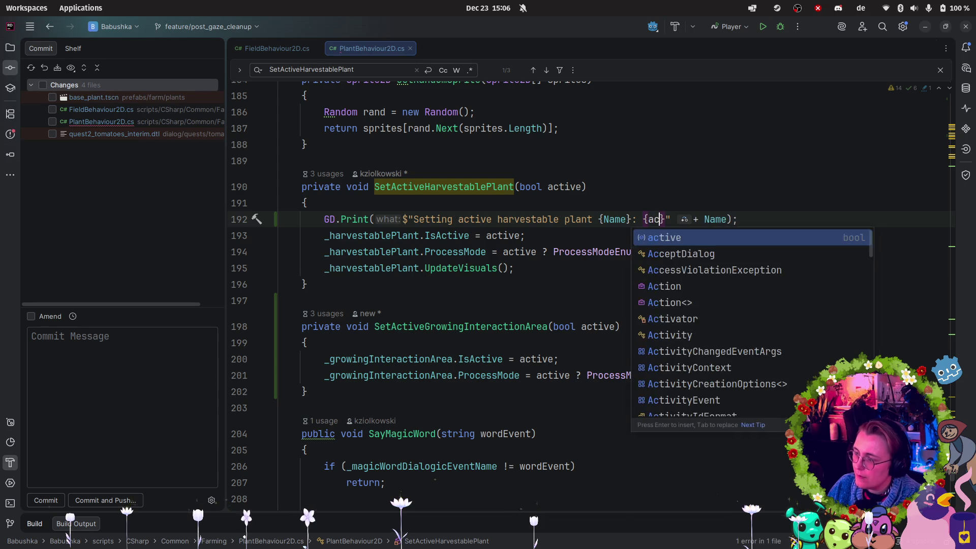
{"action": "left_click", "coordinate": [738, 223]}
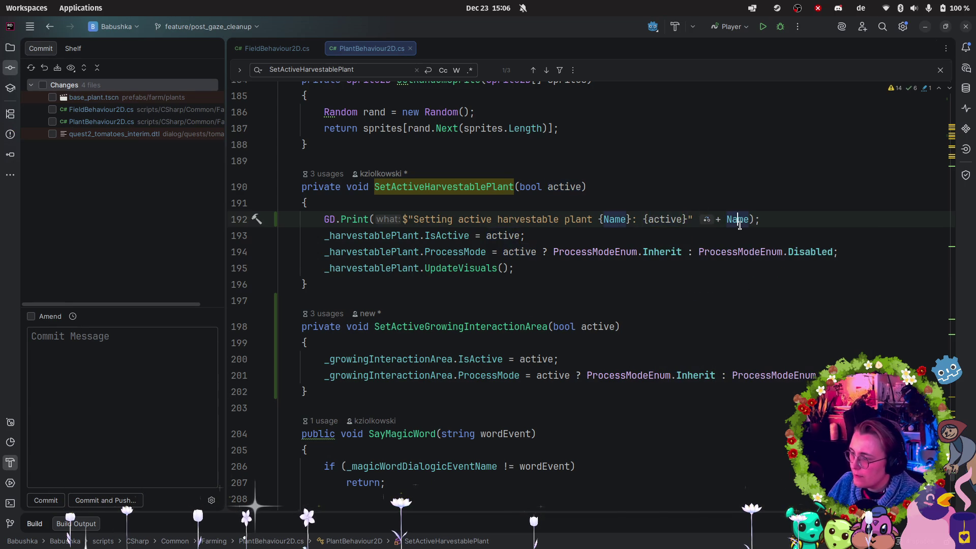
{"action": "key", "text": "BackSpace"}
{"action": "key", "text": "BackSpace"}
{"action": "key", "text": "BackSpace"}
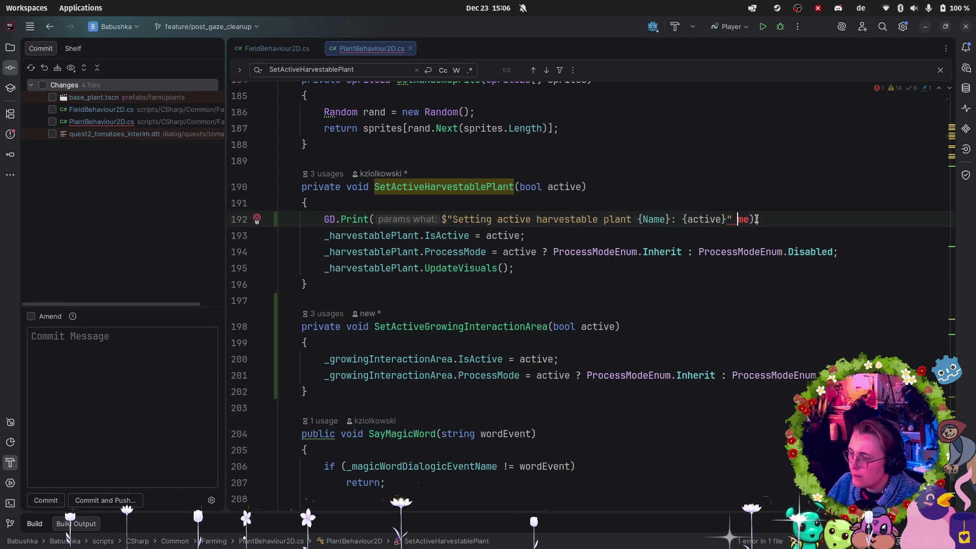
{"action": "key", "text": "Delete"}
{"action": "key", "text": "Delete"}
{"action": "key", "text": "BackSpace"}
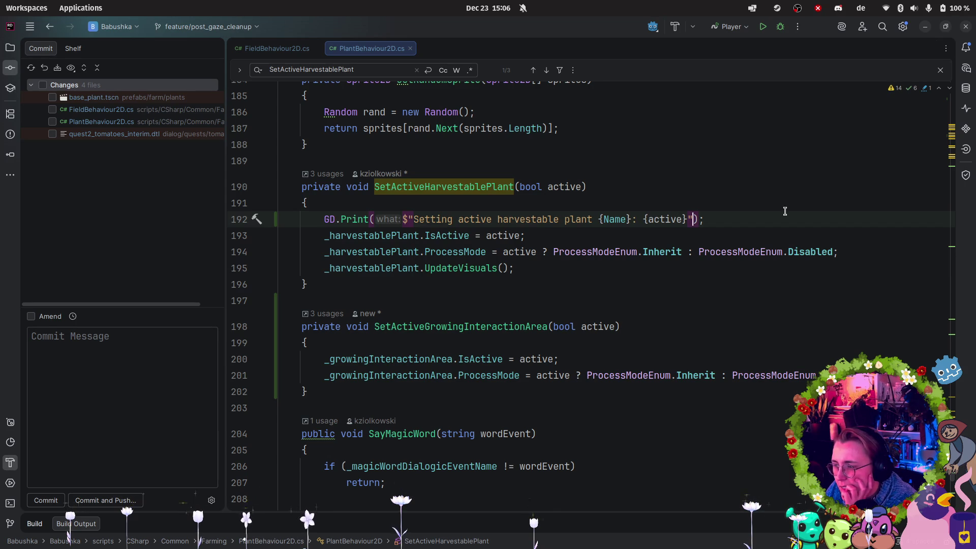
{"action": "left_click", "coordinate": [19, 77]}
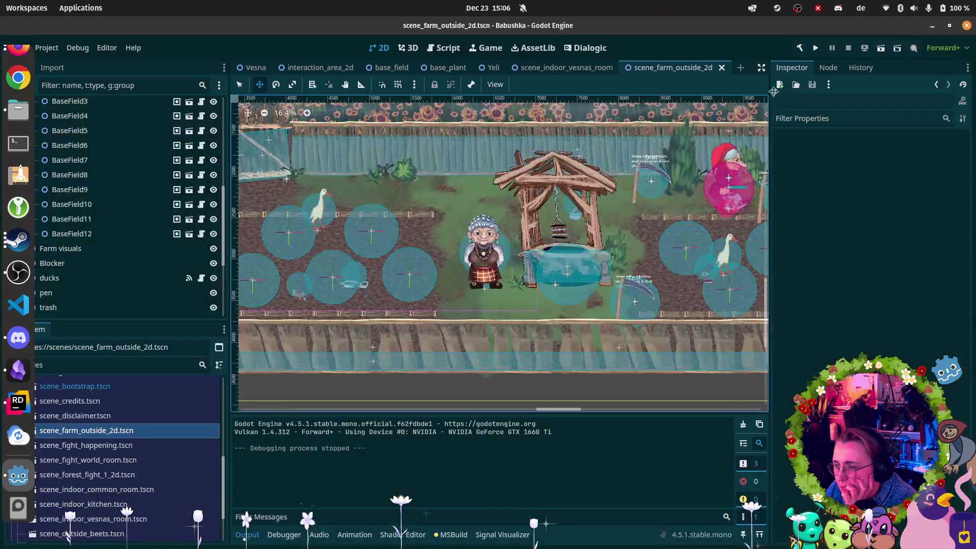
- Build and run the game with F5 and walk the player left
{"action": "key", "text": "ctrl+shift+o"}
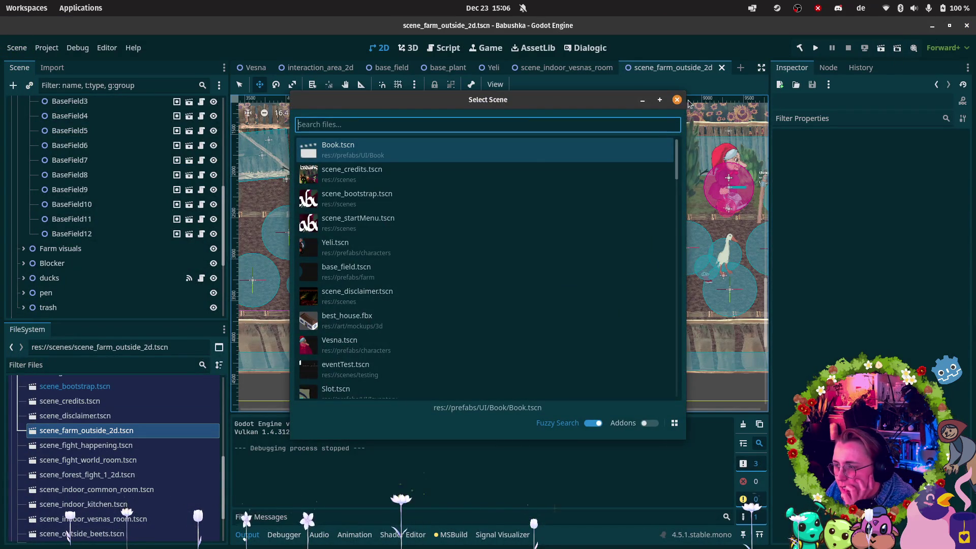
{"action": "left_click", "coordinate": [696, 103]}
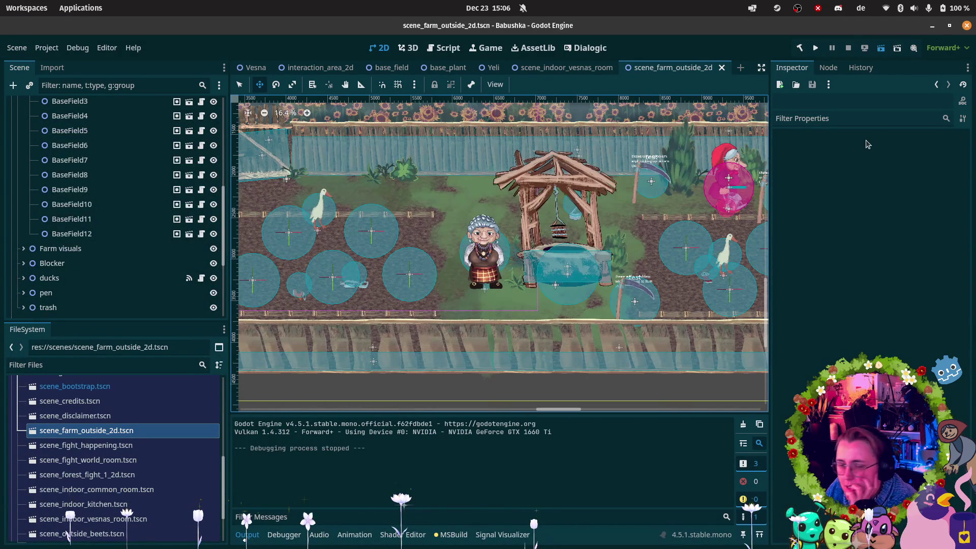
{"action": "key", "text": "F5"}
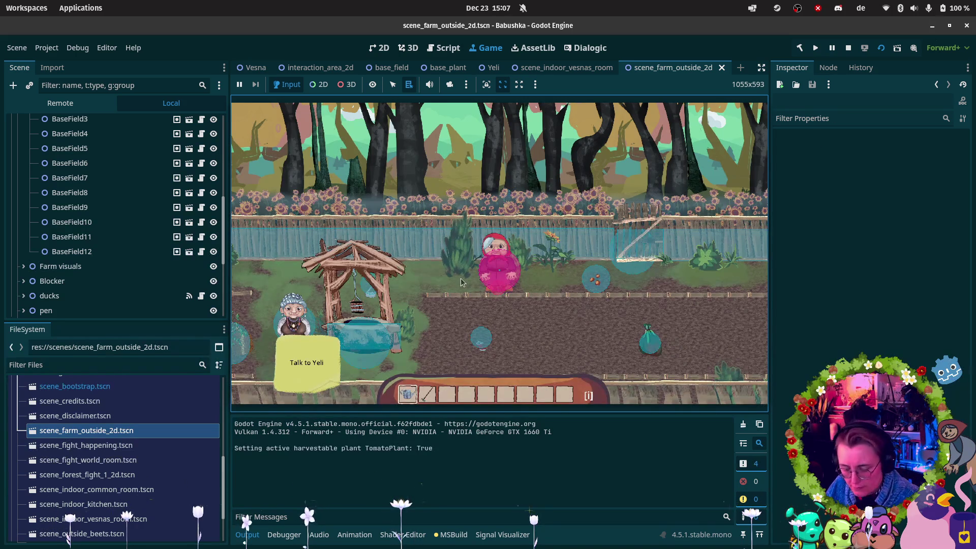
{"action": "key", "text": "a"}
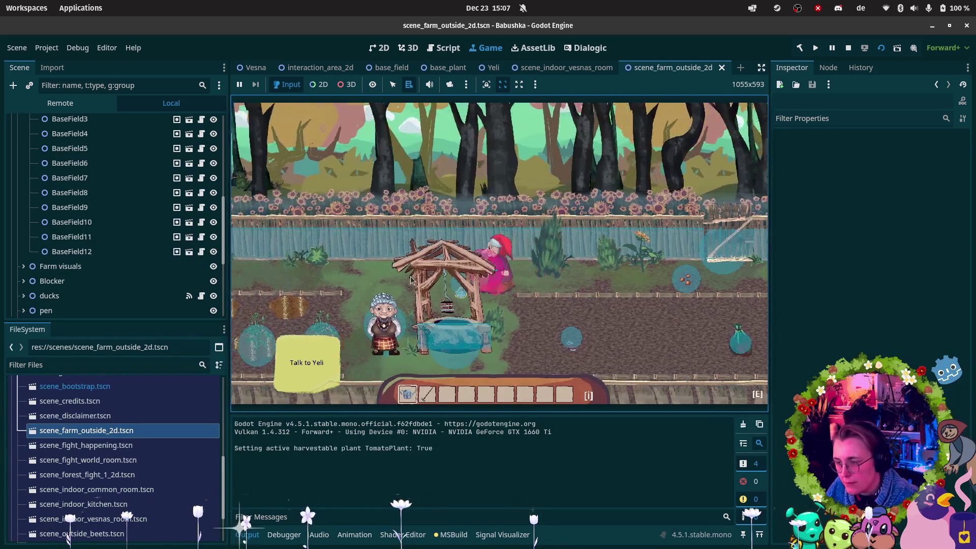
{"action": "key", "text": "a"}
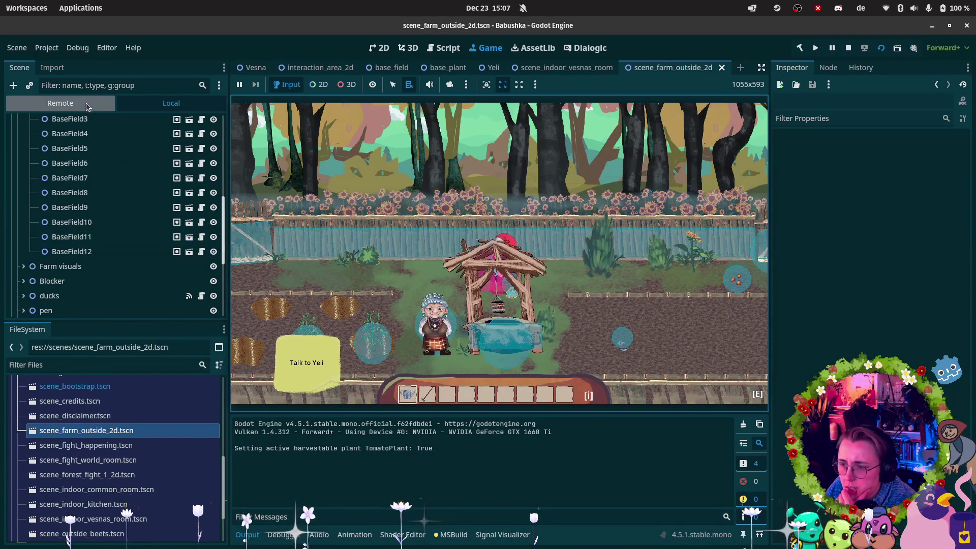
- Inspect the running game's live node tree, then stop the game with F8
{"action": "left_click", "coordinate": [115, 103]}
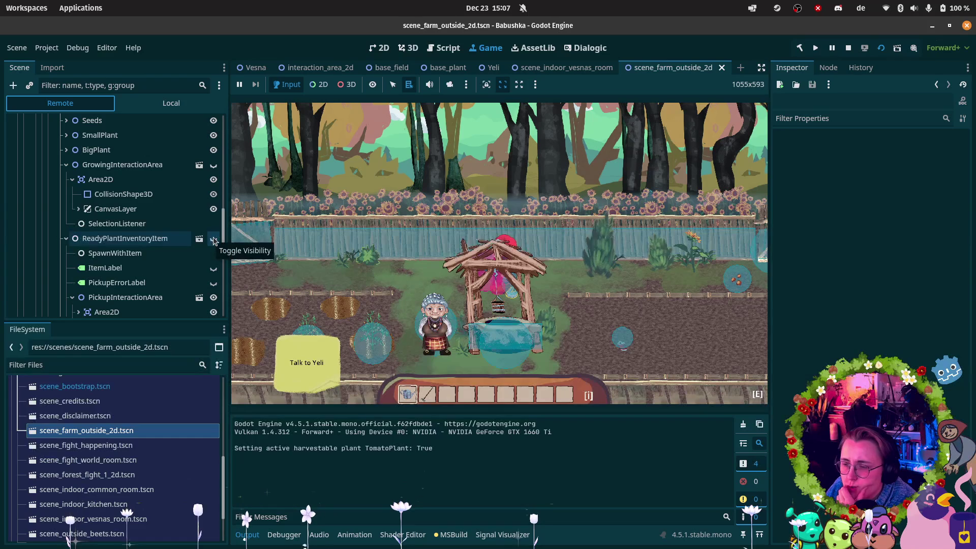
{"action": "left_click", "coordinate": [389, 152]}
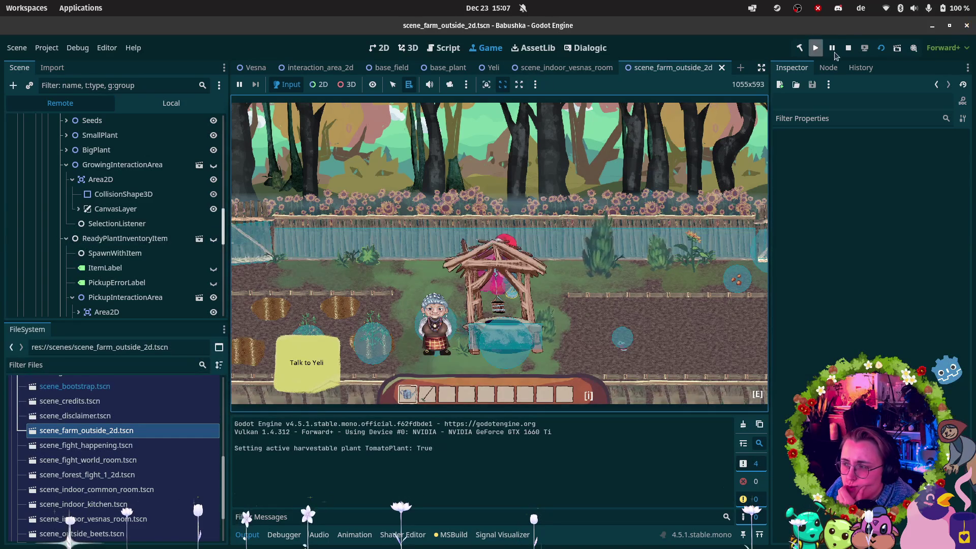
{"action": "key", "text": "F8"}
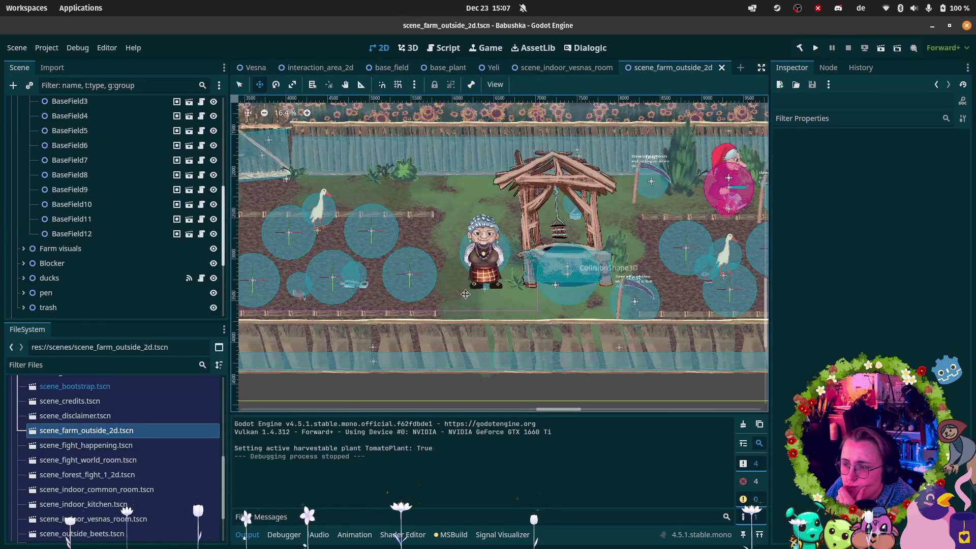
{"action": "mouse_move", "coordinate": [2, 437]}
{"action": "left_click", "coordinate": [18, 402]}
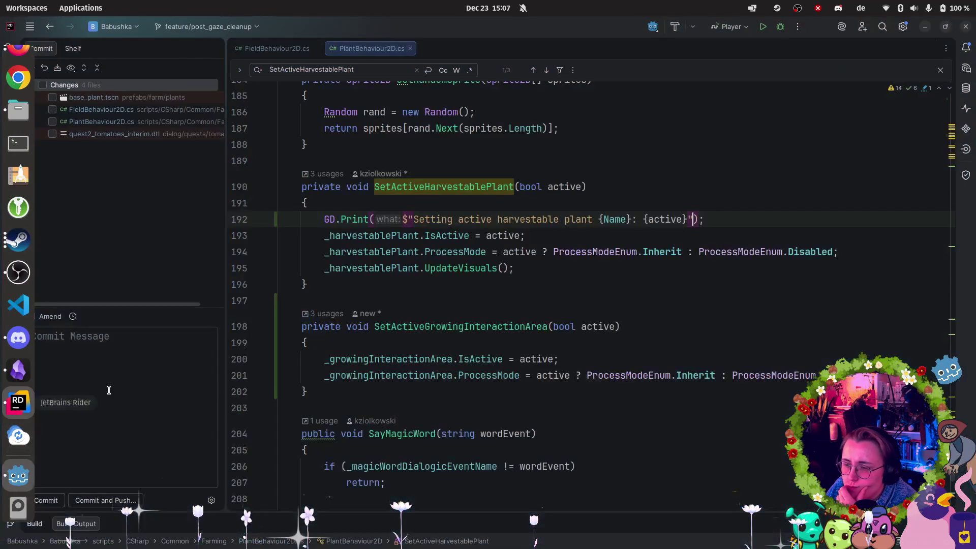
- Search PlantBehaviour2D.cs for _harvestablePlant.IsActive
{"action": "left_click", "coordinate": [454, 235]}
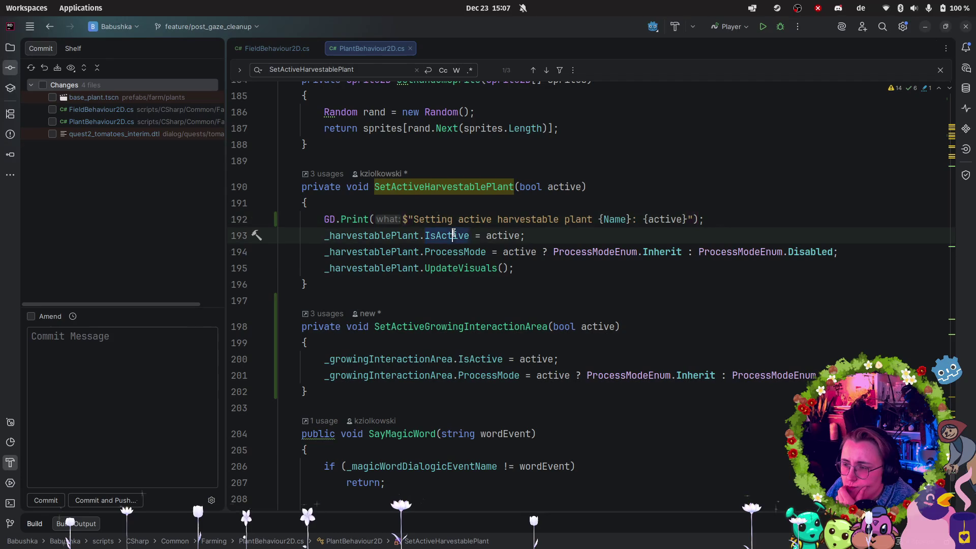
{"action": "key", "text": "ctrl+f"}
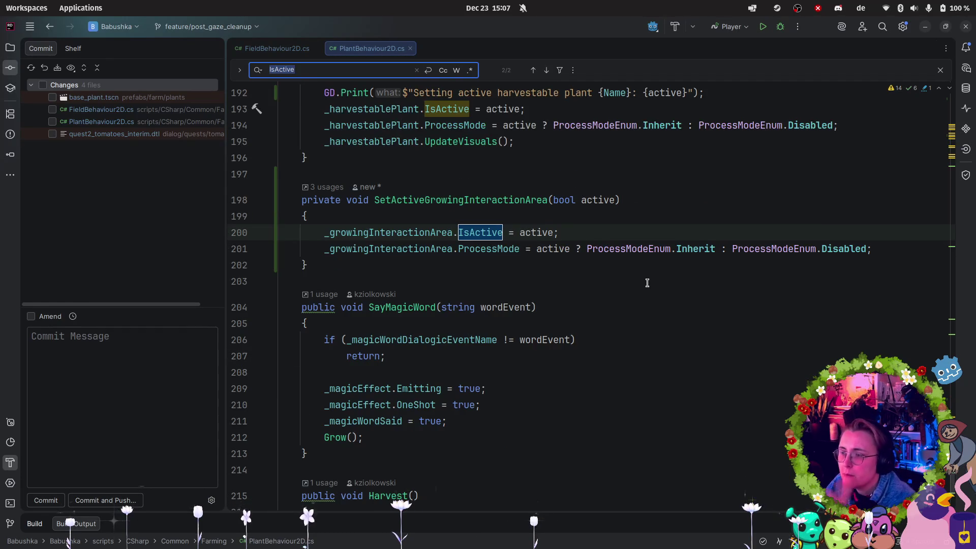
{"action": "scroll", "coordinate": [647, 282], "scroll_direction": "up", "scroll_amount": 2}
{"action": "mouse_move", "coordinate": [325, 206]}
{"action": "left_mouse_down"}
{"action": "mouse_move", "coordinate": [479, 199]}
{"action": "mouse_move", "coordinate": [467, 207]}
{"action": "left_mouse_up"}
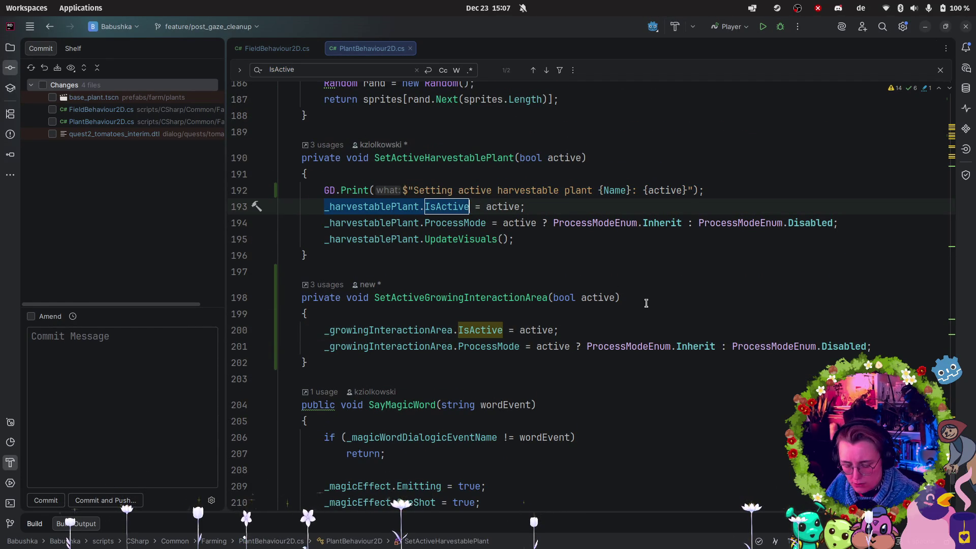
{"action": "key", "text": "ctrl+f"}
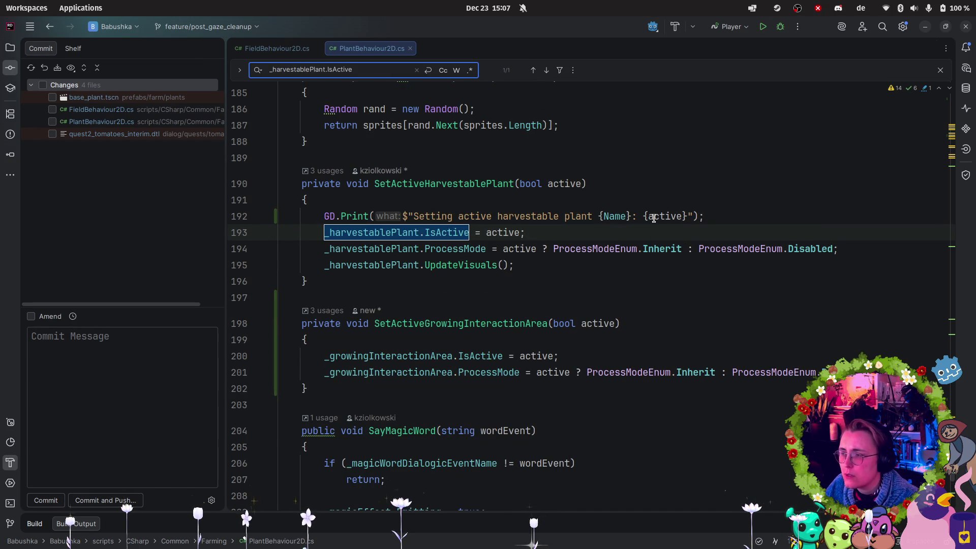
{"action": "left_click", "coordinate": [380, 247]}
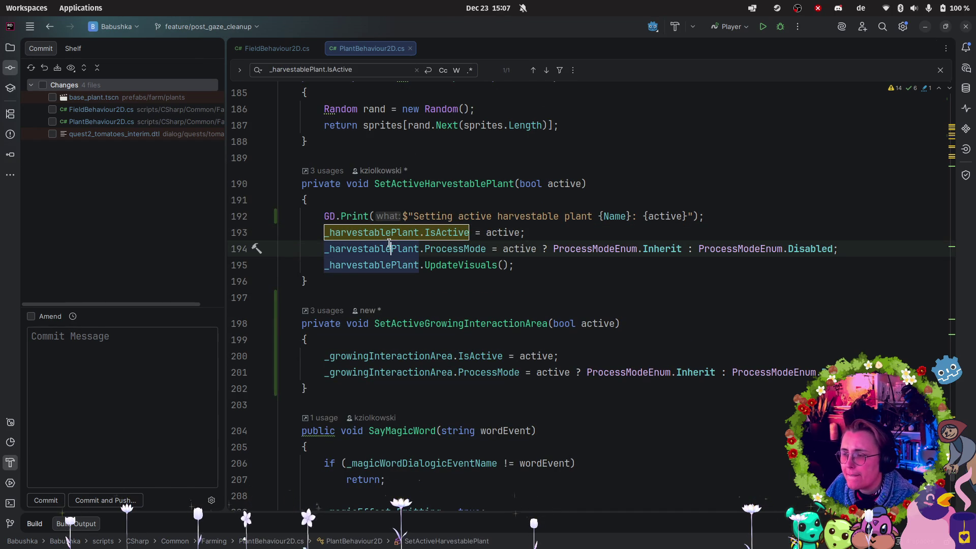
- Jump to the IsActive field declaration in ItemOnGround2D.cs and select its name
{"action": "left_click", "coordinate": [409, 265]}
{"action": "left_click", "coordinate": [442, 249]}
{"action": "left_click", "coordinate": [460, 231]}
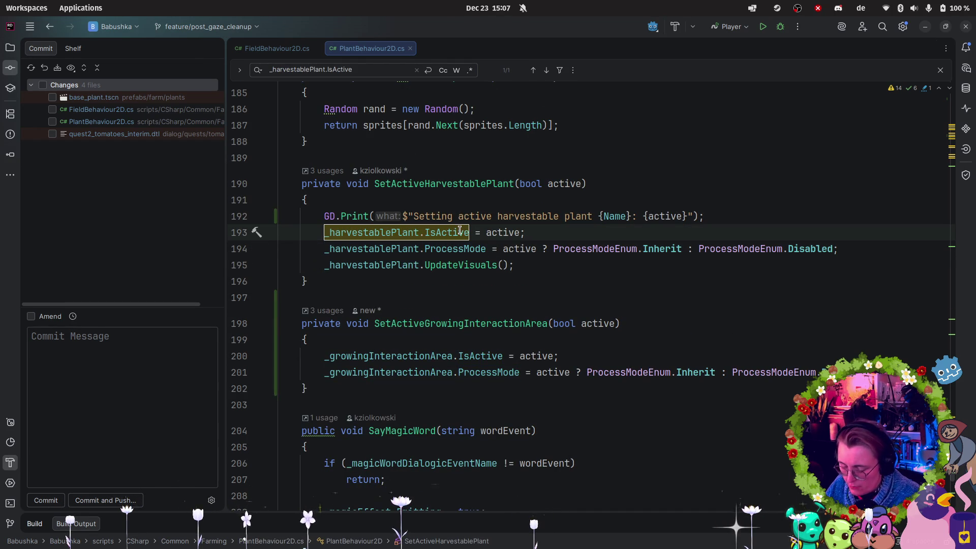
{"action": "left_click", "coordinate": [460, 231], "text": "ctrl"}
{"action": "scroll", "coordinate": [585, 203], "scroll_direction": "down", "scroll_amount": 3}
{"action": "scroll", "coordinate": [588, 202], "scroll_direction": "down", "scroll_amount": 10}
{"action": "scroll", "coordinate": [639, 175], "scroll_direction": "down", "scroll_amount": 3}
{"action": "scroll", "coordinate": [661, 175], "scroll_direction": "up", "scroll_amount": 15}
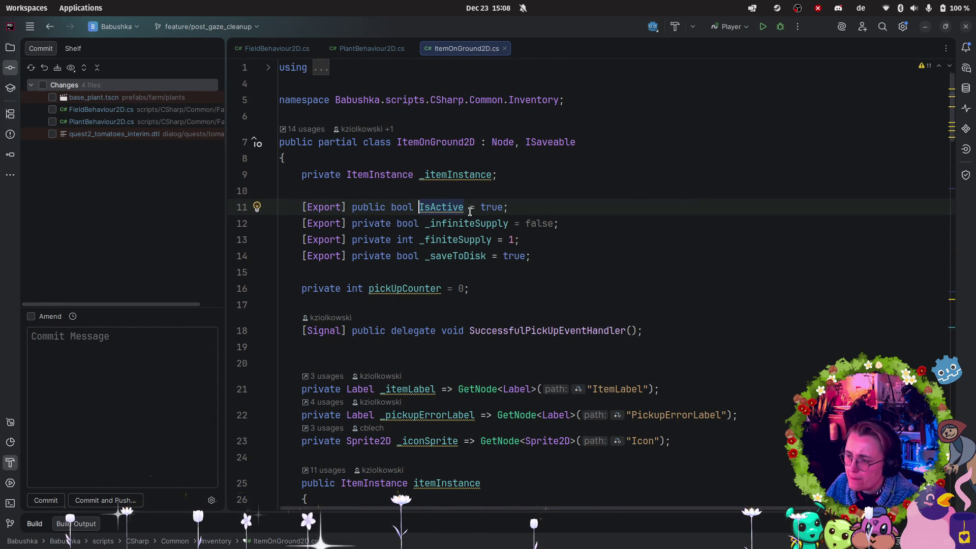
{"action": "double_click", "coordinate": [444, 207]}
- Find all usages of IsActive and expand the results list
{"action": "right_click", "coordinate": [448, 208]}
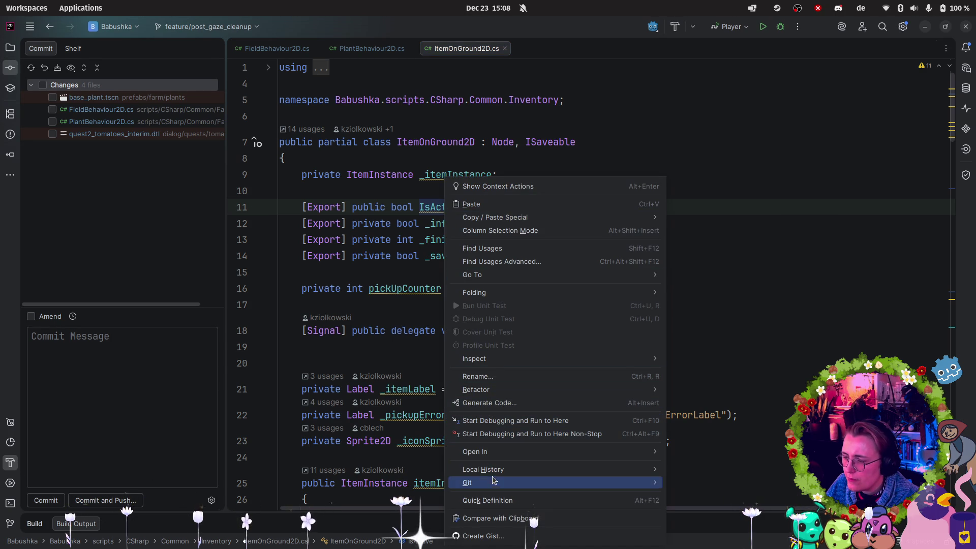
{"action": "mouse_move", "coordinate": [498, 472]}
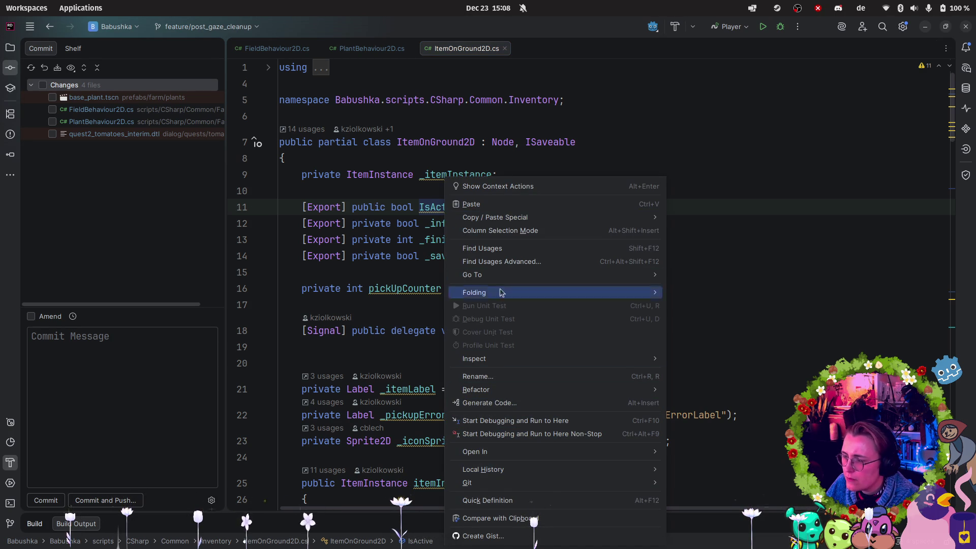
{"action": "left_click", "coordinate": [504, 248]}
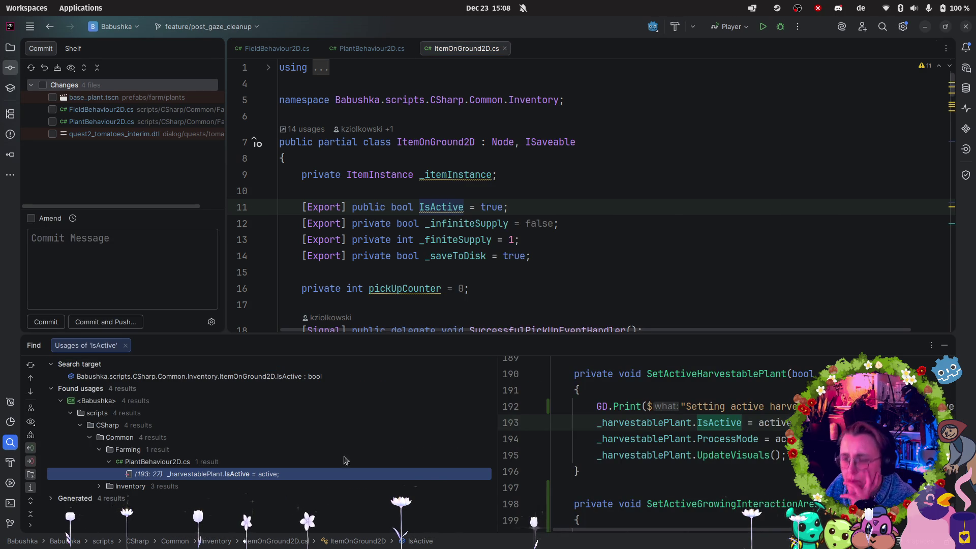
{"action": "left_click", "coordinate": [99, 486]}
{"action": "scroll", "coordinate": [330, 484], "scroll_direction": "down", "scroll_amount": 1}
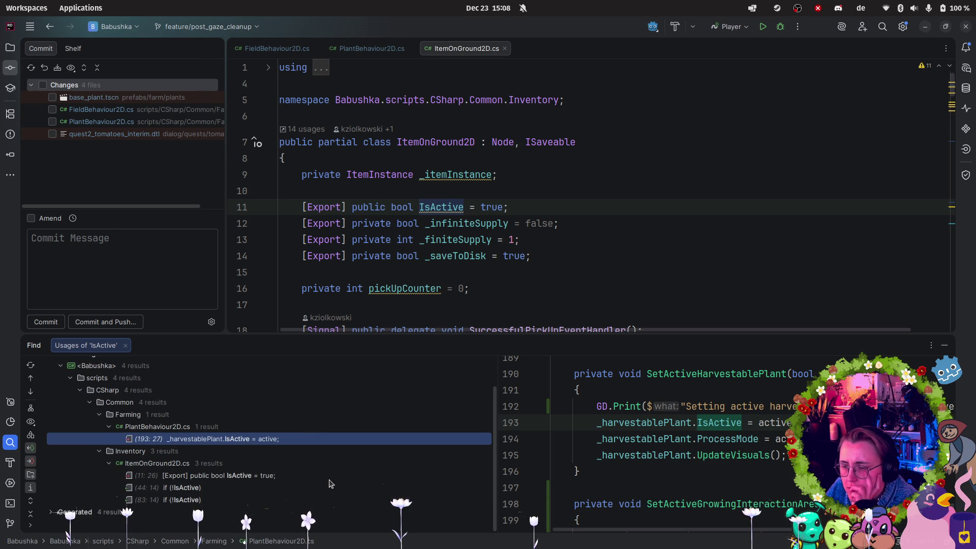
{"action": "scroll", "coordinate": [329, 484], "scroll_direction": "up", "scroll_amount": 1}
{"action": "scroll", "coordinate": [323, 486], "scroll_direction": "down", "scroll_amount": 1}
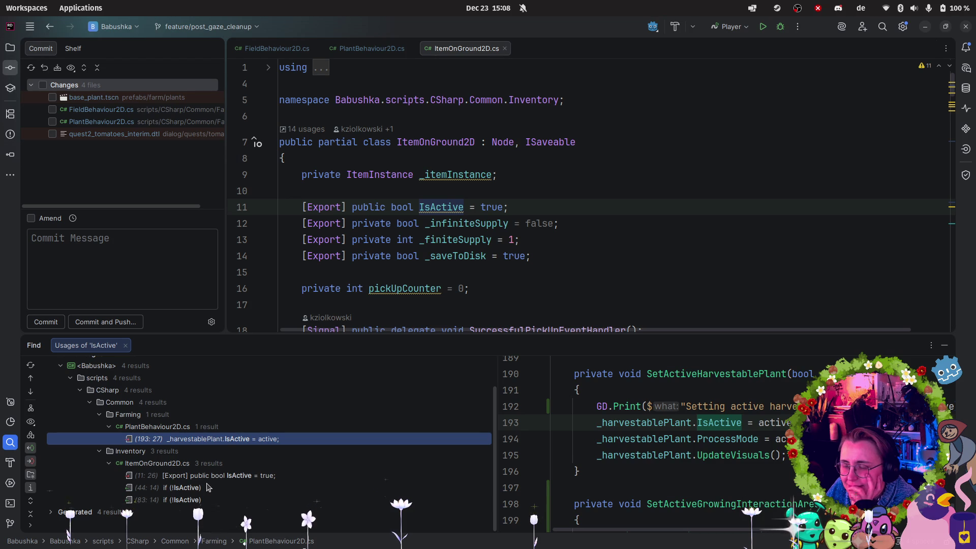
- Preview the TryPickUp (44:14), UpdateVisuals (83:14), declaration (11:26) and PlantBehaviour2D usages
{"action": "left_click", "coordinate": [199, 491]}
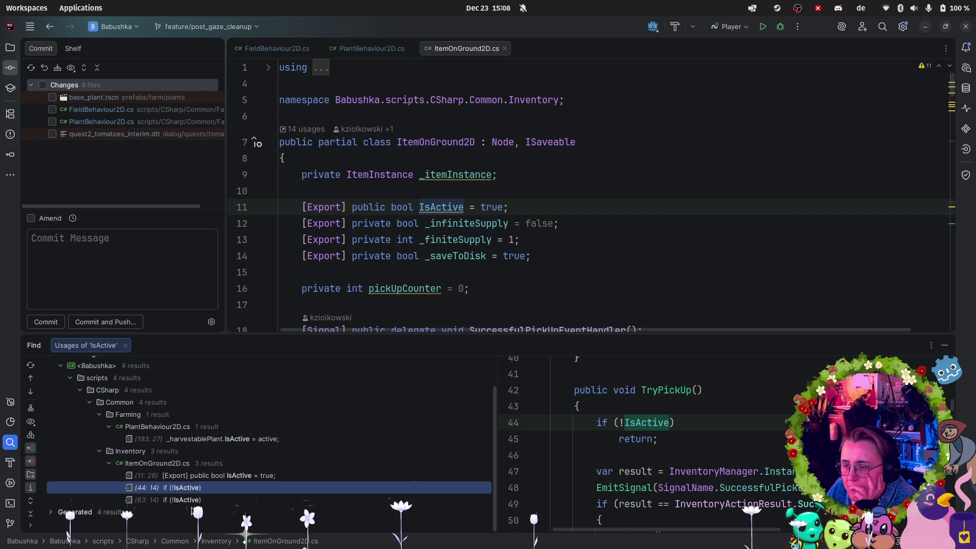
{"action": "left_click", "coordinate": [199, 501]}
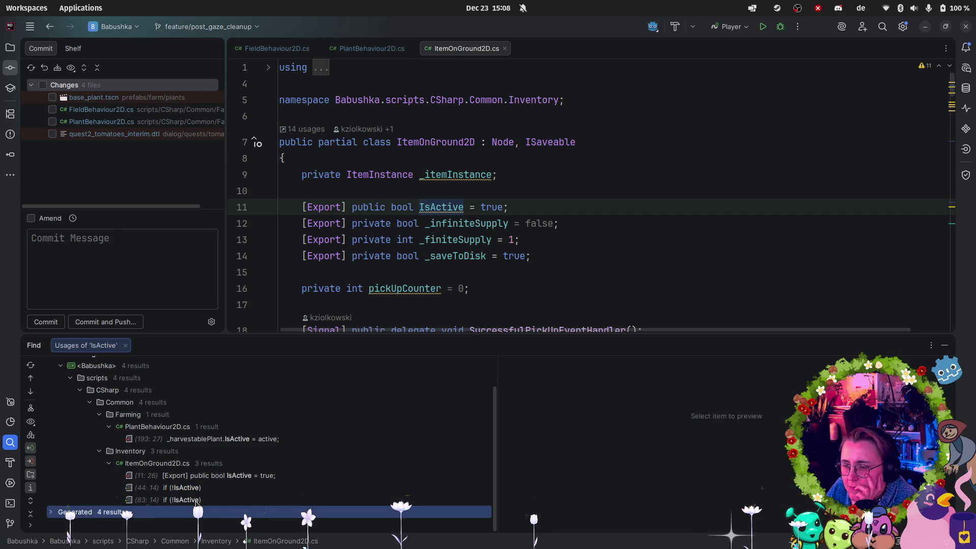
{"action": "left_click", "coordinate": [242, 478]}
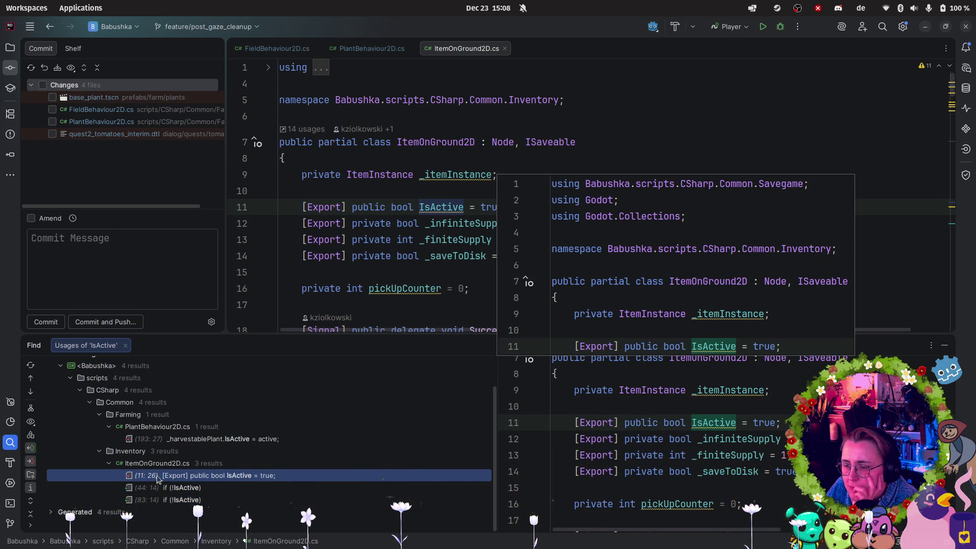
{"action": "left_click", "coordinate": [163, 439]}
{"action": "left_click", "coordinate": [205, 475]}
{"action": "left_click", "coordinate": [193, 488]}
{"action": "left_click", "coordinate": [193, 500]}
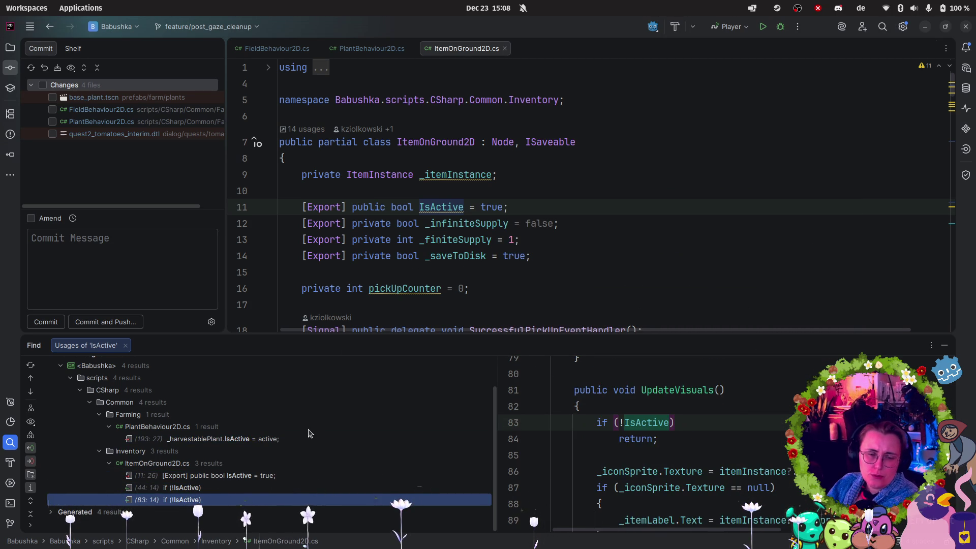
{"action": "left_click", "coordinate": [258, 481]}
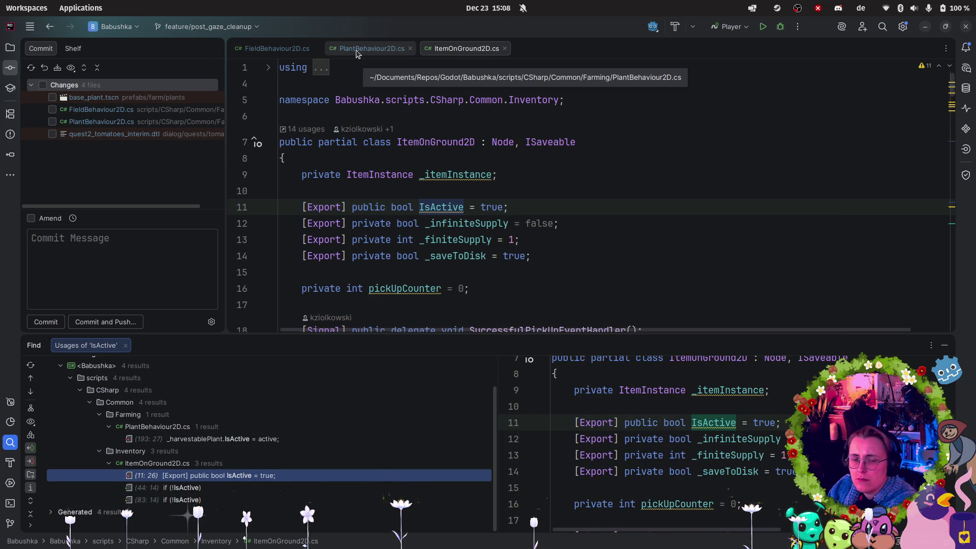
- Read FieldBehaviour2D.cs from UpdateInteractionArea down through Farm, TryPlant and PlantPrefab
{"action": "left_click", "coordinate": [280, 48]}
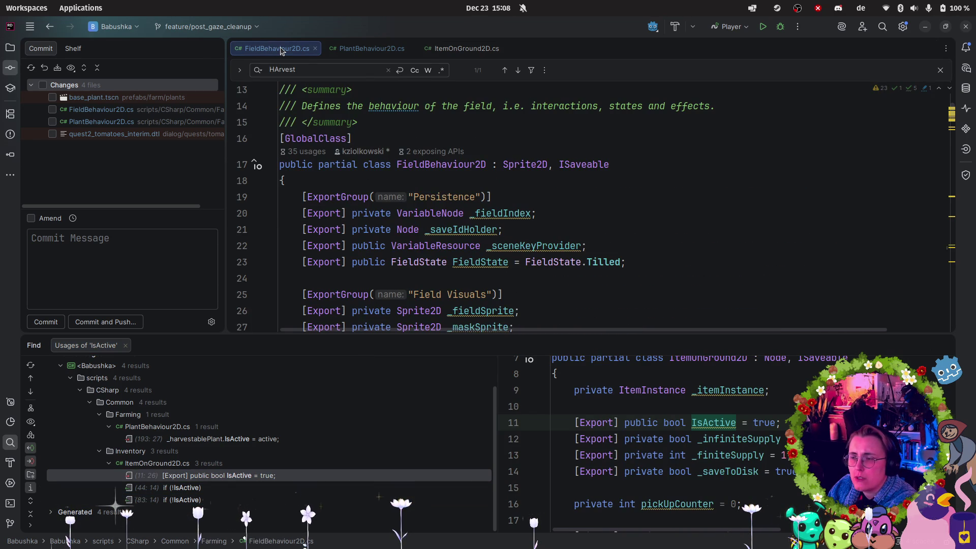
{"action": "scroll", "coordinate": [604, 188], "scroll_direction": "down", "scroll_amount": 4}
{"action": "scroll", "coordinate": [604, 188], "scroll_direction": "down", "scroll_amount": 15}
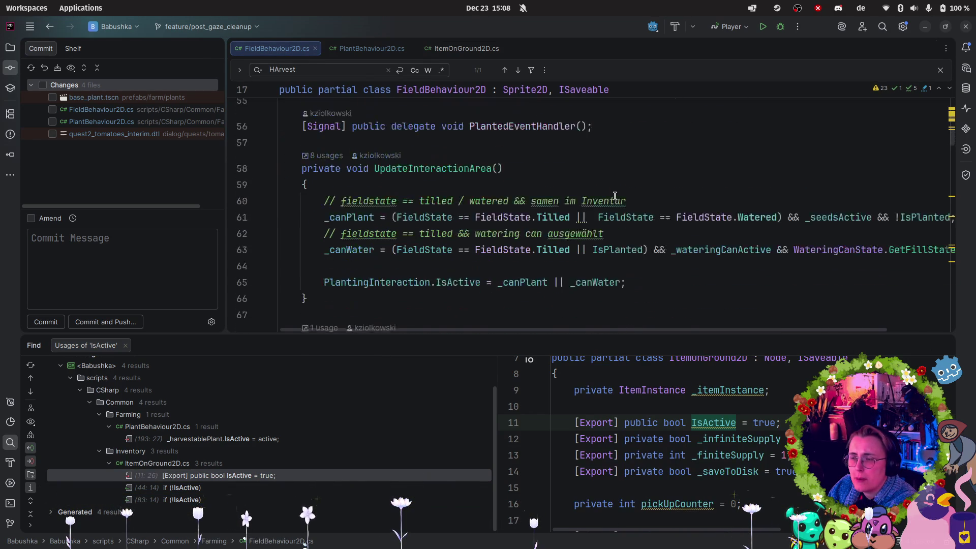
{"action": "scroll", "coordinate": [609, 211], "scroll_direction": "down", "scroll_amount": 6}
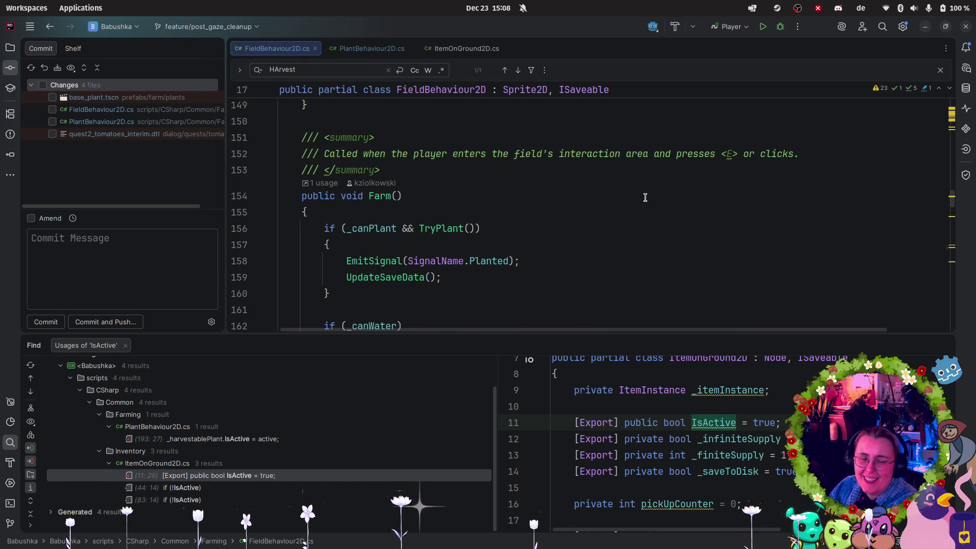
{"action": "scroll", "coordinate": [567, 207], "scroll_direction": "down", "scroll_amount": 8}
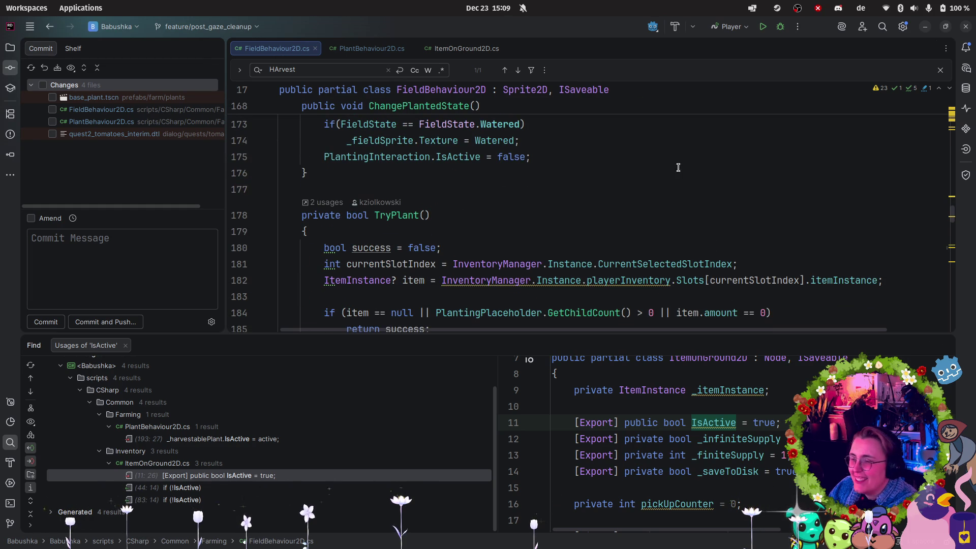
{"action": "scroll", "coordinate": [691, 266], "scroll_direction": "down", "scroll_amount": 5}
{"action": "scroll", "coordinate": [768, 229], "scroll_direction": "down", "scroll_amount": 4}
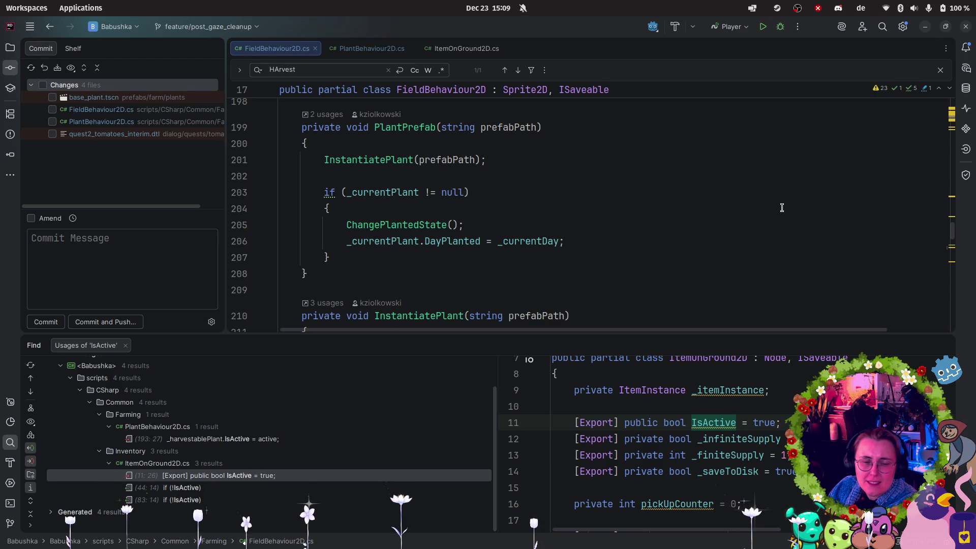
{"action": "key", "text": "alt+Left"}
{"action": "key", "text": "alt+Left"}
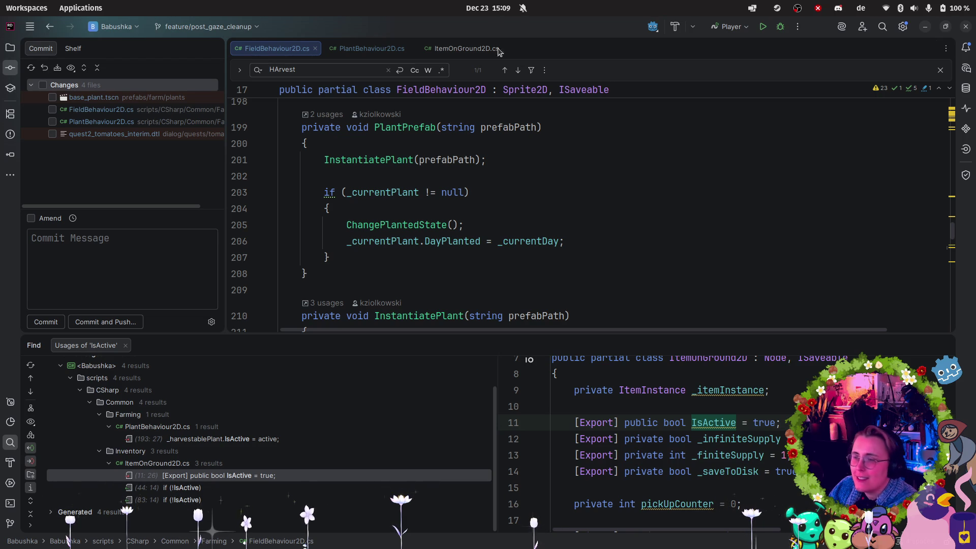
- Review SetActiveHarvestablePlant's active parameter uses and select its GD.Print line 192
{"action": "key", "text": "Down"}
{"action": "key", "text": "Down"}
{"action": "scroll", "coordinate": [587, 197], "scroll_direction": "down", "scroll_amount": 1}
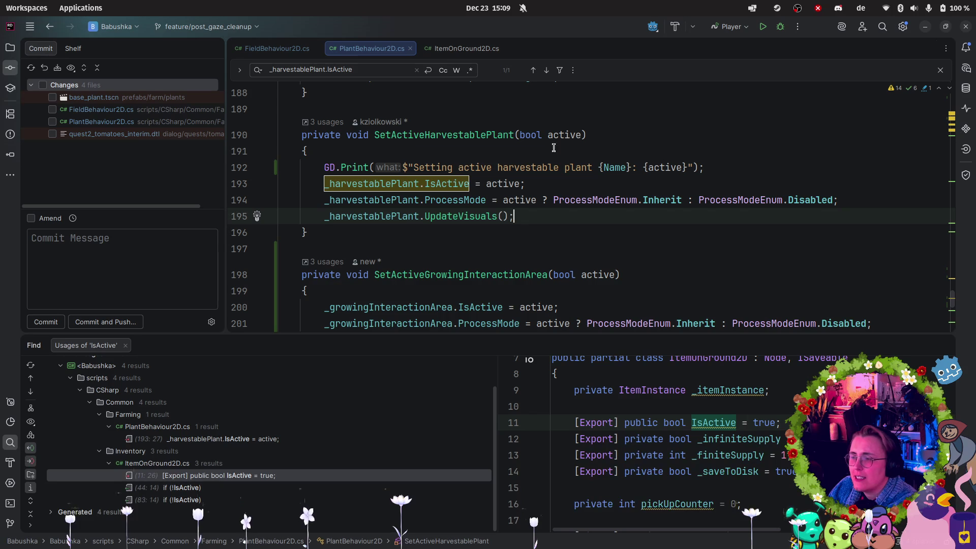
{"action": "left_click_drag", "start_coordinate": [286, 137], "coordinate": [528, 137]}
{"action": "key", "text": "Down"}
{"action": "left_click", "coordinate": [528, 137]}
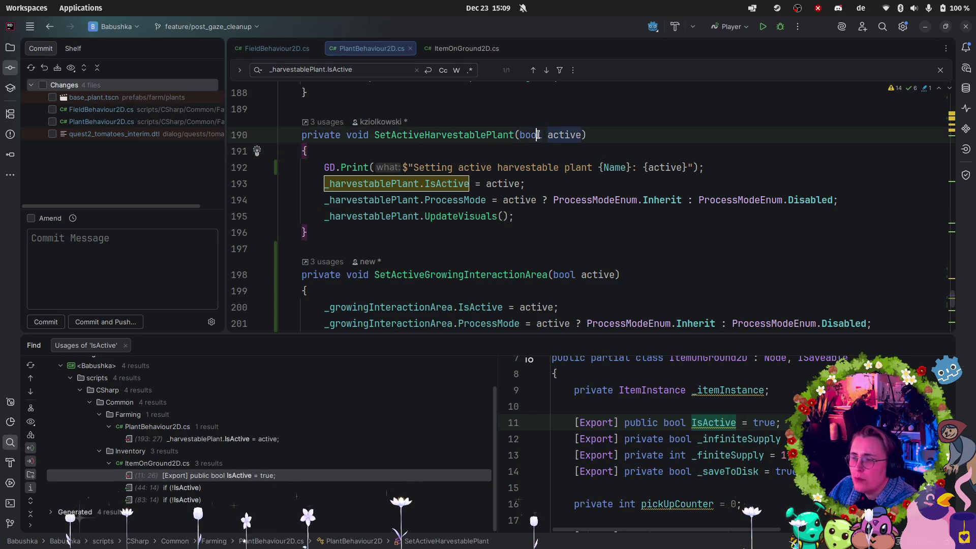
{"action": "left_click", "coordinate": [564, 135]}
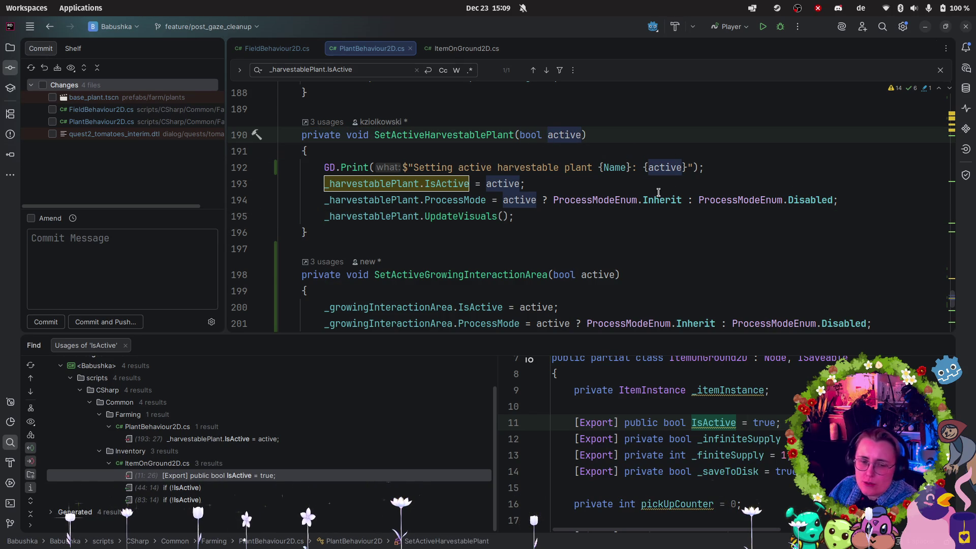
{"action": "left_click", "coordinate": [614, 168]}
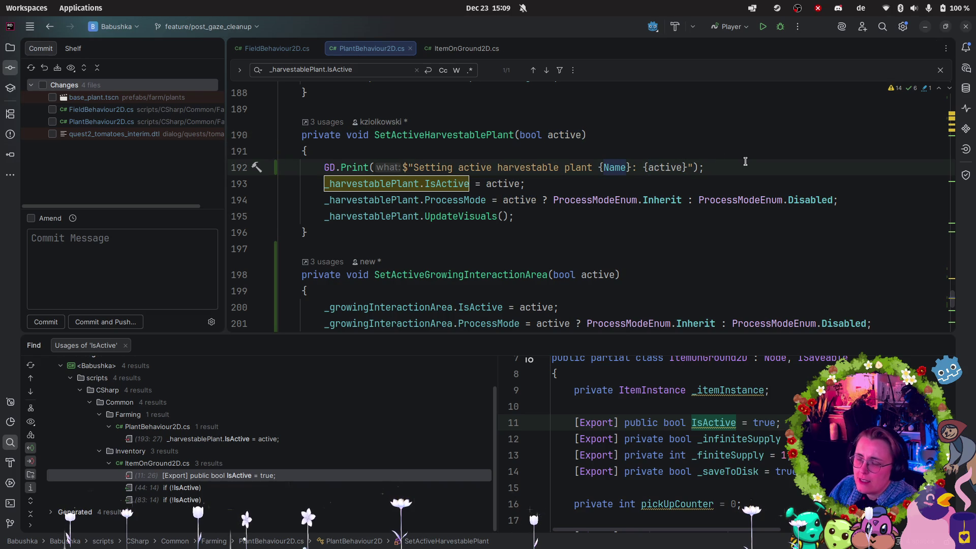
{"action": "mouse_move", "coordinate": [746, 162]}
{"action": "left_mouse_down"}
{"action": "mouse_move", "coordinate": [305, 168]}
{"action": "mouse_move", "coordinate": [324, 168]}
{"action": "left_mouse_up"}
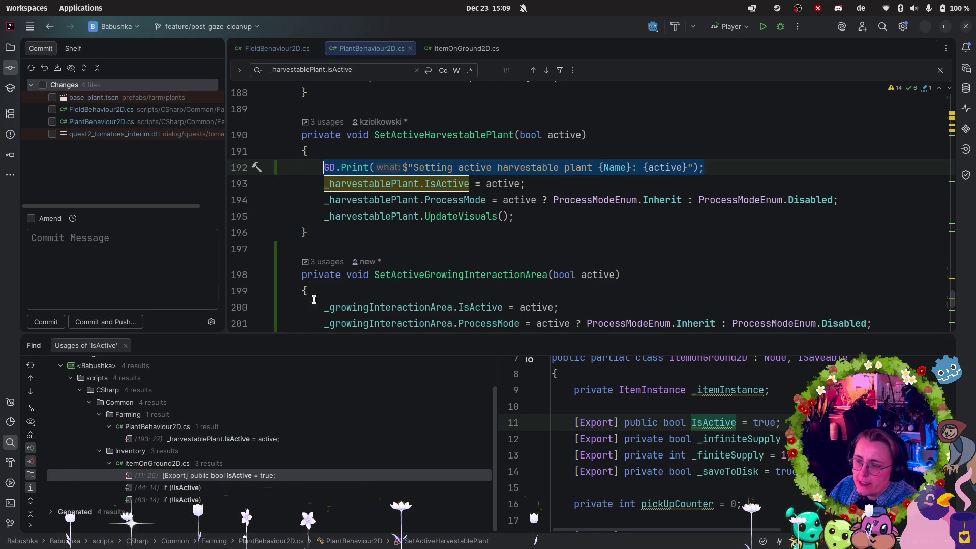
{"action": "left_click", "coordinate": [18, 491]}
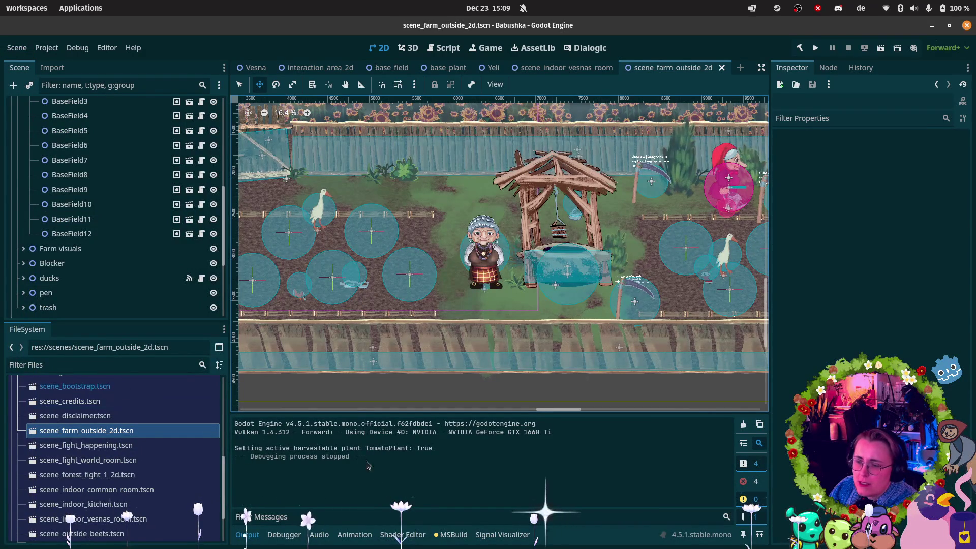
- Review the TomatoPlant activation message, show errors, clear the Output log, and return to Rider
{"action": "left_click_drag", "start_coordinate": [455, 452], "coordinate": [231, 450]}
{"action": "left_click", "coordinate": [496, 452]}
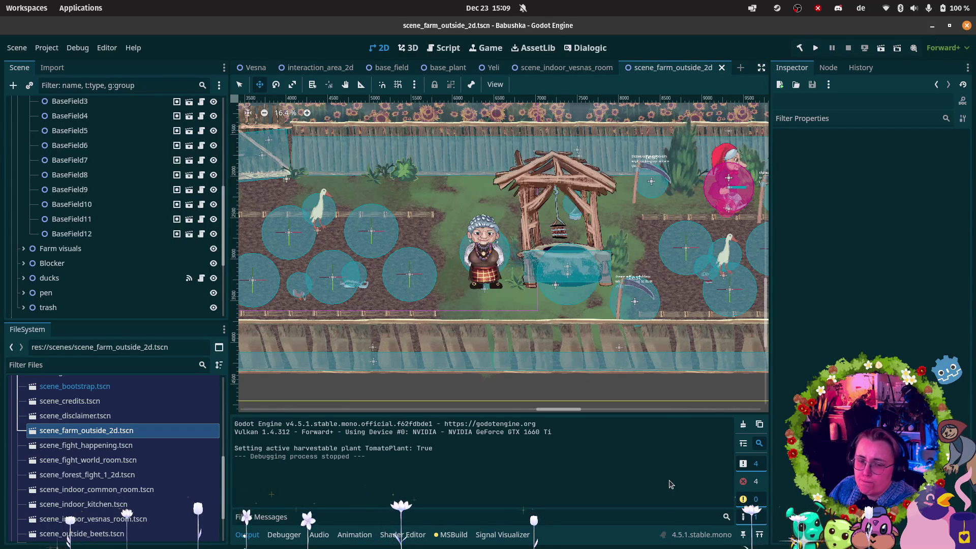
{"action": "left_click", "coordinate": [759, 488]}
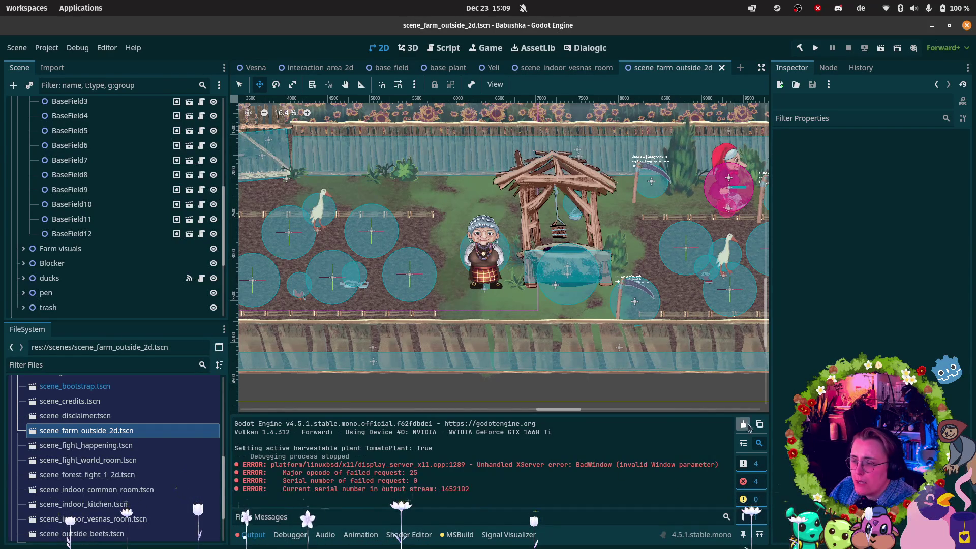
{"action": "left_click", "coordinate": [748, 429]}
{"action": "mouse_move", "coordinate": [2, 452]}
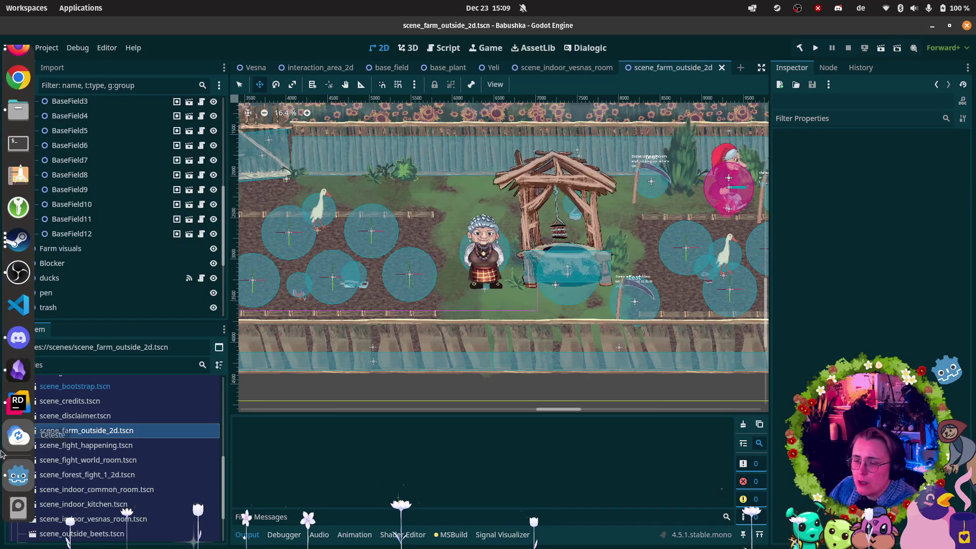
{"action": "left_click", "coordinate": [18, 401]}
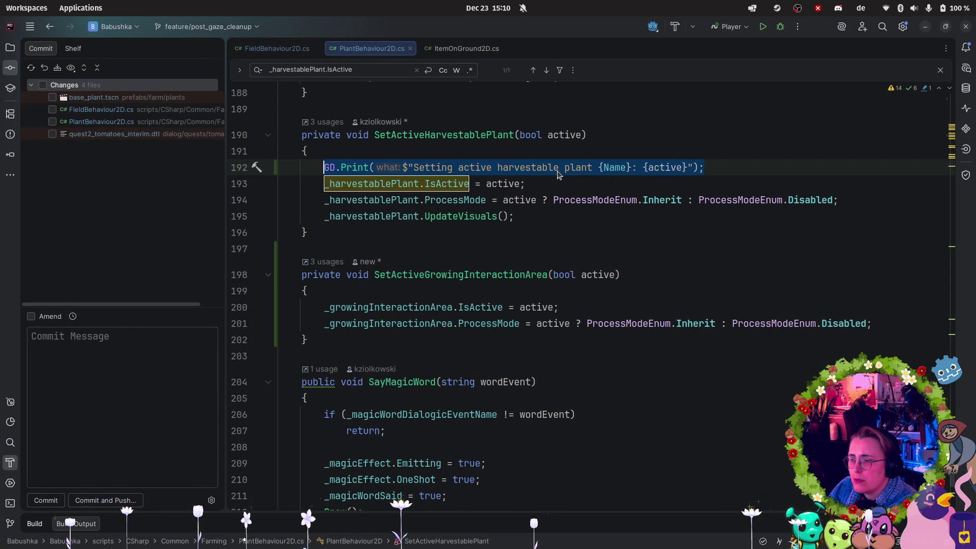
- Check the single usage of Harvest() in PlantBehaviour2D.cs
{"action": "left_click", "coordinate": [835, 170]}
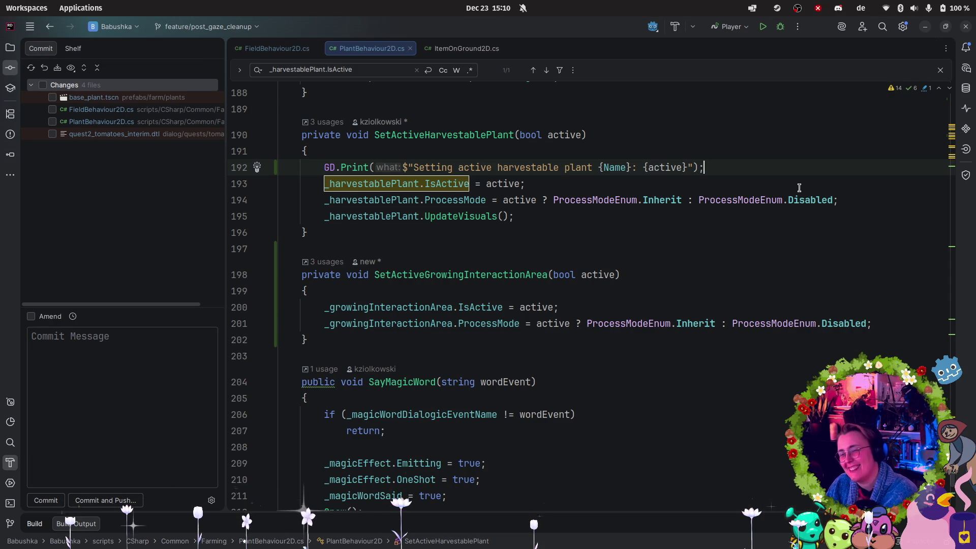
{"action": "scroll", "coordinate": [799, 187], "scroll_direction": "down", "scroll_amount": 2}
{"action": "scroll", "coordinate": [799, 185], "scroll_direction": "down", "scroll_amount": 2}
{"action": "scroll", "coordinate": [799, 184], "scroll_direction": "up", "scroll_amount": 4}
{"action": "scroll", "coordinate": [799, 184], "scroll_direction": "down", "scroll_amount": 3}
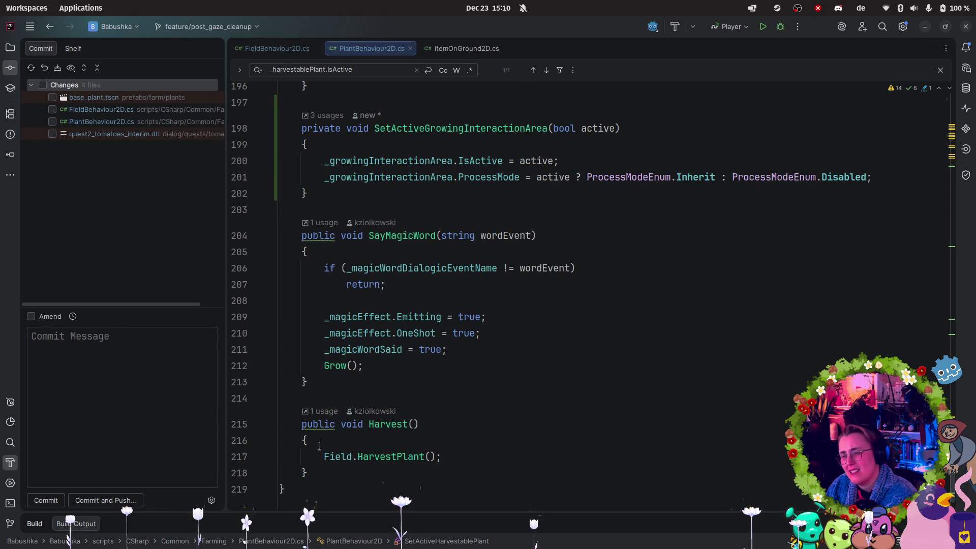
{"action": "left_click", "coordinate": [327, 409]}
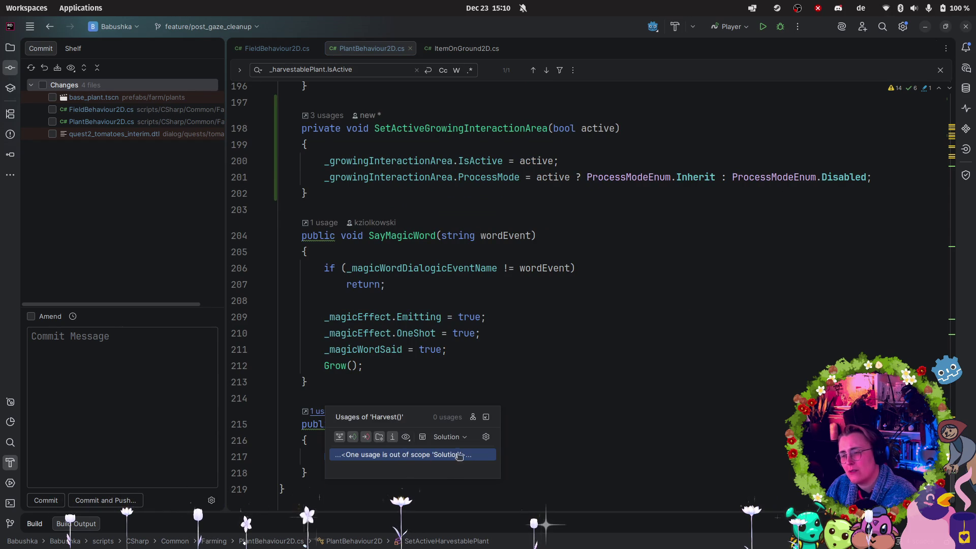
{"action": "left_click", "coordinate": [712, 429]}
- In ItemOnGround2D.cs, review the IsActive field and highlight the ItemOnGround2D class usages
{"action": "scroll", "coordinate": [699, 432], "scroll_direction": "up", "scroll_amount": 1}
{"action": "scroll", "coordinate": [699, 432], "scroll_direction": "down", "scroll_amount": 1}
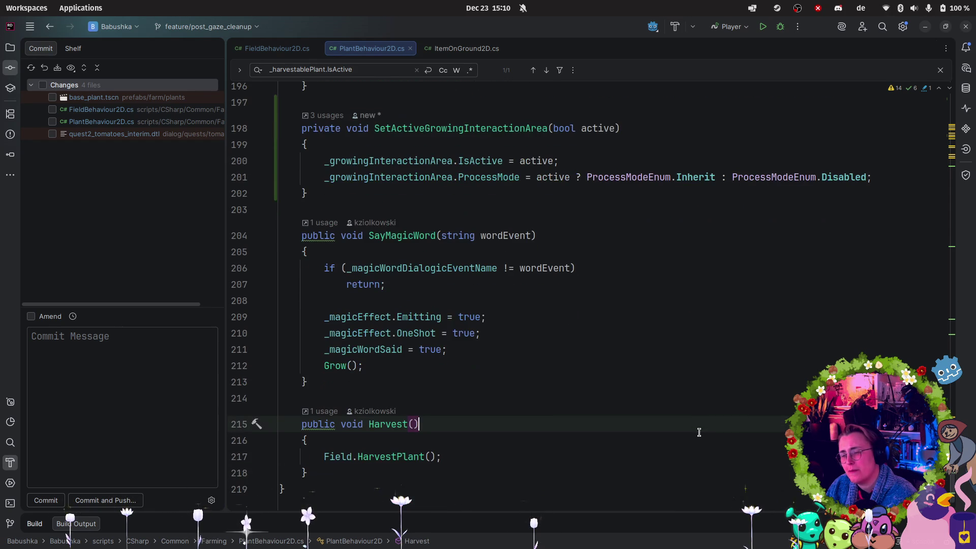
{"action": "scroll", "coordinate": [699, 432], "scroll_direction": "up", "scroll_amount": 2}
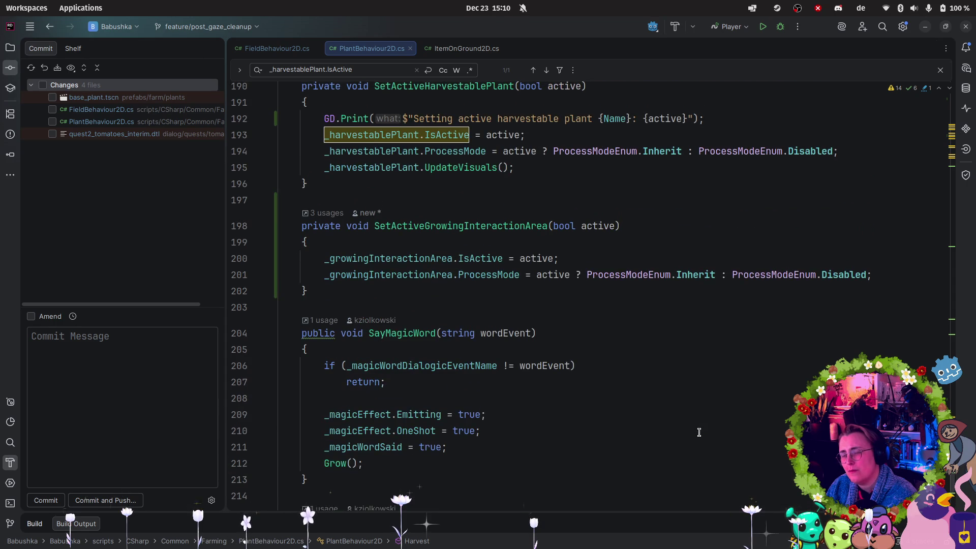
{"action": "scroll", "coordinate": [699, 432], "scroll_direction": "up", "scroll_amount": 2}
{"action": "left_click", "coordinate": [460, 49]}
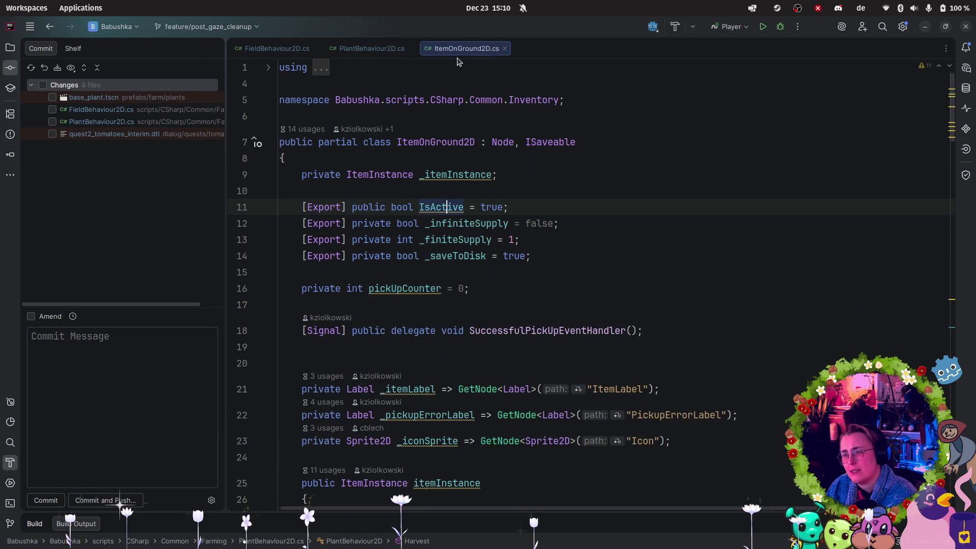
{"action": "mouse_move", "coordinate": [493, 229]}
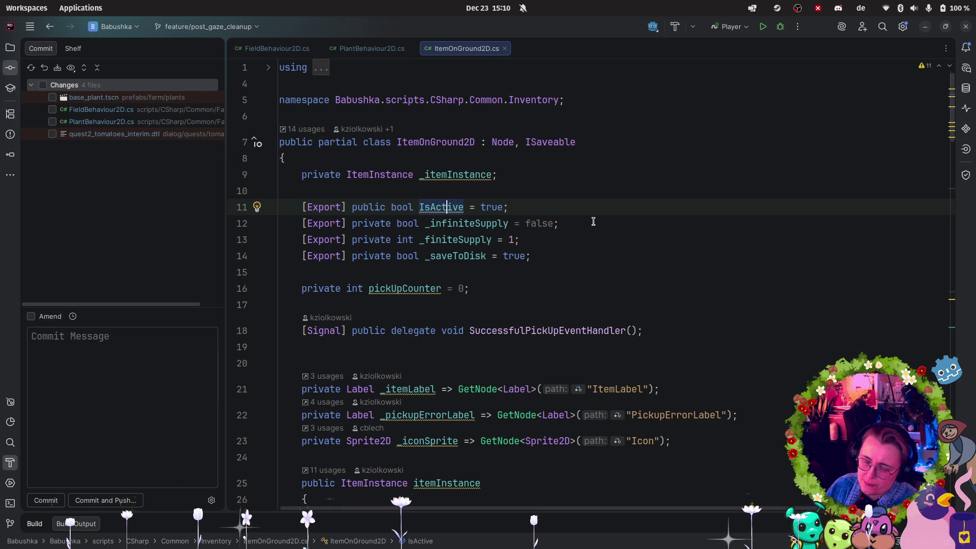
{"action": "left_click", "coordinate": [427, 150]}
{"action": "left_click", "coordinate": [440, 142]}
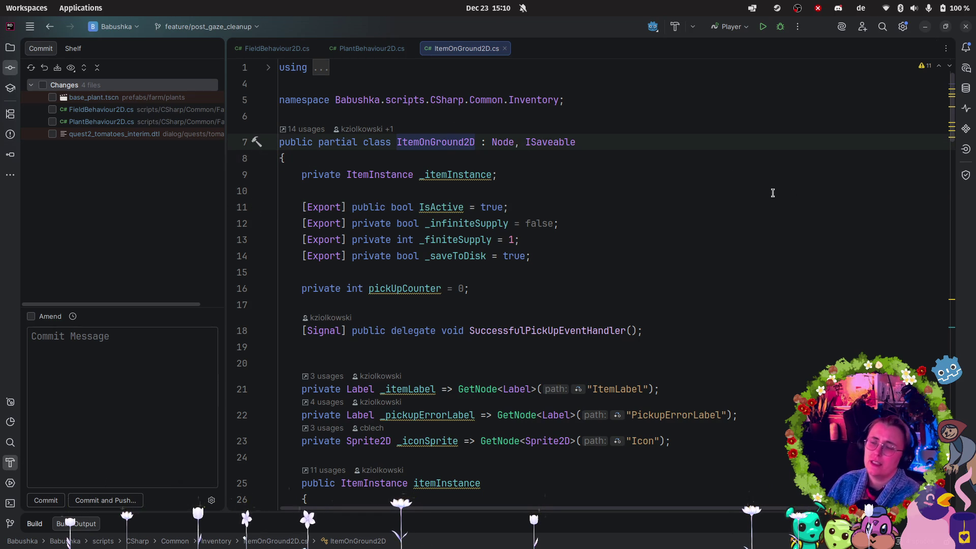
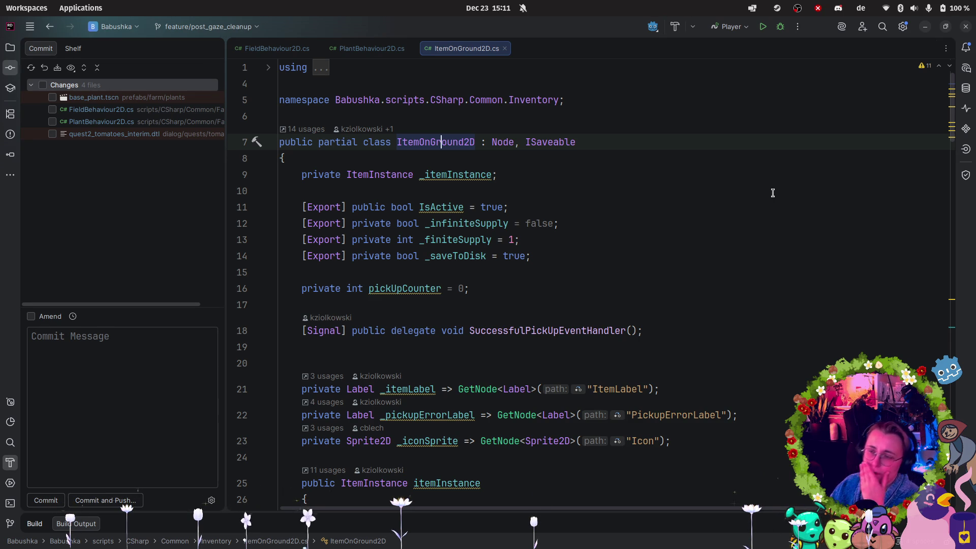
- Commit only quest2_tomatoes_interim.dtl with the message ':bug: fixed position of Vesna and…'
{"action": "double_click", "coordinate": [156, 134]}
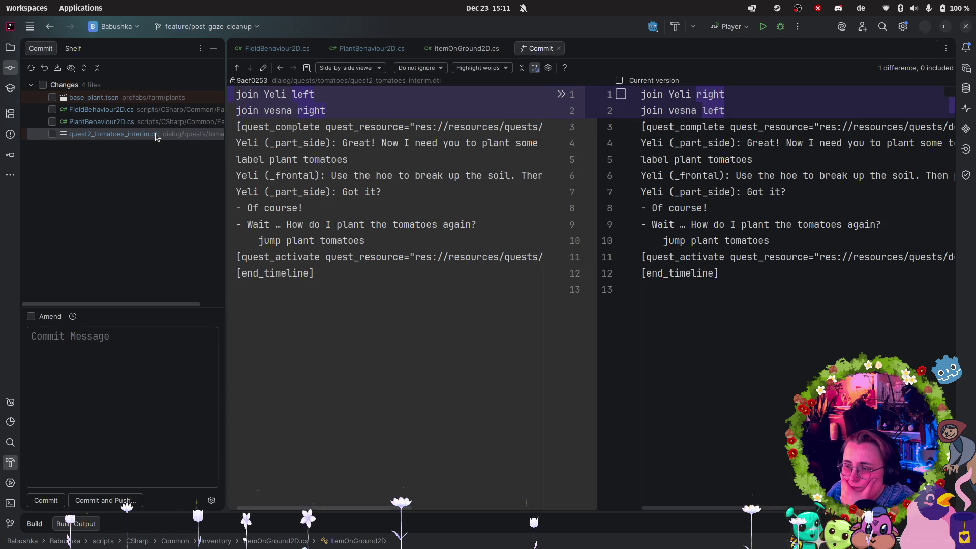
{"action": "left_click", "coordinate": [52, 134]}
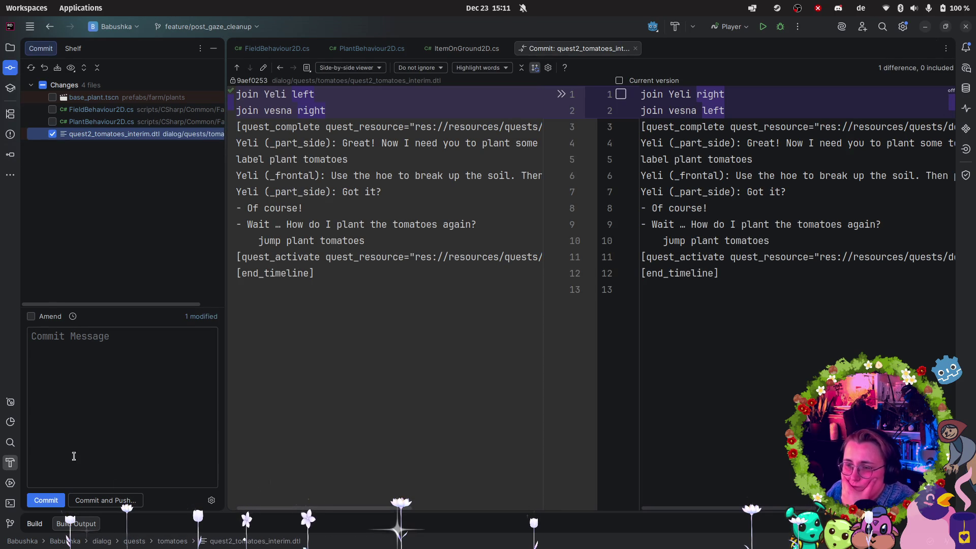
{"action": "left_click", "coordinate": [94, 402]}
{"action": "type", "text": ":bug: fixed"}
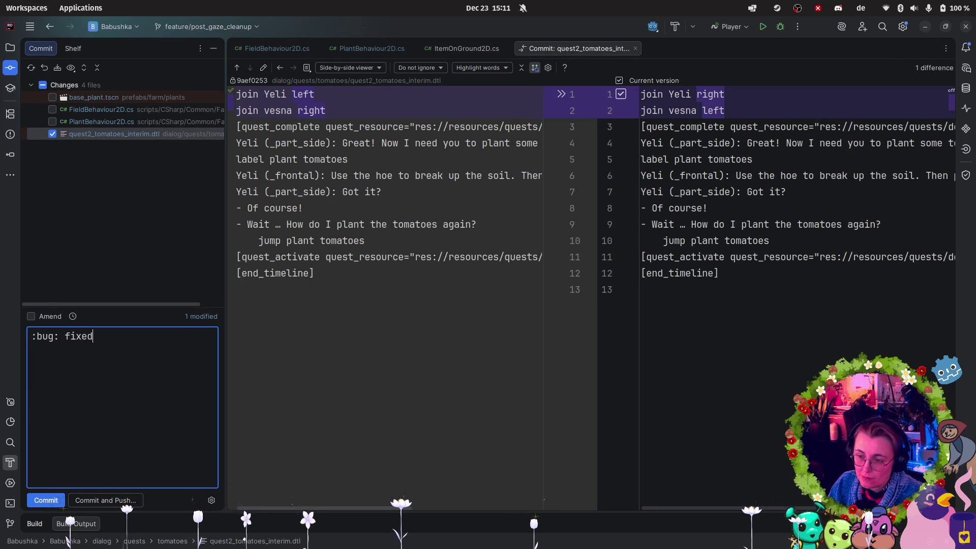
{"action": "type", "text": " position of "}
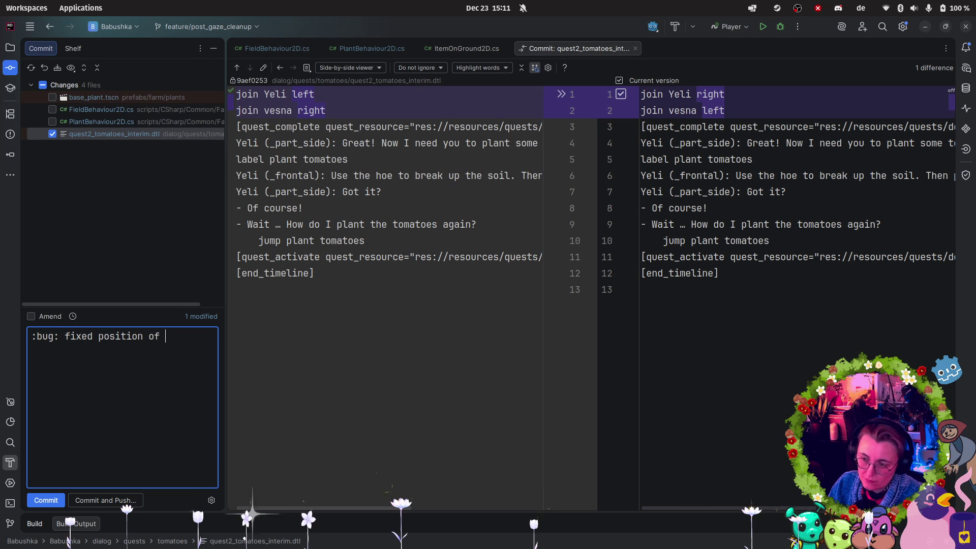
{"action": "type", "text": "Vesna and Yeli"}
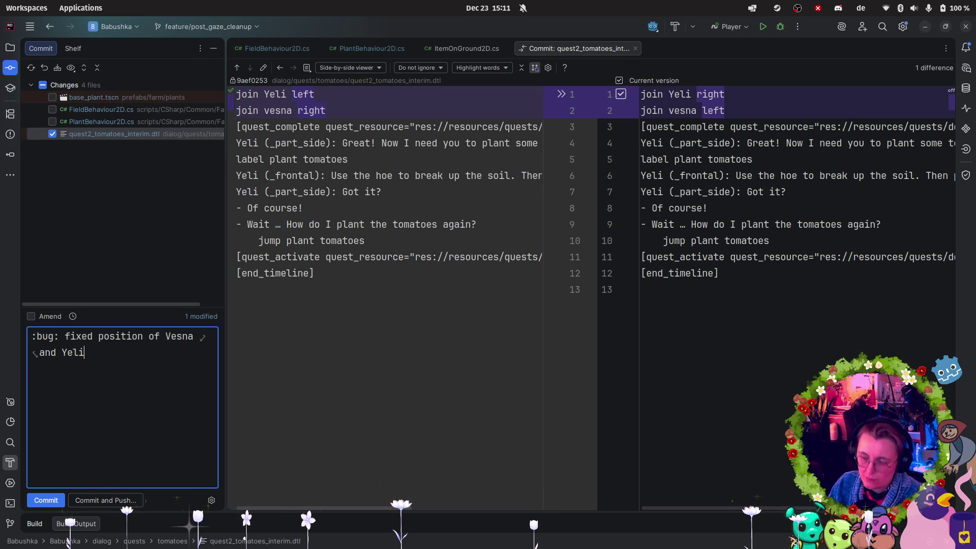
{"action": "key", "text": "Return"}
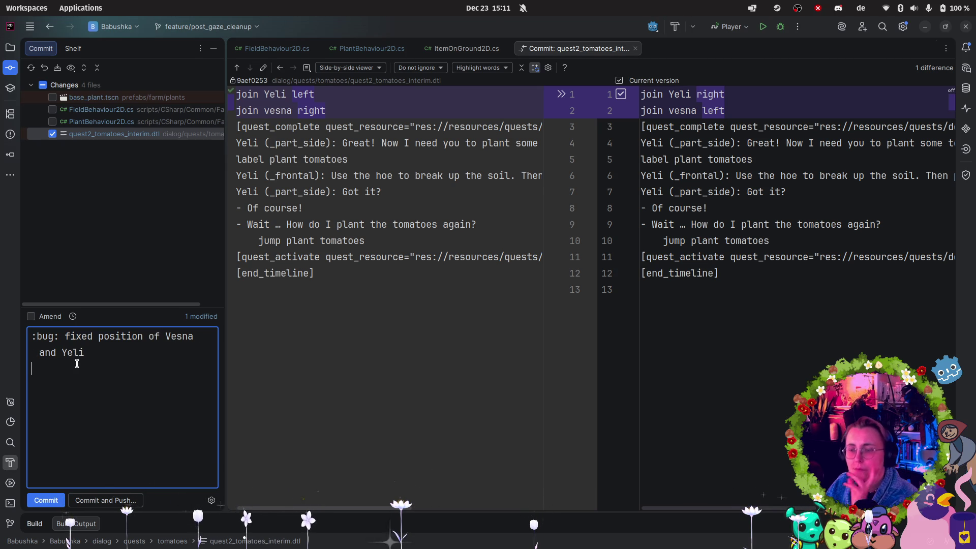
{"action": "left_click", "coordinate": [55, 503]}
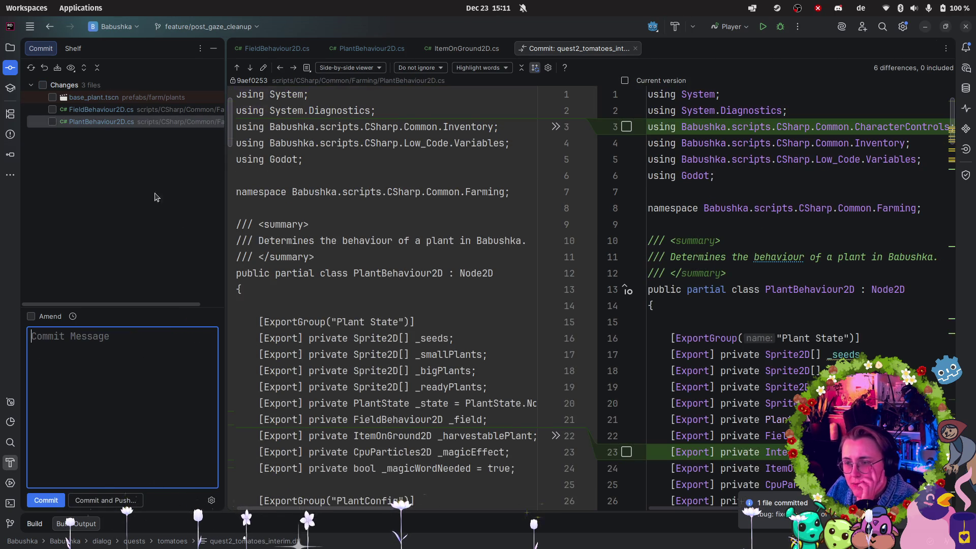
{"action": "left_click", "coordinate": [86, 111]}
- Review the base_plant.tscn changes and glance at the Godot editor
{"action": "left_click", "coordinate": [94, 97]}
{"action": "left_click", "coordinate": [17, 229]}
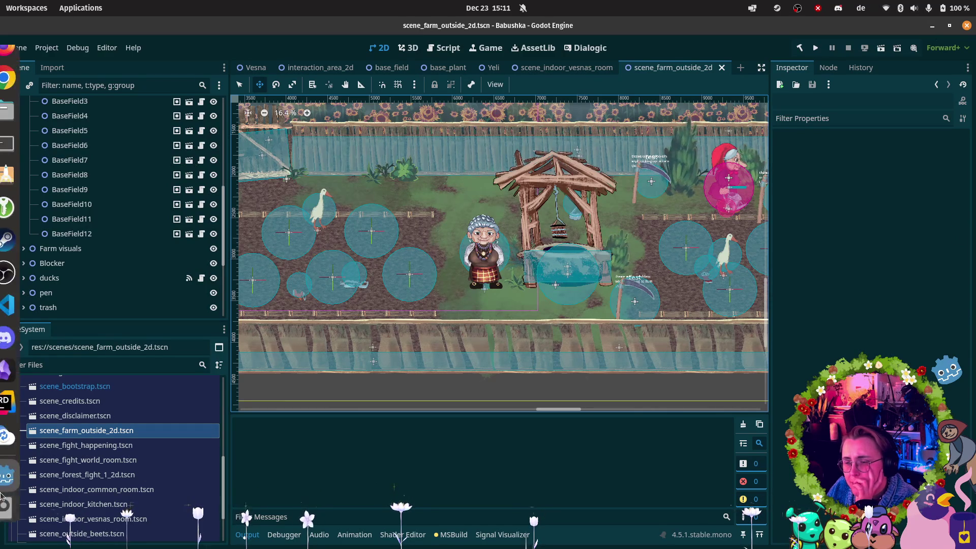
{"action": "left_click", "coordinate": [21, 406]}
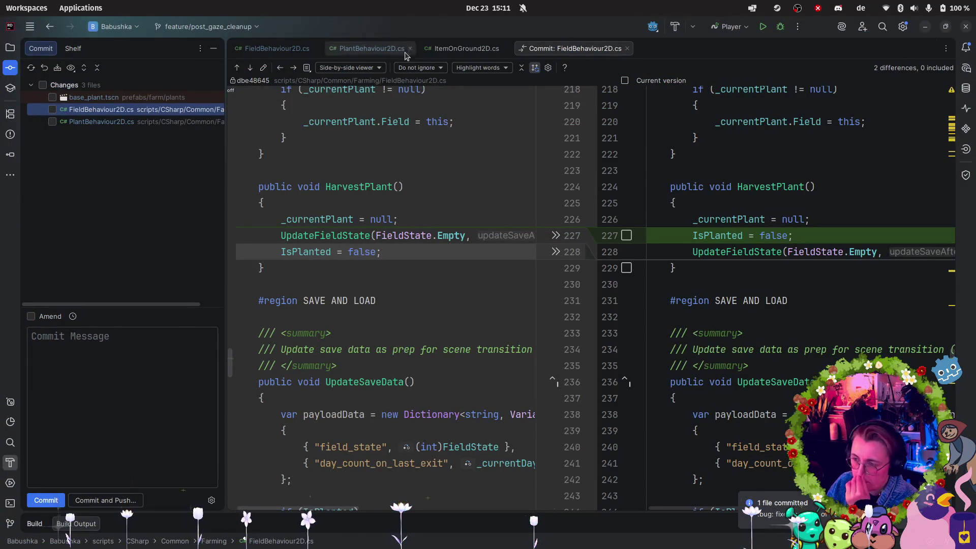
- Open ItemOnGround2D.cs and inspect the Pickup call in LoadFromSaveData
{"action": "left_click", "coordinate": [458, 48]}
{"action": "scroll", "coordinate": [498, 288], "scroll_direction": "down", "scroll_amount": 5}
{"action": "scroll", "coordinate": [498, 287], "scroll_direction": "down", "scroll_amount": 20}
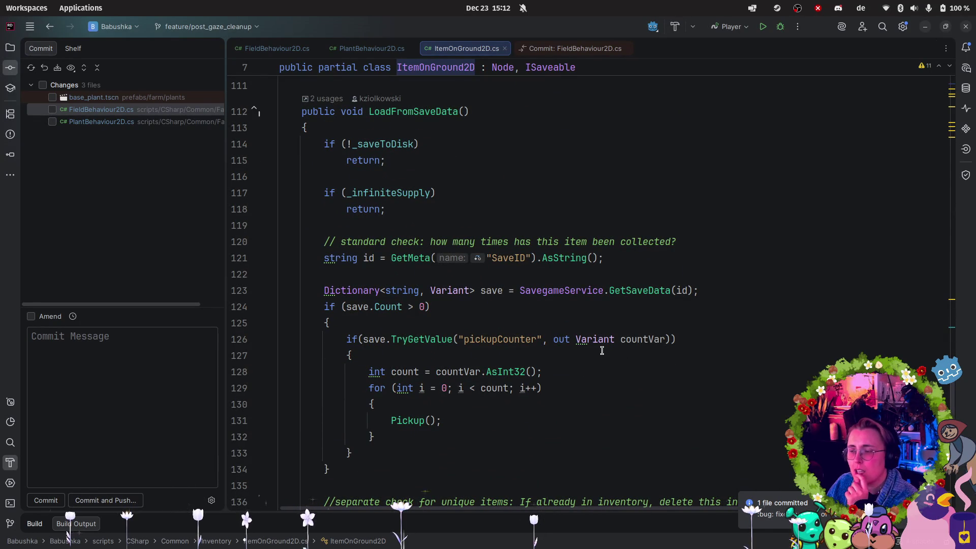
{"action": "scroll", "coordinate": [602, 351], "scroll_direction": "up", "scroll_amount": 6}
{"action": "scroll", "coordinate": [602, 353], "scroll_direction": "down", "scroll_amount": 6}
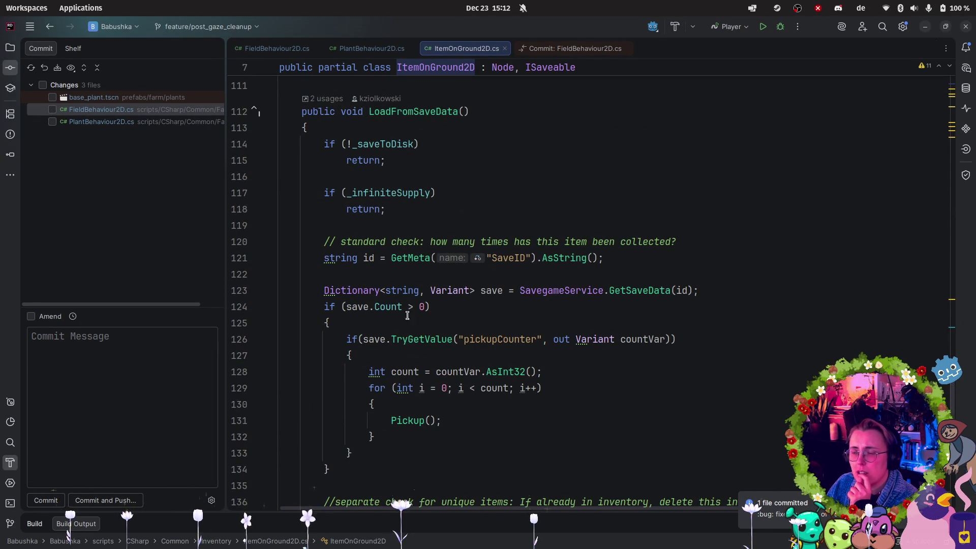
{"action": "left_click", "coordinate": [400, 423]}
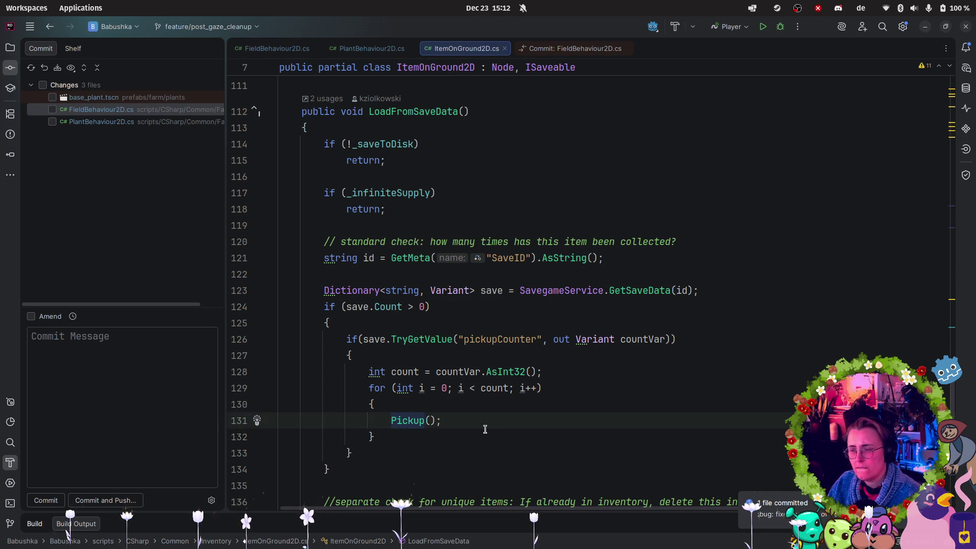
{"action": "scroll", "coordinate": [485, 427], "scroll_direction": "up", "scroll_amount": 1}
- Bring the Godot editor with the outdoor farm scene to the front
{"action": "mouse_move", "coordinate": [1, 284]}
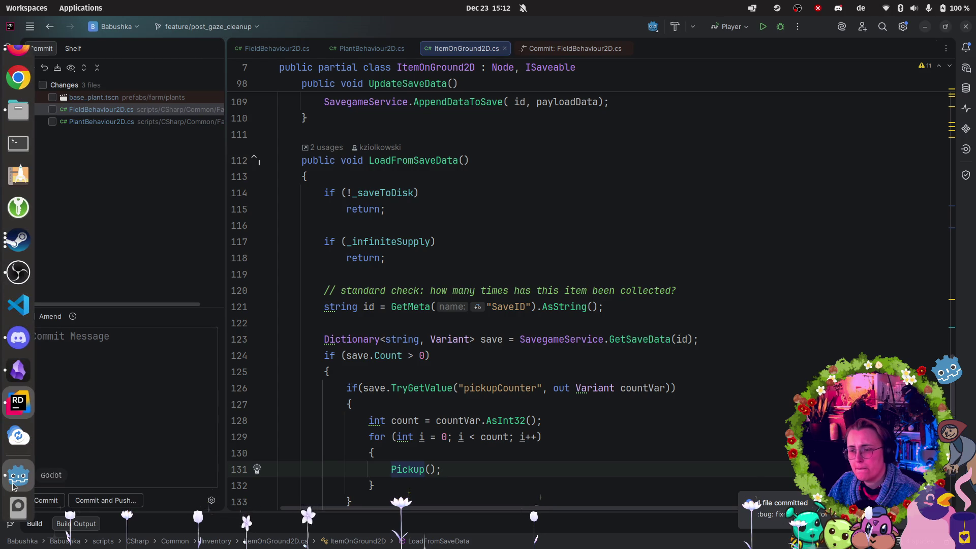
{"action": "left_click", "coordinate": [19, 475]}
{"action": "scroll", "coordinate": [105, 188], "scroll_direction": "up", "scroll_amount": 5}
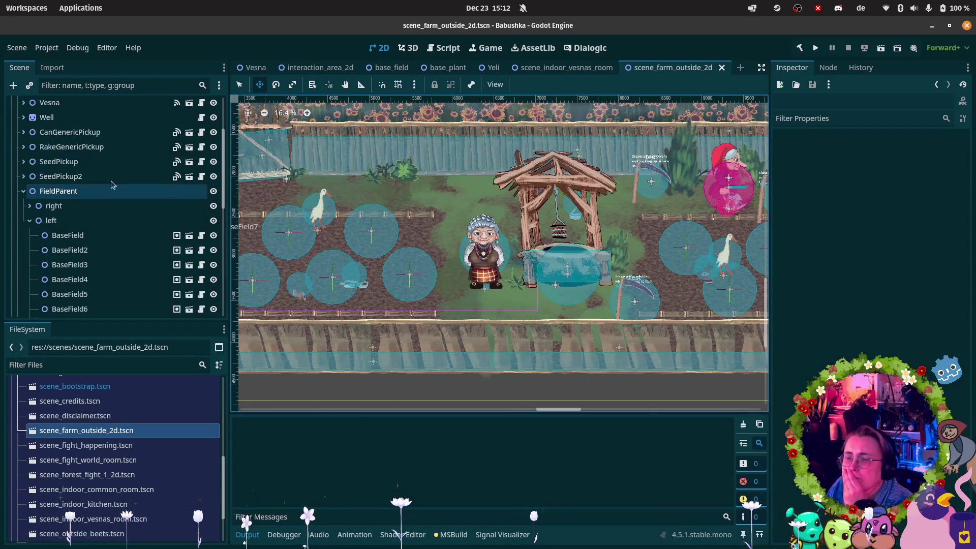
- Open the interaction_area_2d and base_plant scenes and inspect ReadyPlantInventoryItem's properties
{"action": "left_click", "coordinate": [320, 67]}
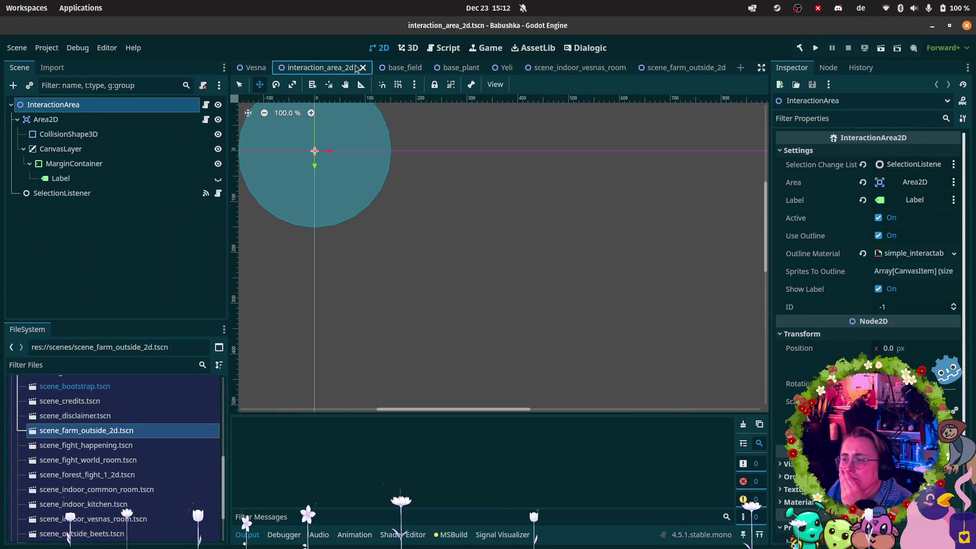
{"action": "left_click", "coordinate": [456, 69]}
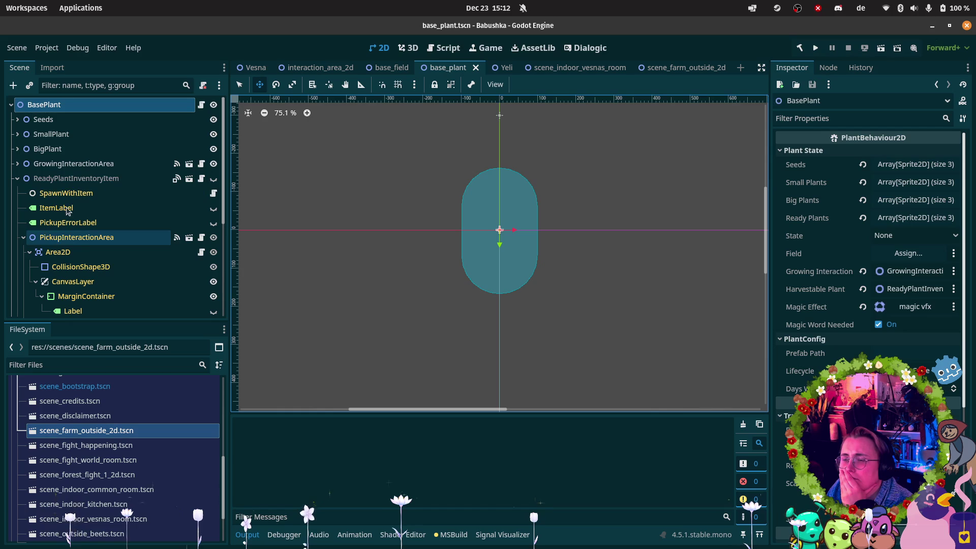
{"action": "left_click", "coordinate": [76, 178]}
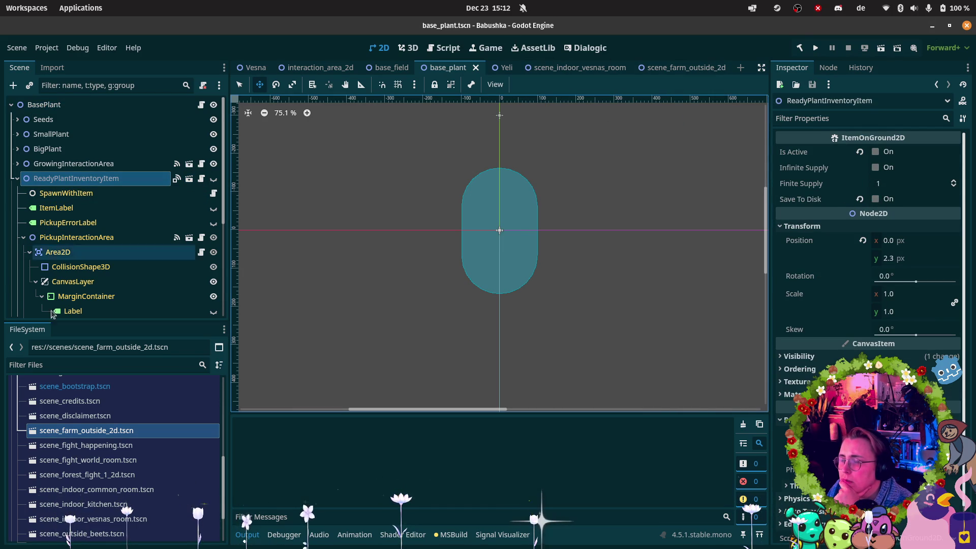
{"action": "scroll", "coordinate": [96, 471], "scroll_direction": "up", "scroll_amount": 3}
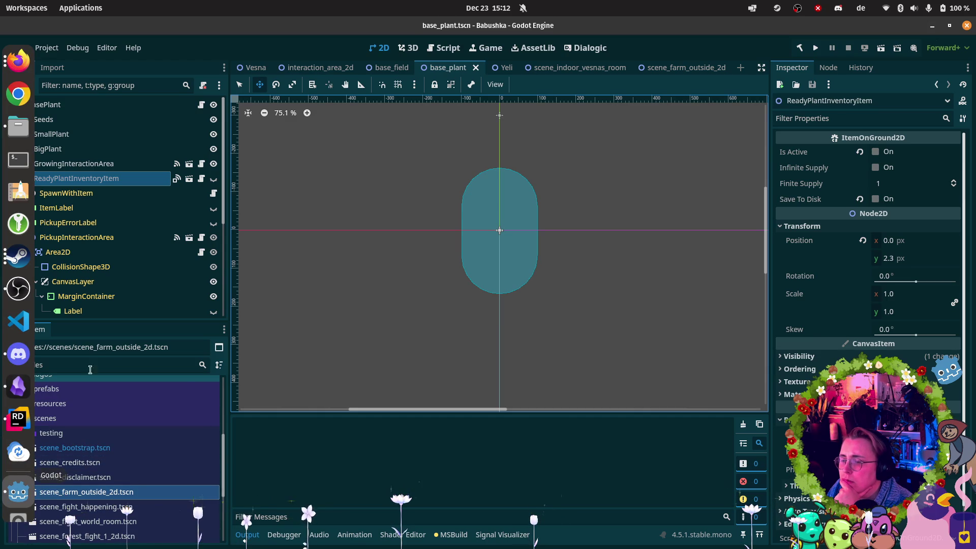
- Browse the prefabs folder's Interactables and interactions subfolders in the FileSystem panel
{"action": "left_click", "coordinate": [61, 389]}
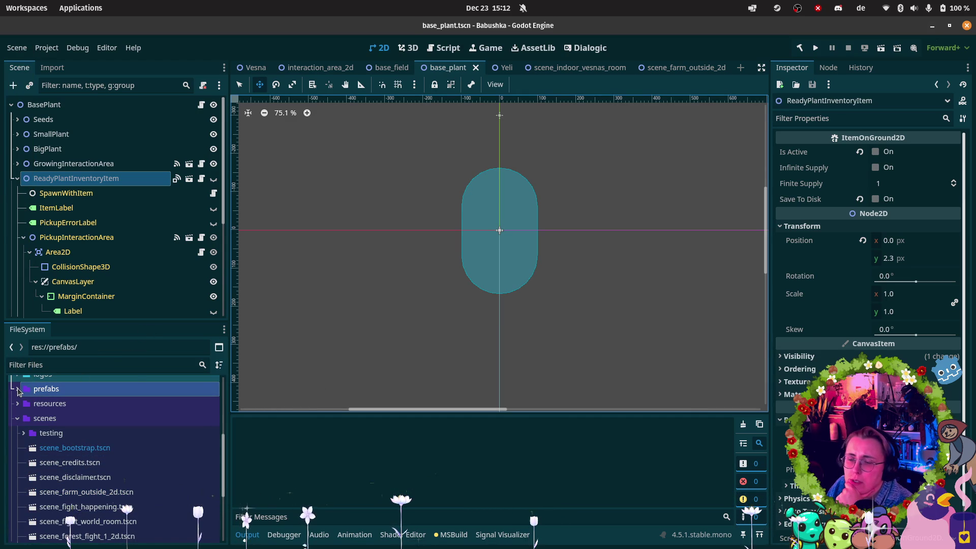
{"action": "left_click", "coordinate": [18, 389]}
{"action": "scroll", "coordinate": [53, 410], "scroll_direction": "down", "scroll_amount": 1}
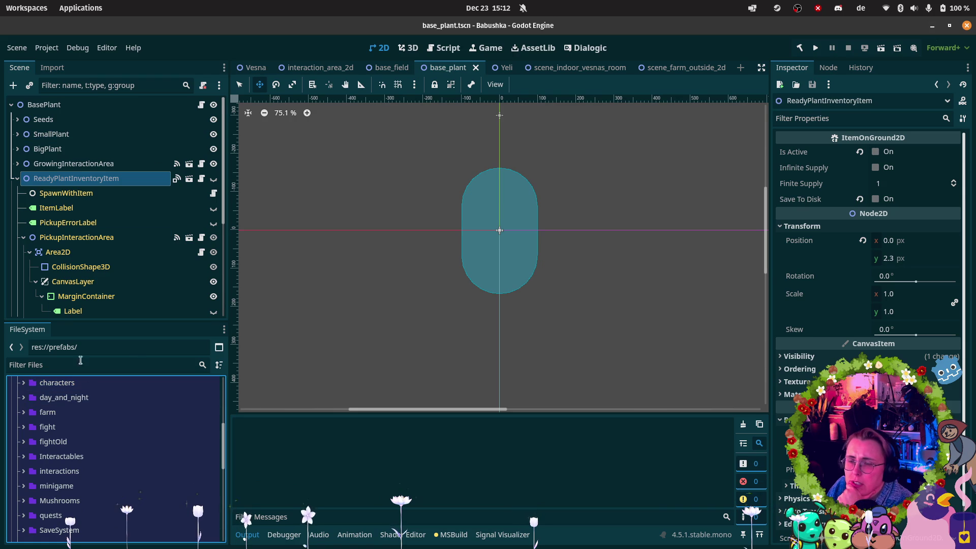
{"action": "scroll", "coordinate": [31, 496], "scroll_direction": "down", "scroll_amount": 1}
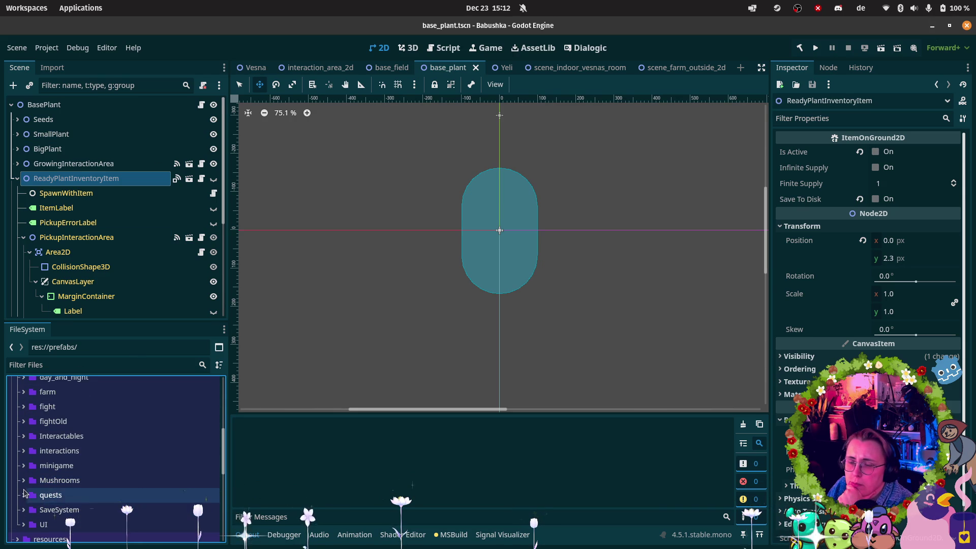
{"action": "scroll", "coordinate": [17, 454], "scroll_direction": "up", "scroll_amount": 1}
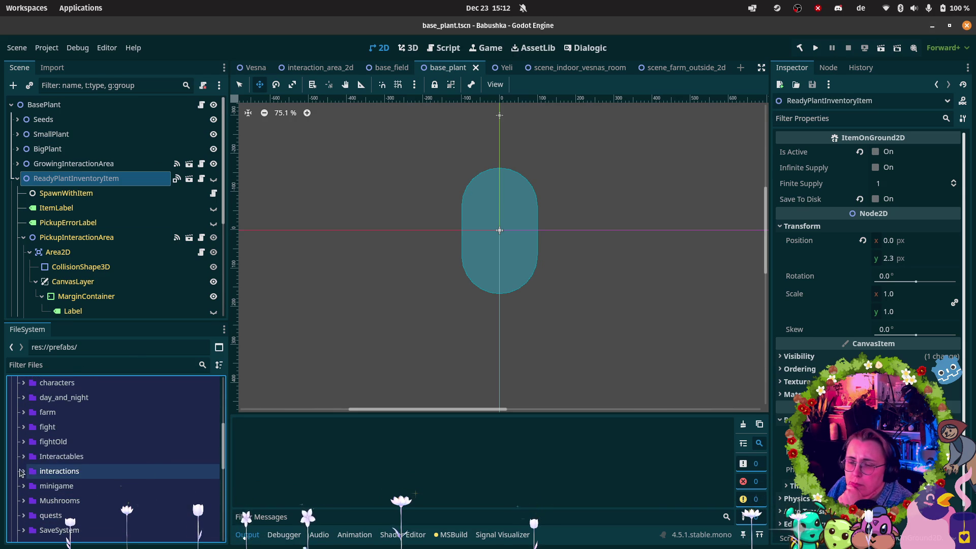
{"action": "left_click", "coordinate": [23, 457]}
{"action": "left_click", "coordinate": [23, 456]}
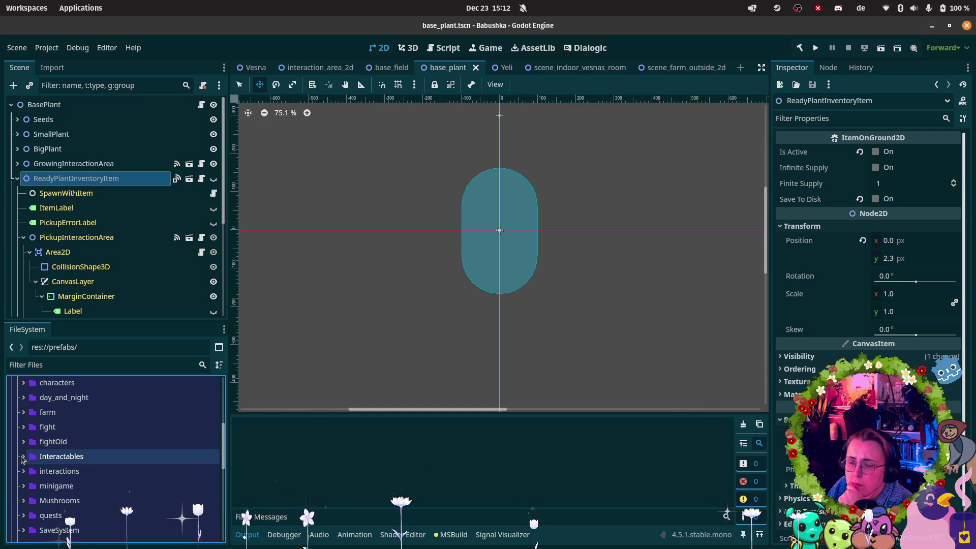
{"action": "left_click", "coordinate": [23, 471]}
{"action": "scroll", "coordinate": [21, 472], "scroll_direction": "down", "scroll_amount": 2}
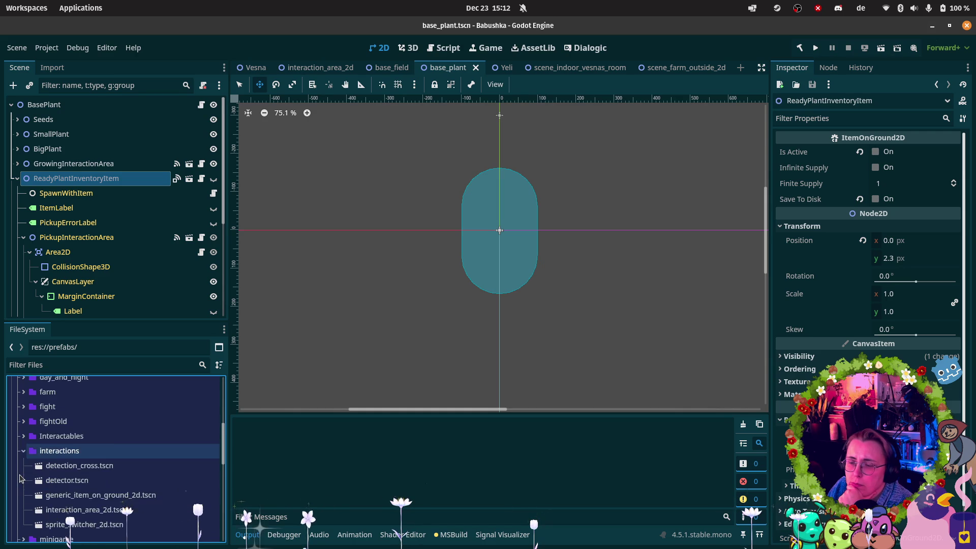
{"action": "left_click", "coordinate": [22, 451]}
{"action": "scroll", "coordinate": [22, 456], "scroll_direction": "up", "scroll_amount": 1}
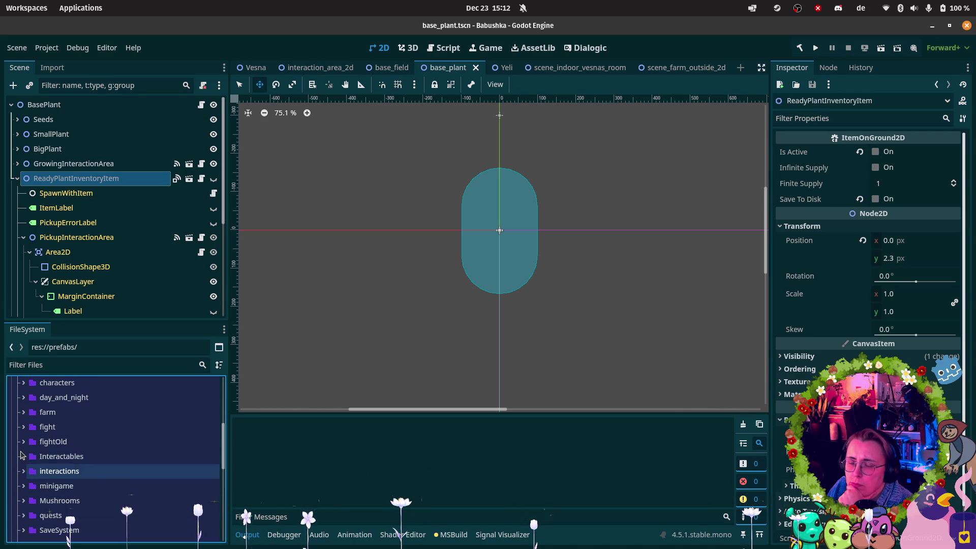
- Open tomato_plant.tscn from prefabs/farm/plants and compare its ReadyPlantInventoryItem and SpawnWithItem nodes
{"action": "left_click", "coordinate": [23, 413]}
{"action": "left_click", "coordinate": [29, 442]}
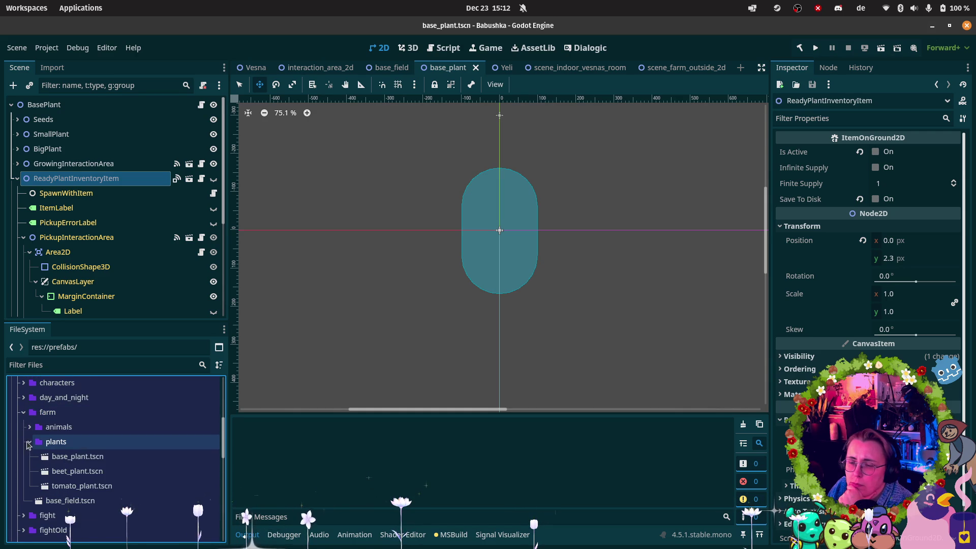
{"action": "double_click", "coordinate": [104, 486]}
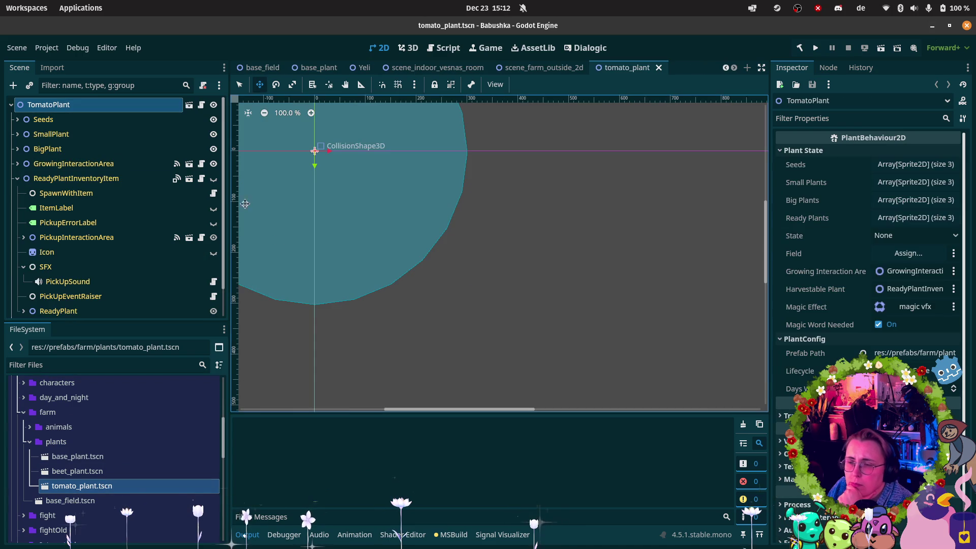
{"action": "scroll", "coordinate": [127, 213], "scroll_direction": "down", "scroll_amount": 2}
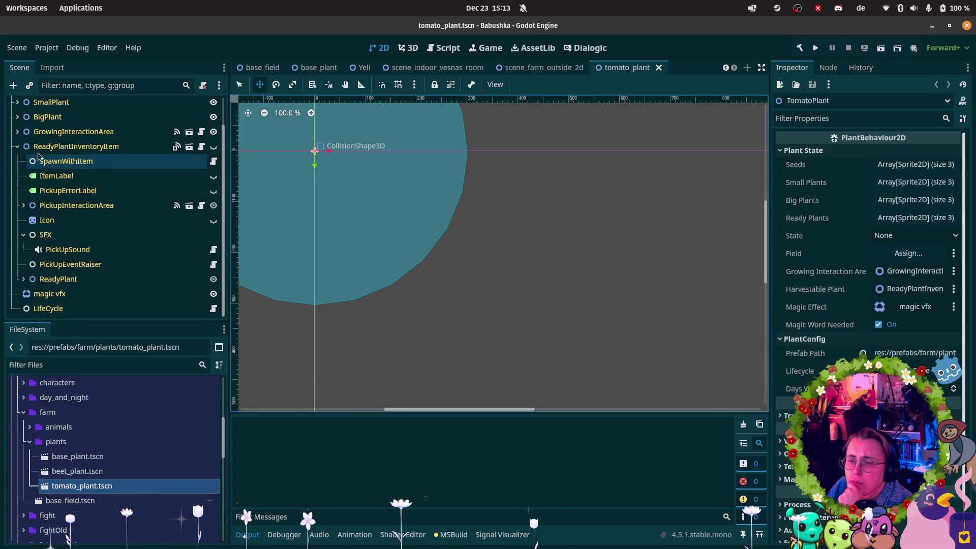
{"action": "left_click", "coordinate": [101, 147]}
{"action": "left_click", "coordinate": [104, 161]}
{"action": "left_click", "coordinate": [106, 146]}
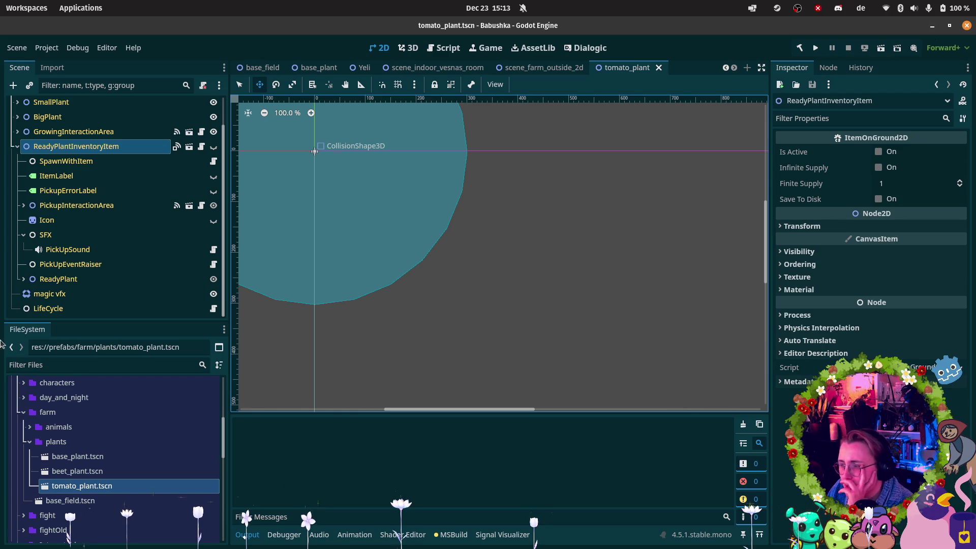
{"action": "left_click", "coordinate": [22, 423]}
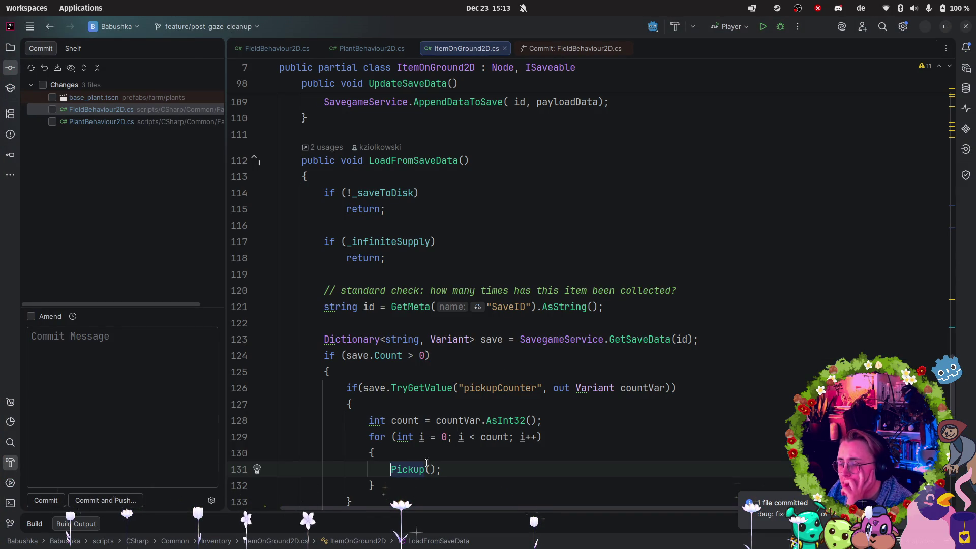
- Go to the Pickup declaration and add GD.Print($"Picking up: {Name}"); as its first line
{"action": "key", "text": "Down"}
{"action": "key", "text": "Down"}
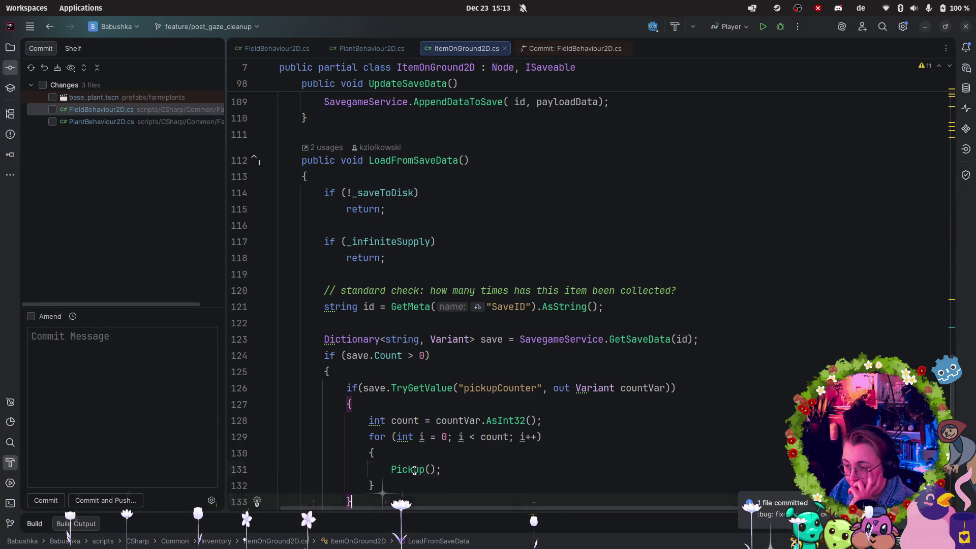
{"action": "double_click", "coordinate": [415, 470]}
{"action": "left_click", "coordinate": [415, 470], "text": "ctrl"}
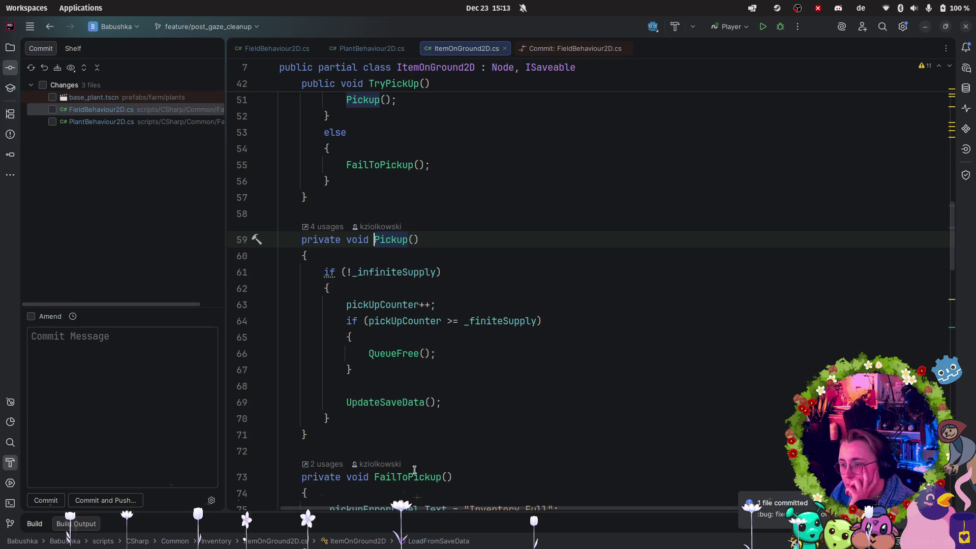
{"action": "left_click", "coordinate": [316, 251]}
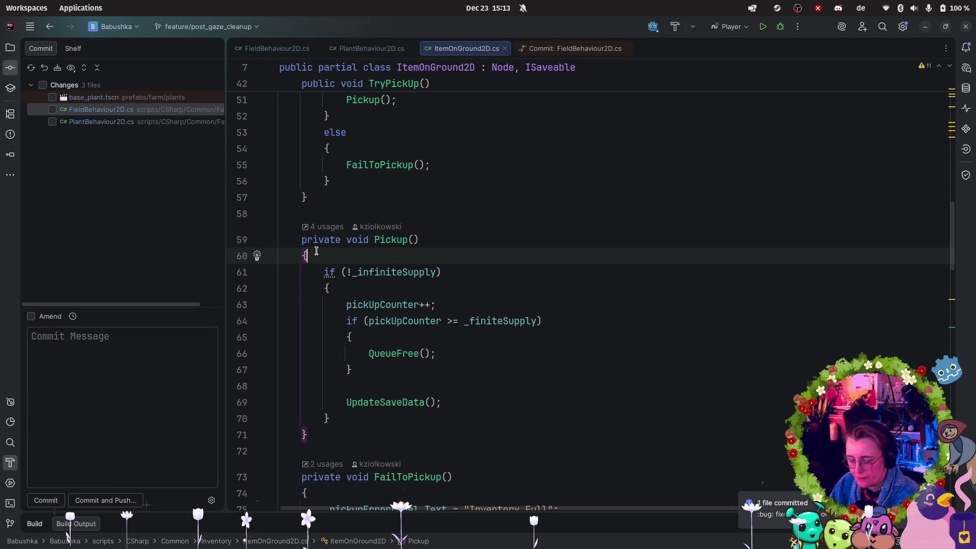
{"action": "key", "text": "Return"}
{"action": "type", "text": "GD.Pr"}
{"action": "key", "text": "Return"}
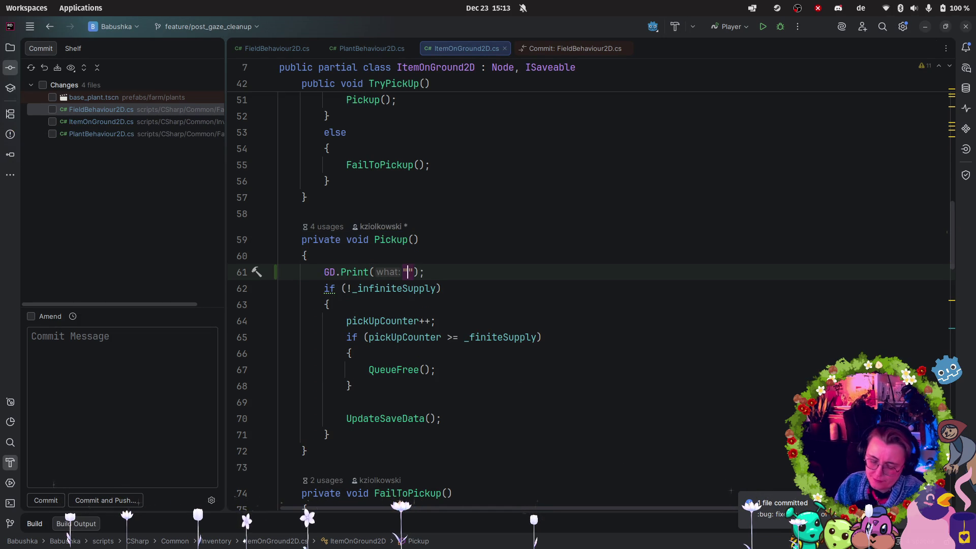
{"action": "type", "text": ": "}
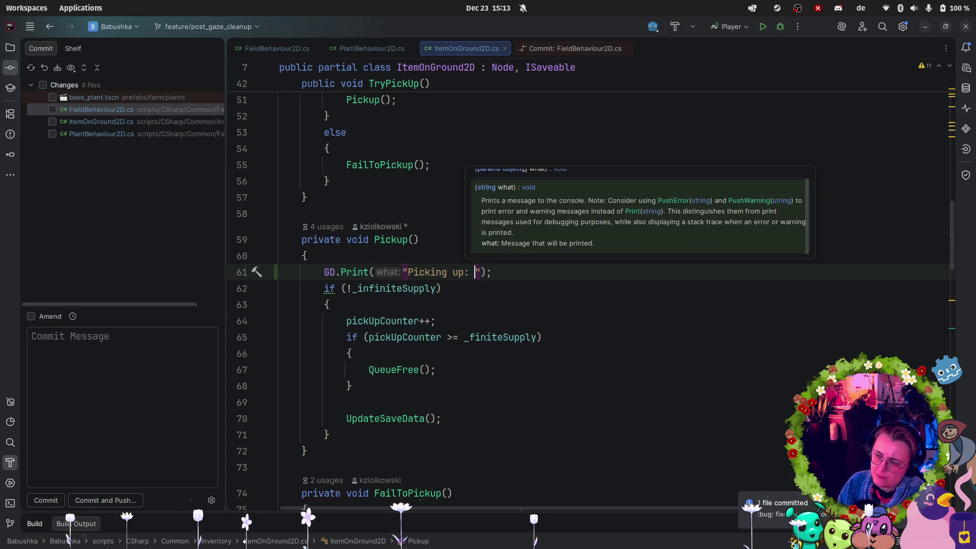
{"action": "type", "text": "{Name"}
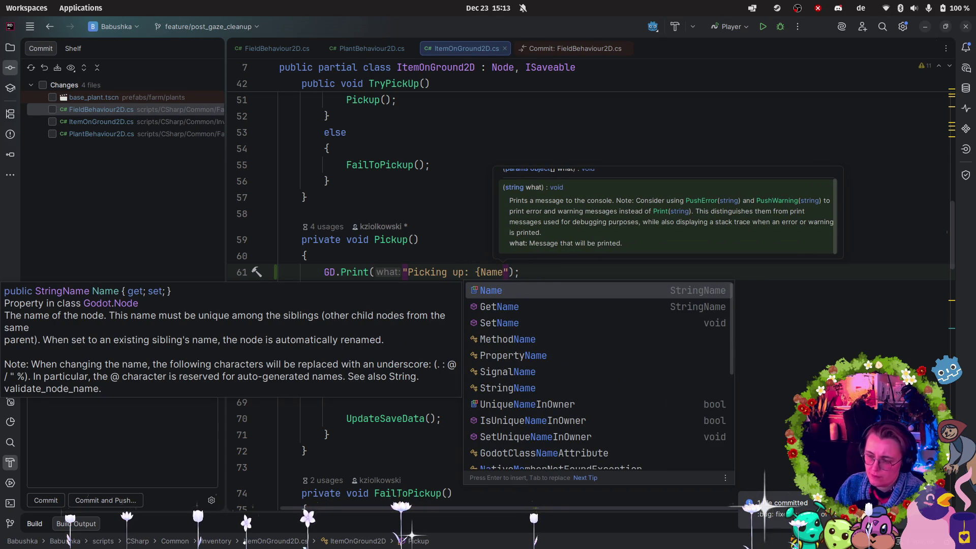
{"action": "type", "text": "}"}
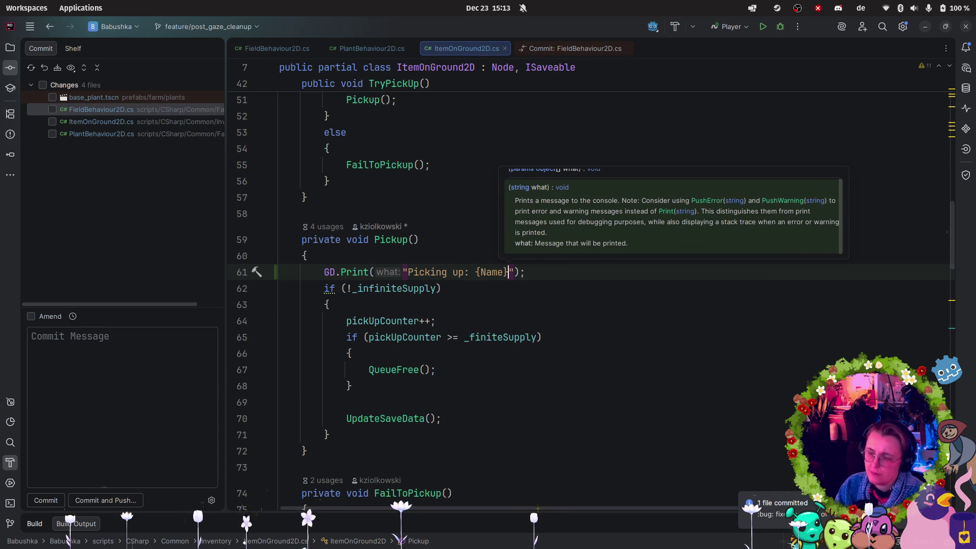
{"action": "key", "text": "Escape"}
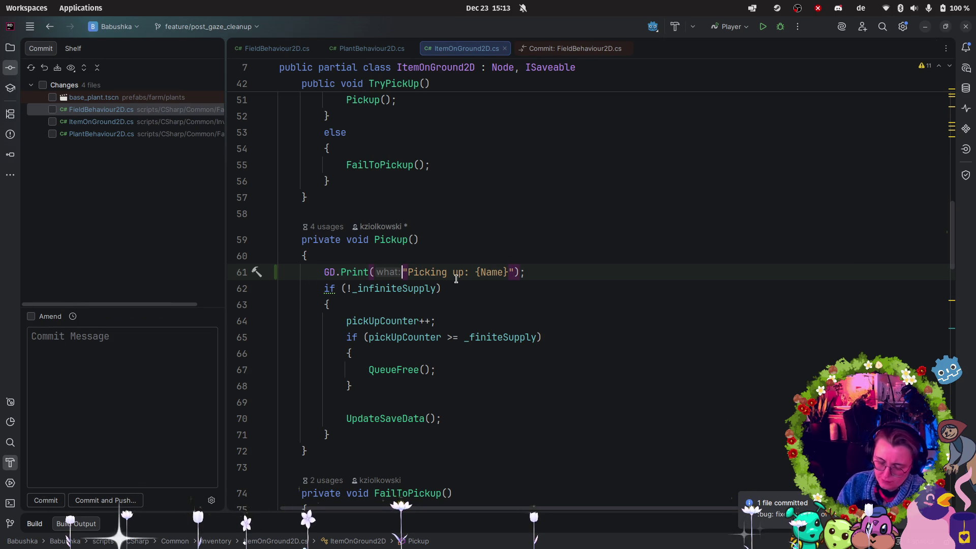
{"action": "type", "text": "$"}
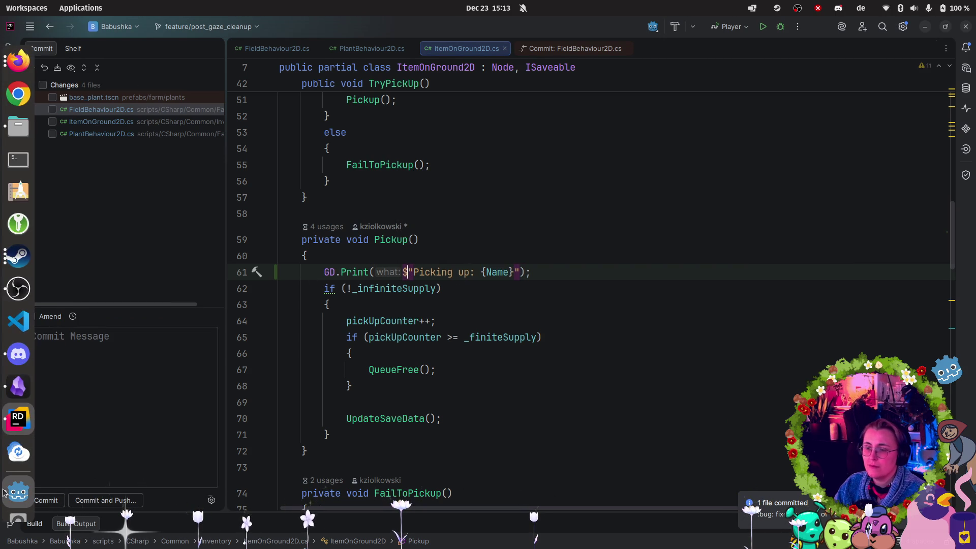
{"action": "left_click", "coordinate": [8, 483]}
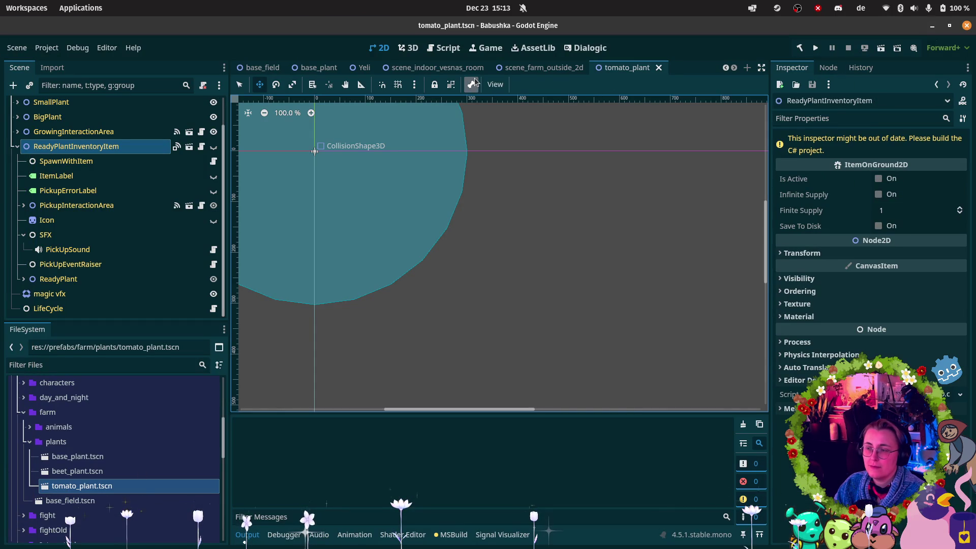
- Build and run the scene_farm_outside_2d scene, checking the output log
{"action": "left_click", "coordinate": [529, 68]}
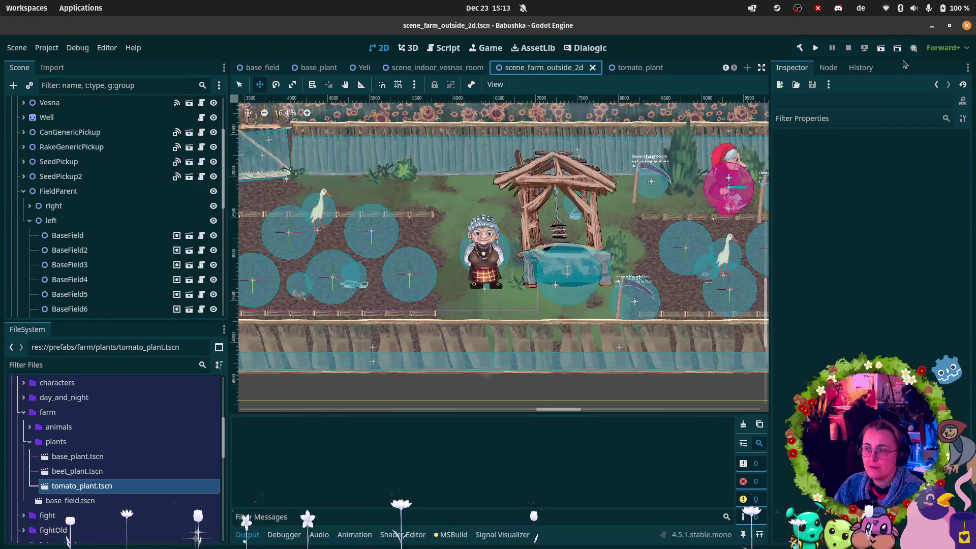
{"action": "left_click", "coordinate": [881, 48]}
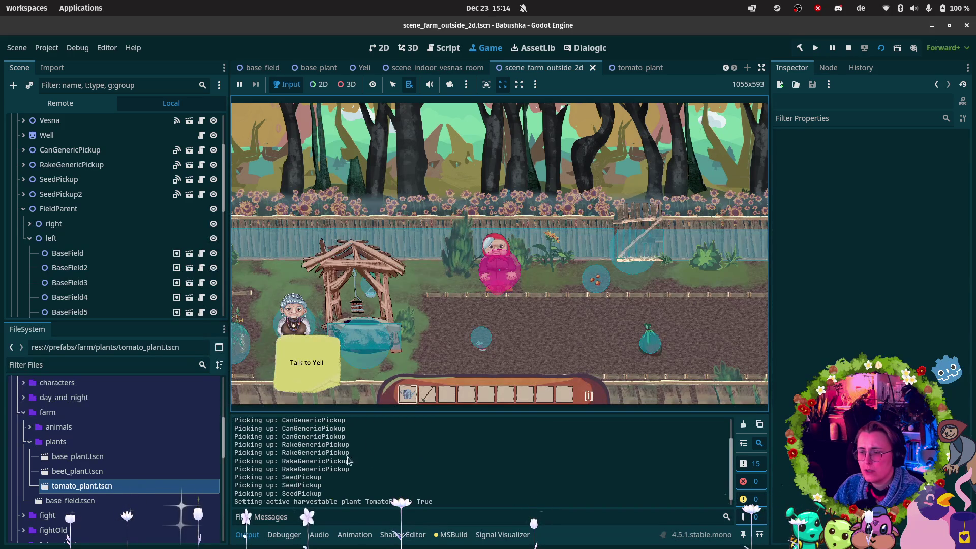
{"action": "scroll", "coordinate": [315, 452], "scroll_direction": "up", "scroll_amount": 5}
{"action": "scroll", "coordinate": [313, 437], "scroll_direction": "down", "scroll_amount": 1}
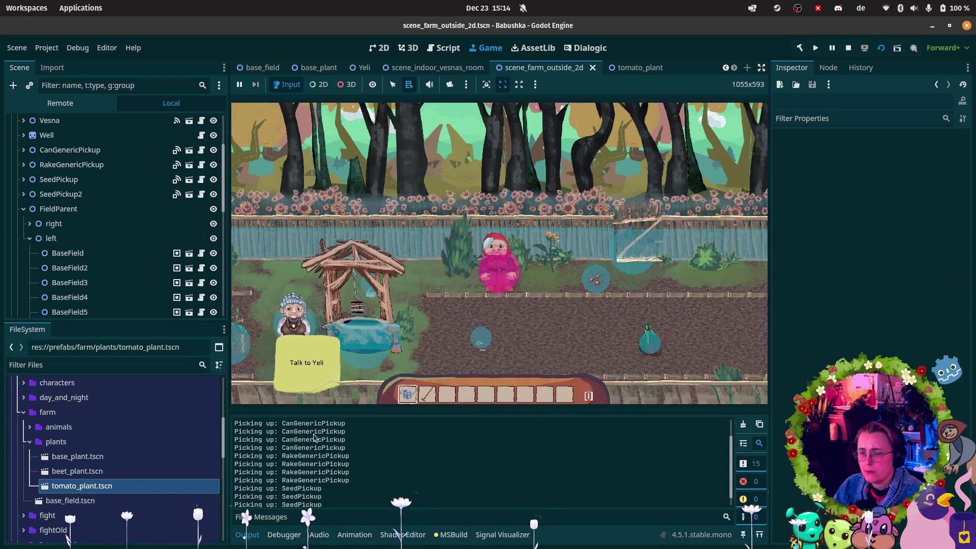
{"action": "scroll", "coordinate": [317, 468], "scroll_direction": "down", "scroll_amount": 1}
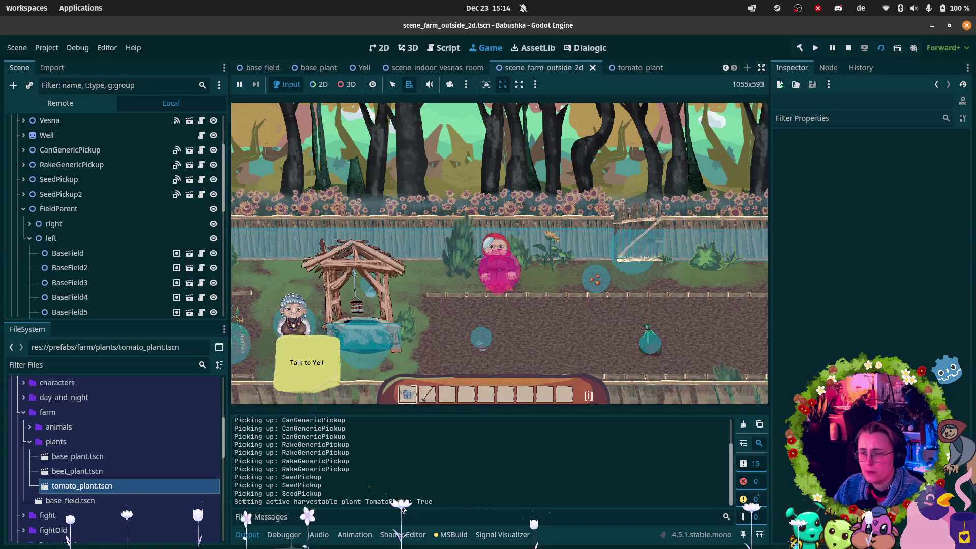
- Walk the player left to trigger pickups, view the Remote tree, then stop the game
{"action": "left_click", "coordinate": [409, 327]}
{"action": "key", "text": "a"}
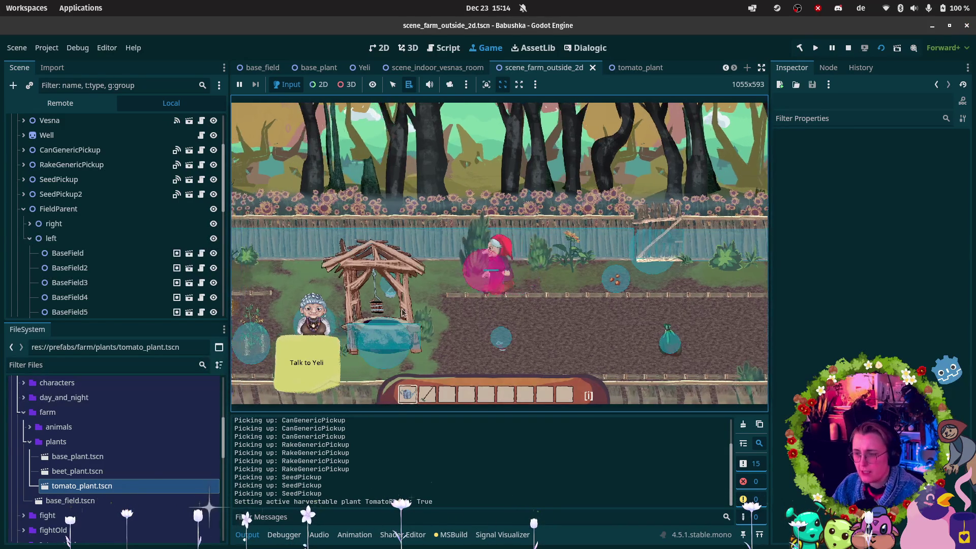
{"action": "key", "text": "a"}
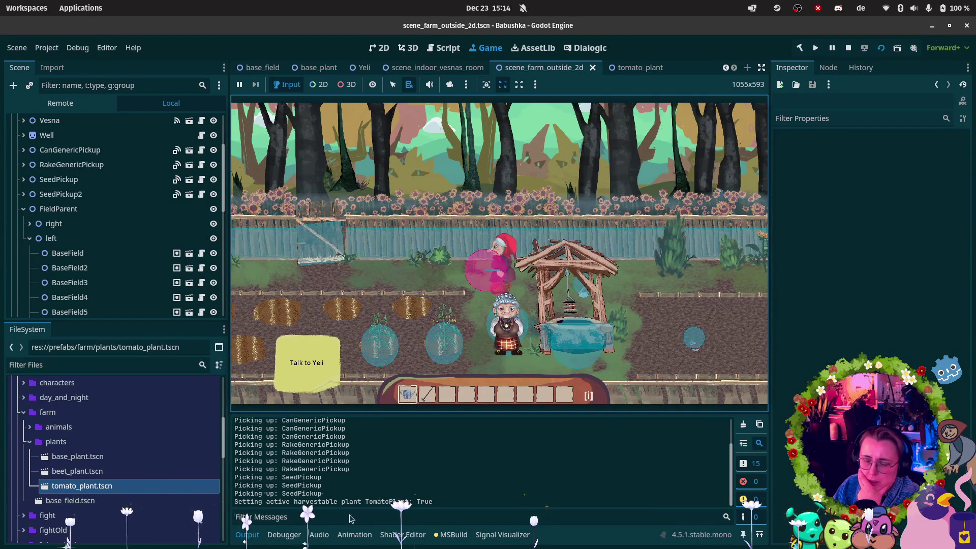
{"action": "scroll", "coordinate": [379, 502], "scroll_direction": "up", "scroll_amount": 5}
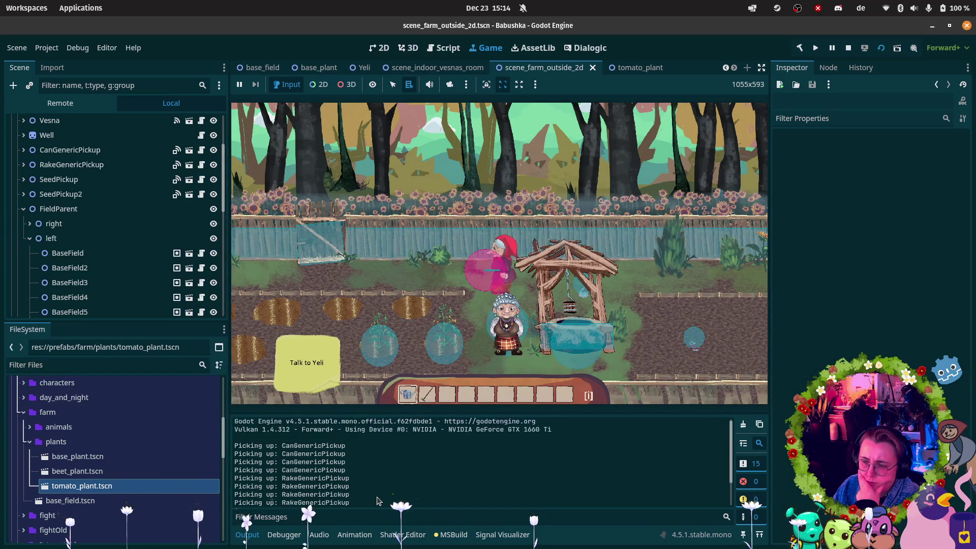
{"action": "scroll", "coordinate": [377, 500], "scroll_direction": "down", "scroll_amount": 2}
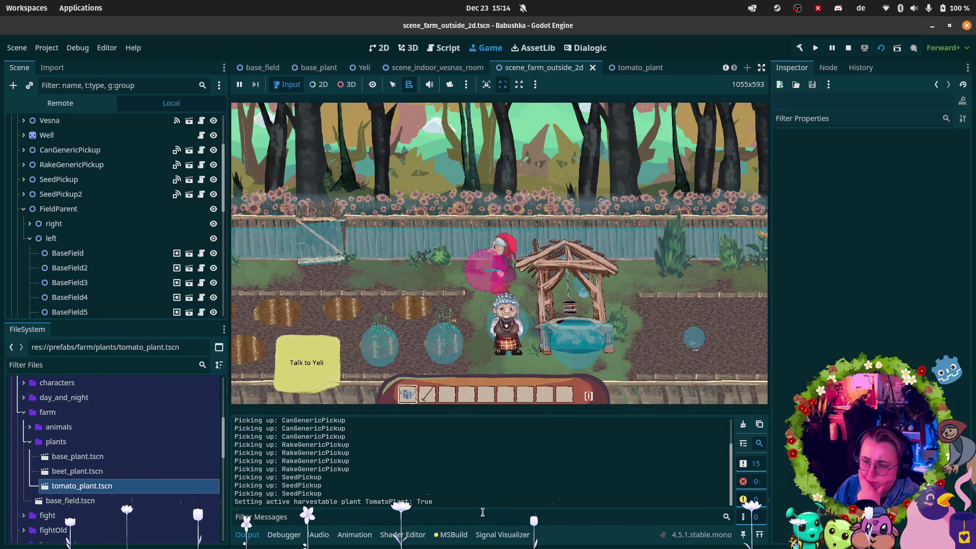
{"action": "left_click", "coordinate": [433, 389]}
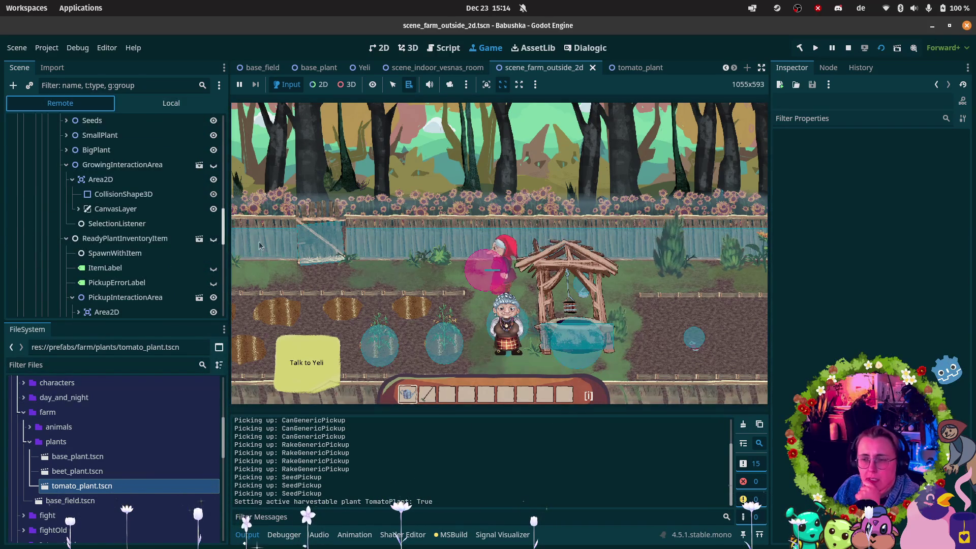
{"action": "left_click", "coordinate": [848, 48]}
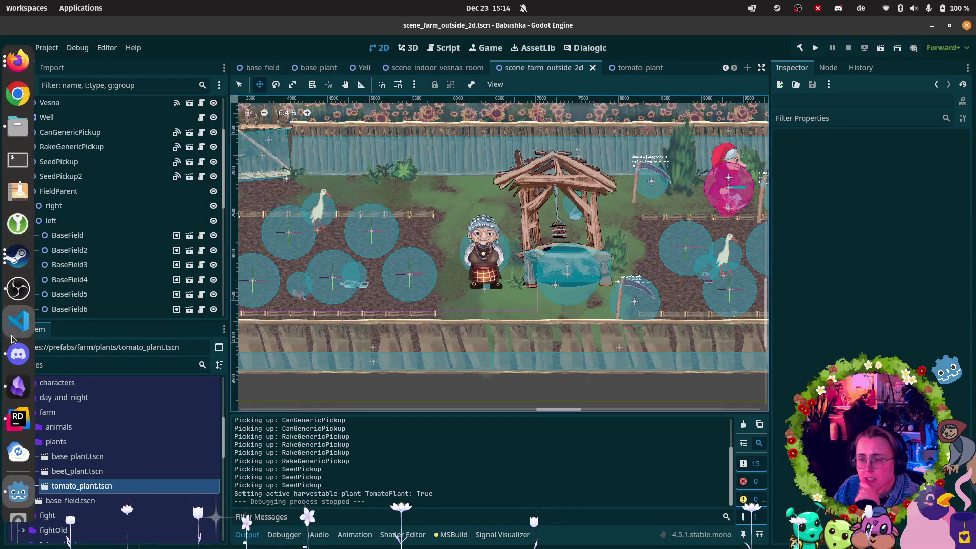
{"action": "left_click", "coordinate": [18, 419]}
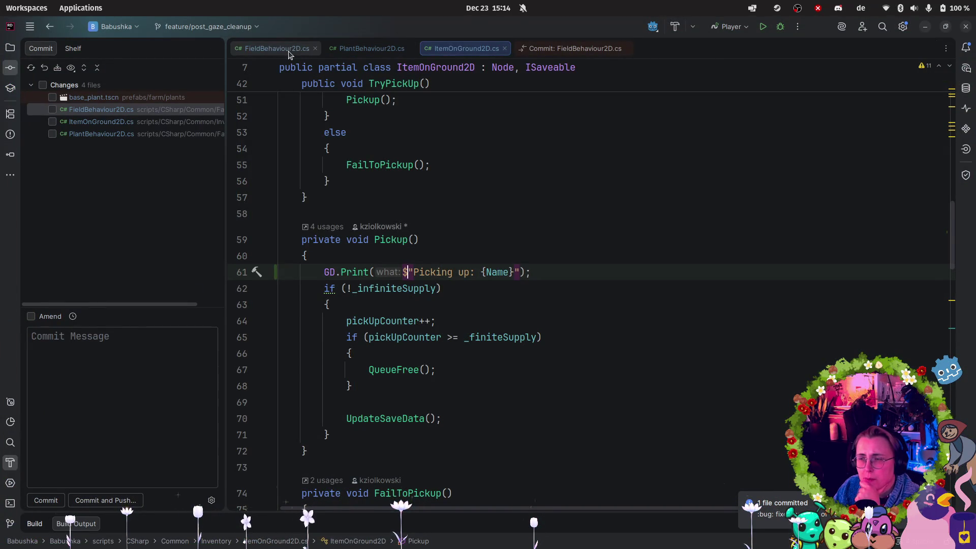
{"action": "left_click", "coordinate": [275, 49]}
{"action": "scroll", "coordinate": [629, 304], "scroll_direction": "down", "scroll_amount": 20}
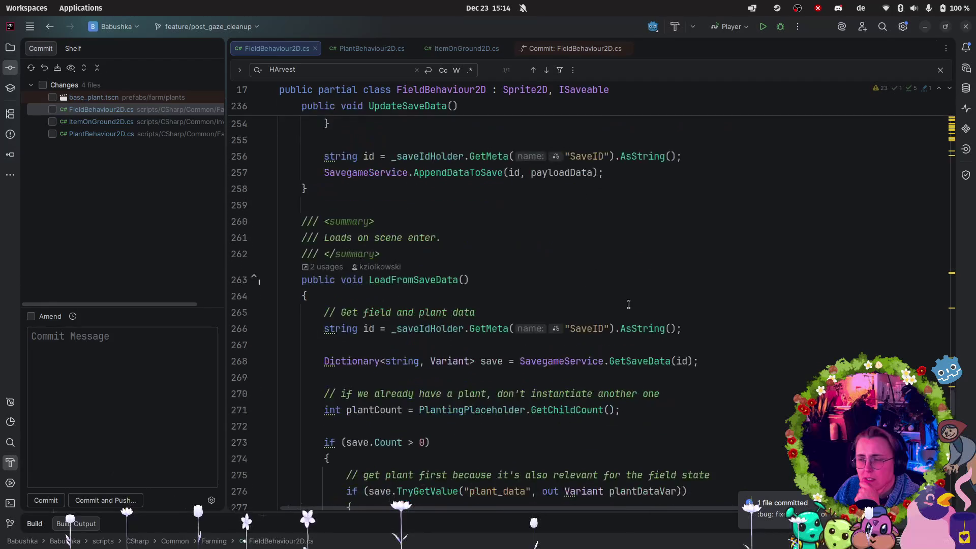
{"action": "scroll", "coordinate": [628, 304], "scroll_direction": "down", "scroll_amount": 5}
{"action": "scroll", "coordinate": [632, 298], "scroll_direction": "up", "scroll_amount": 10}
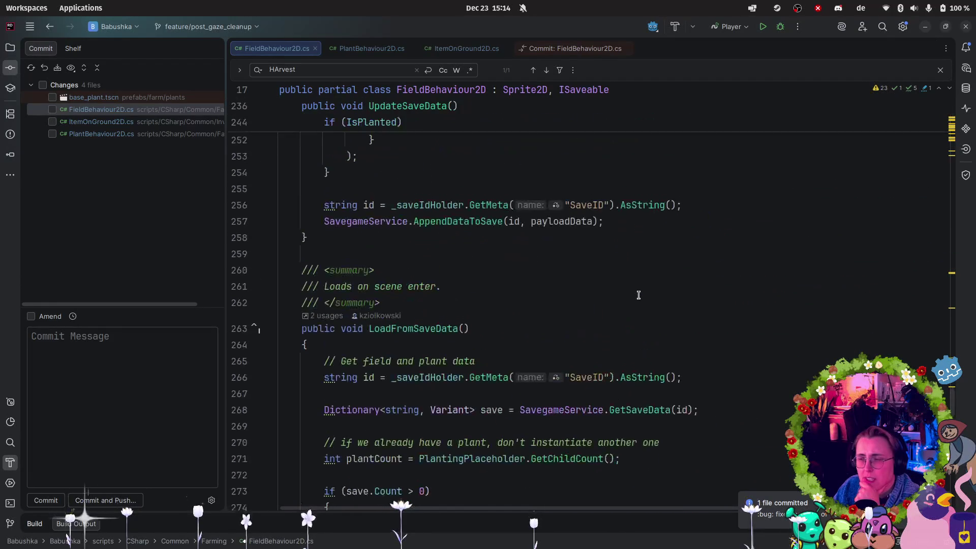
{"action": "left_click", "coordinate": [409, 328]}
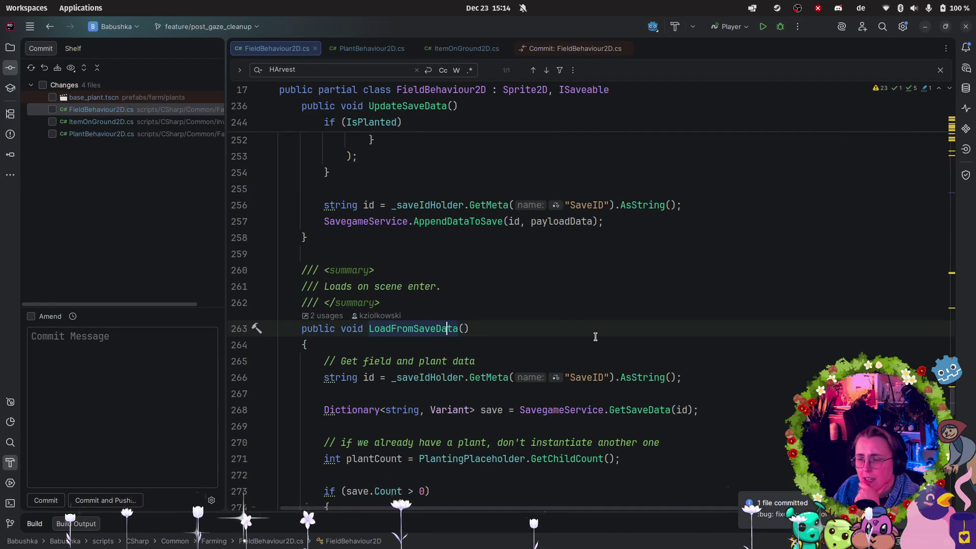
{"action": "scroll", "coordinate": [568, 317], "scroll_direction": "down", "scroll_amount": 10}
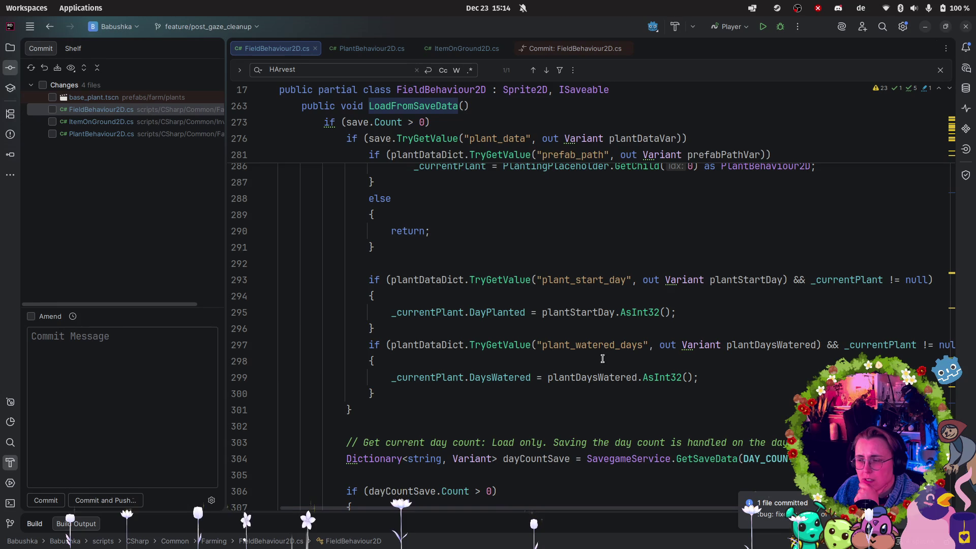
{"action": "scroll", "coordinate": [596, 285], "scroll_direction": "up", "scroll_amount": 2}
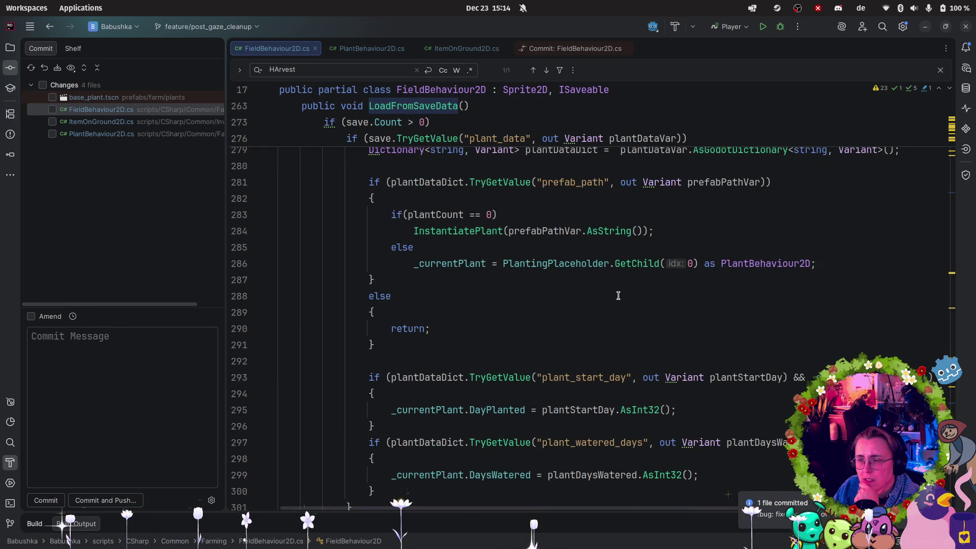
{"action": "scroll", "coordinate": [617, 296], "scroll_direction": "up", "scroll_amount": 1}
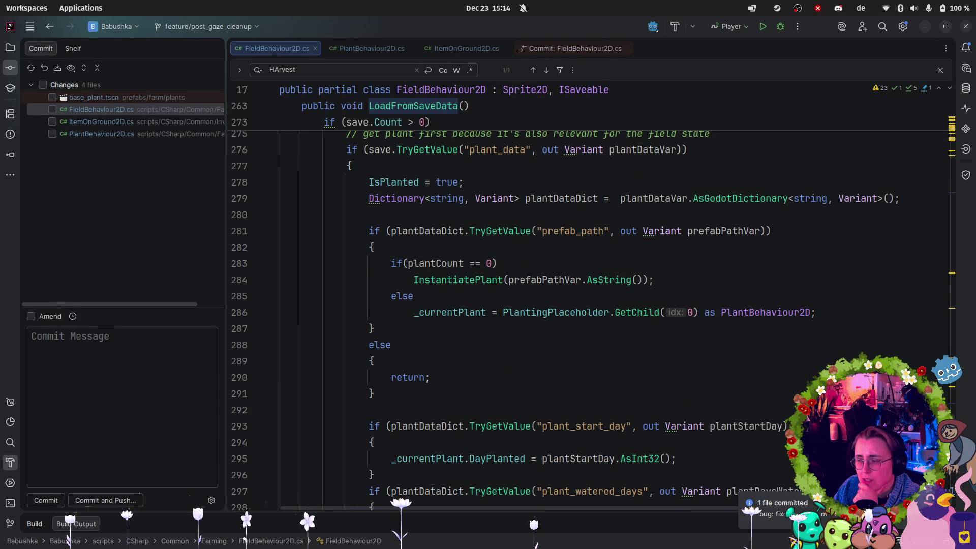
{"action": "scroll", "coordinate": [592, 320], "scroll_direction": "down", "scroll_amount": 1}
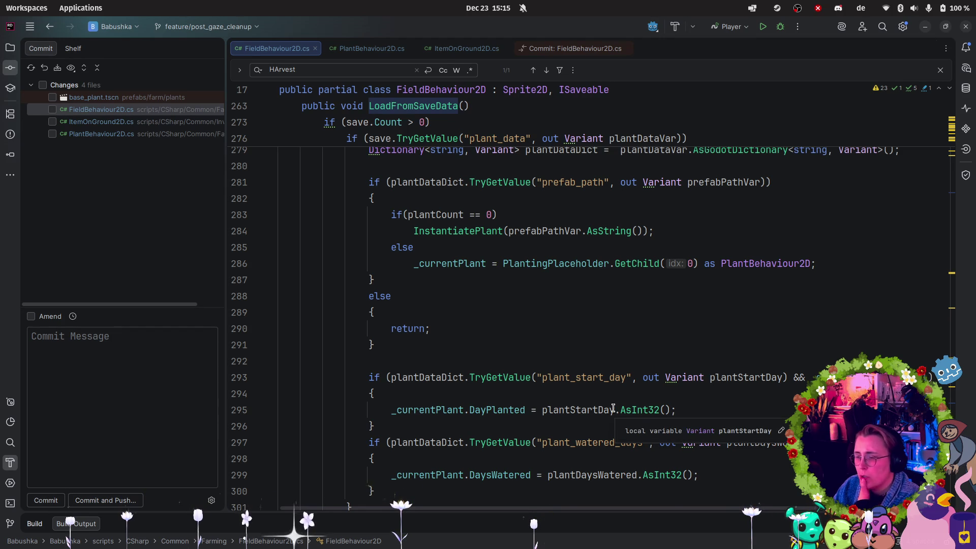
{"action": "scroll", "coordinate": [613, 408], "scroll_direction": "down", "scroll_amount": 4}
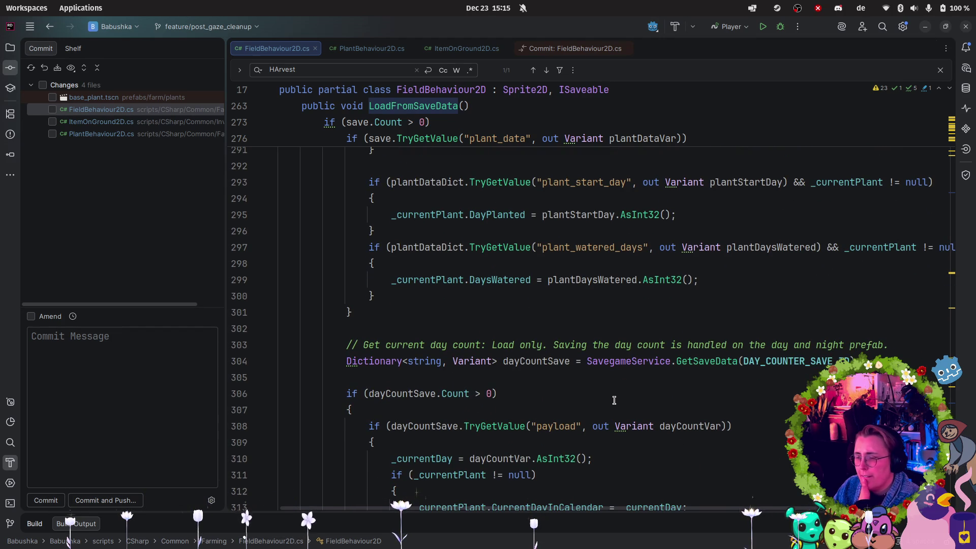
{"action": "scroll", "coordinate": [684, 409], "scroll_direction": "down", "scroll_amount": 2}
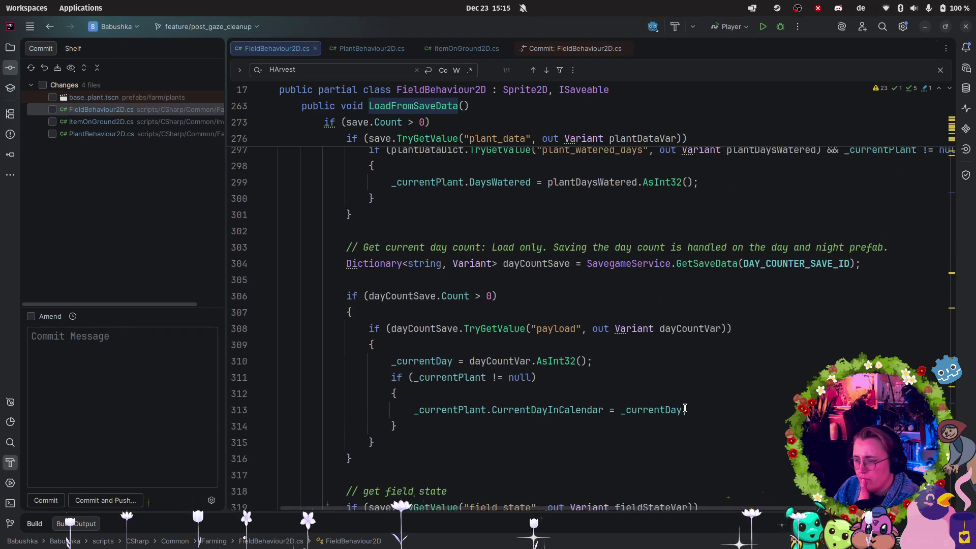
{"action": "scroll", "coordinate": [771, 307], "scroll_direction": "down", "scroll_amount": 3}
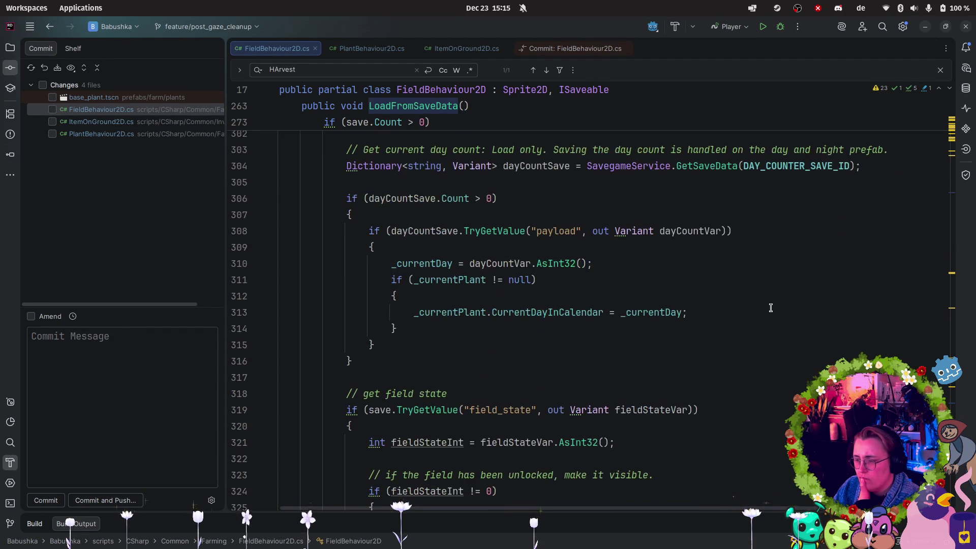
{"action": "scroll", "coordinate": [771, 309], "scroll_direction": "down", "scroll_amount": 10}
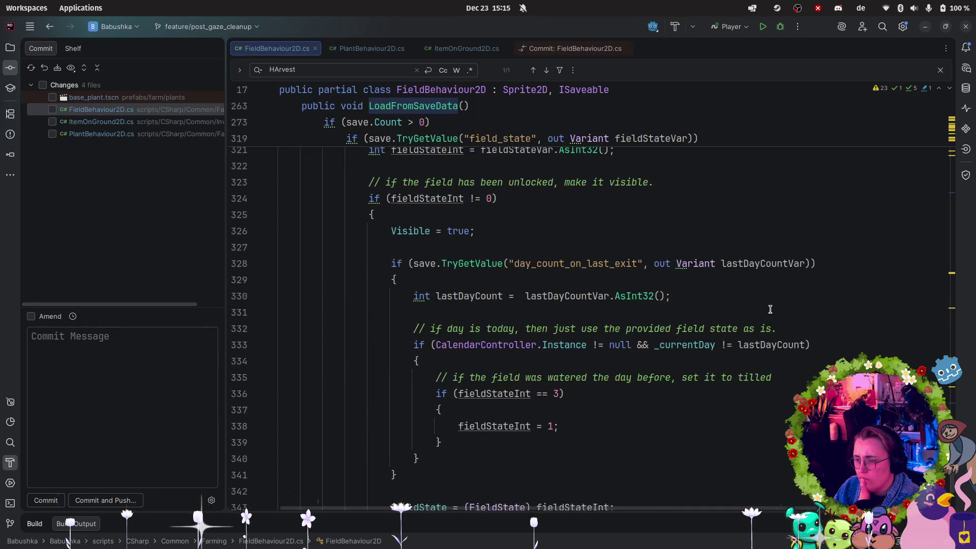
{"action": "scroll", "coordinate": [769, 307], "scroll_direction": "up", "scroll_amount": 4}
{"action": "scroll", "coordinate": [769, 301], "scroll_direction": "up", "scroll_amount": 15}
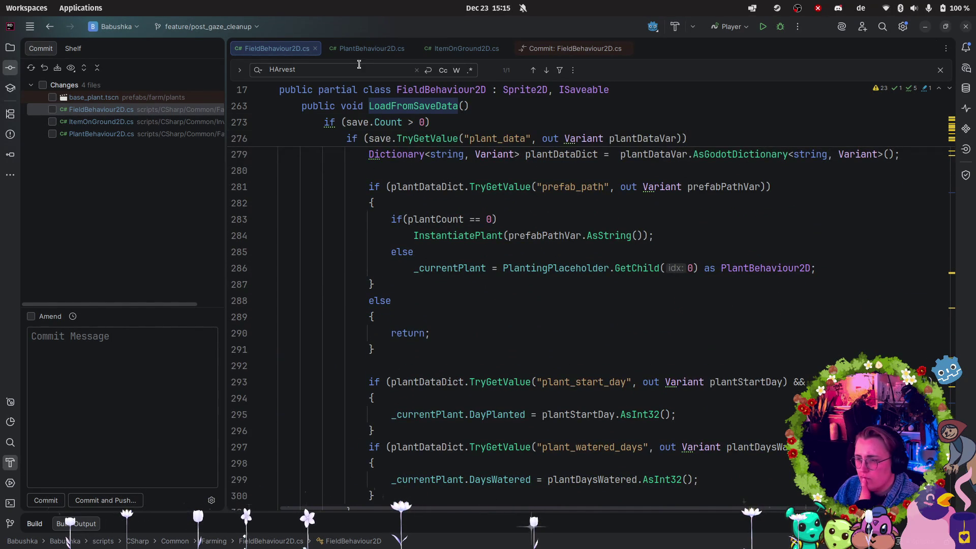
- Follow SetActiveHarvestablePlant's deactivating call in PlantBehaviour2D.cs to the IsActive declaration
{"action": "left_click", "coordinate": [370, 48]}
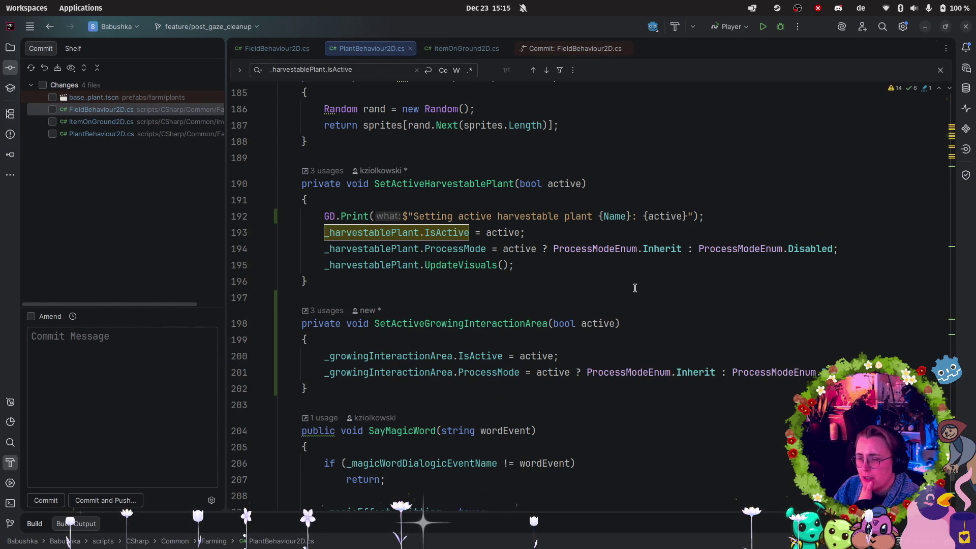
{"action": "scroll", "coordinate": [547, 287], "scroll_direction": "up", "scroll_amount": 1}
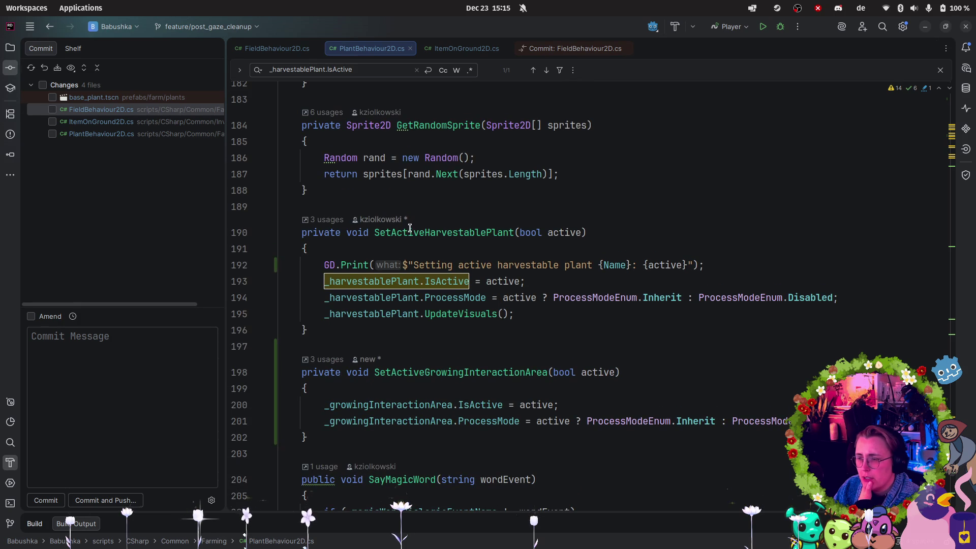
{"action": "left_click", "coordinate": [324, 222]}
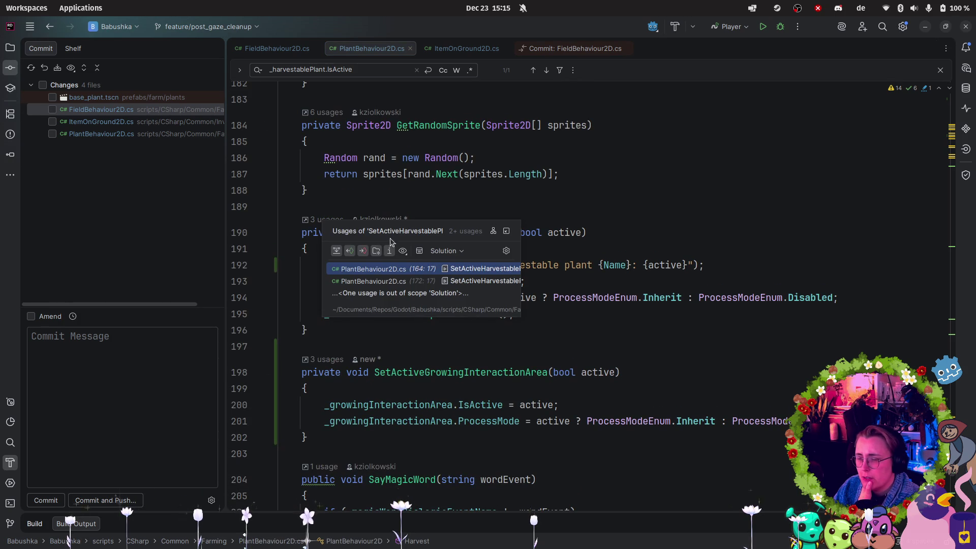
{"action": "left_click", "coordinate": [372, 282]}
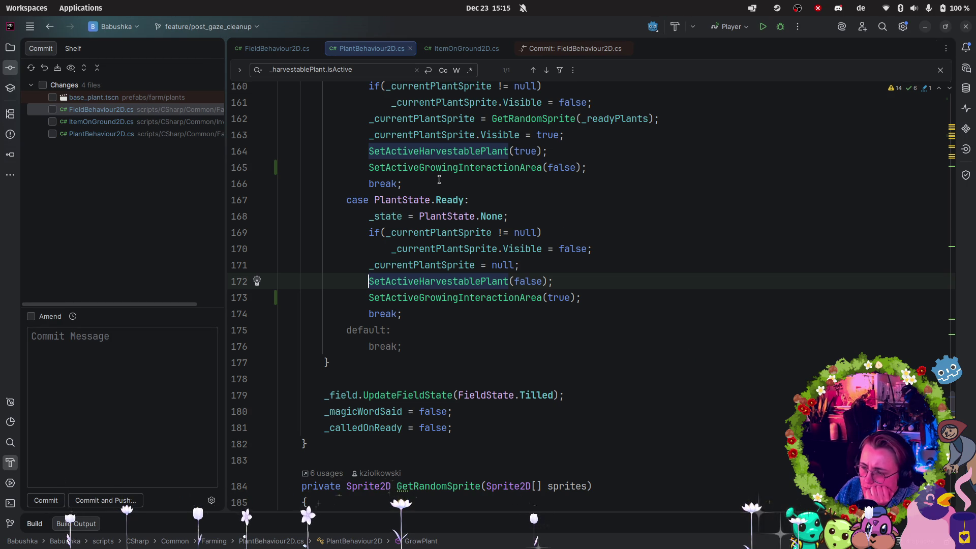
{"action": "scroll", "coordinate": [432, 195], "scroll_direction": "down", "scroll_amount": 3}
{"action": "scroll", "coordinate": [433, 198], "scroll_direction": "down", "scroll_amount": 3}
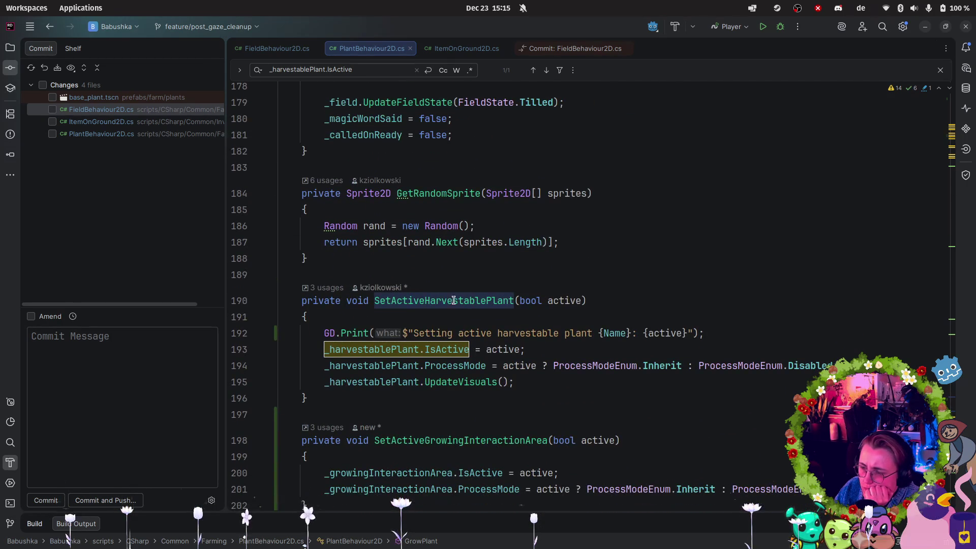
{"action": "left_click", "coordinate": [445, 349]}
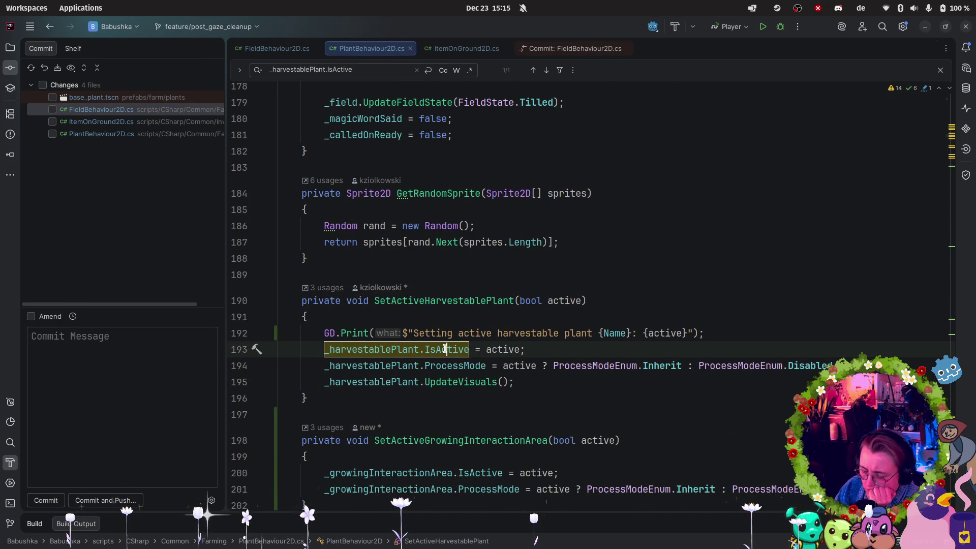
{"action": "left_click", "coordinate": [445, 348], "text": "ctrl"}
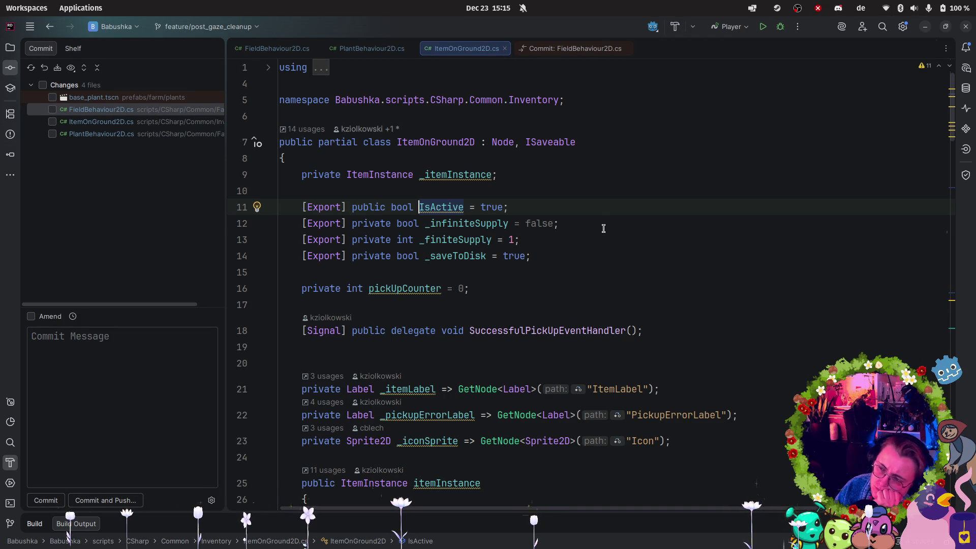
{"action": "scroll", "coordinate": [785, 294], "scroll_direction": "down", "scroll_amount": 5}
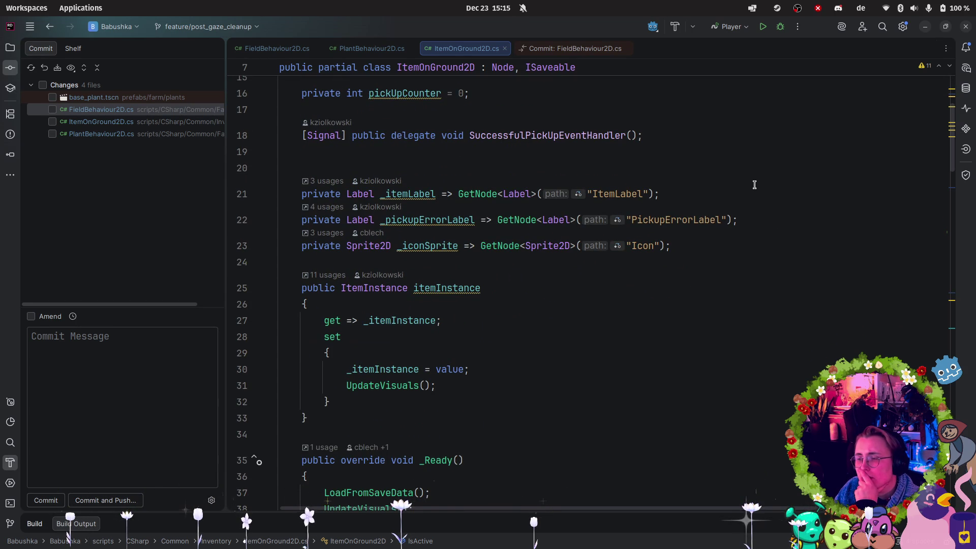
{"action": "scroll", "coordinate": [754, 185], "scroll_direction": "down", "scroll_amount": 5}
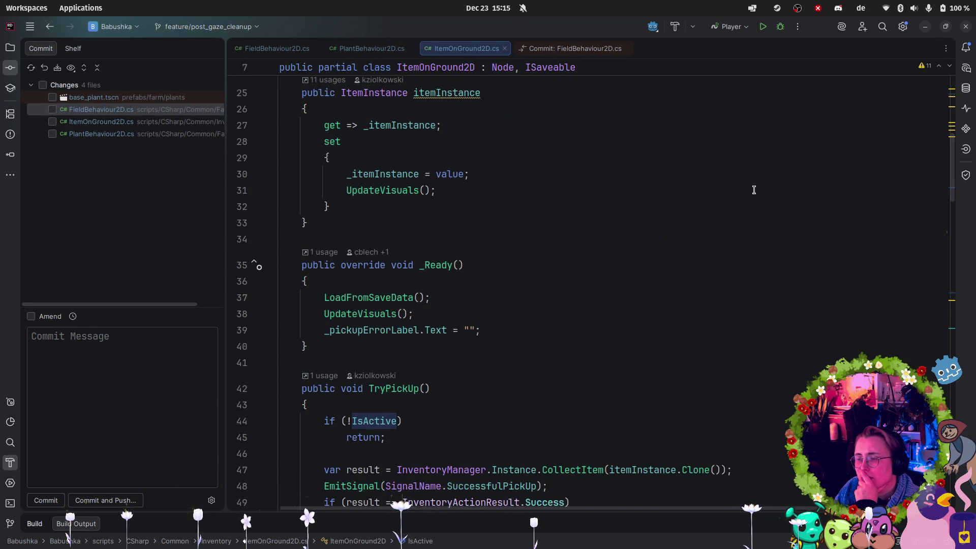
{"action": "scroll", "coordinate": [755, 190], "scroll_direction": "down", "scroll_amount": 3}
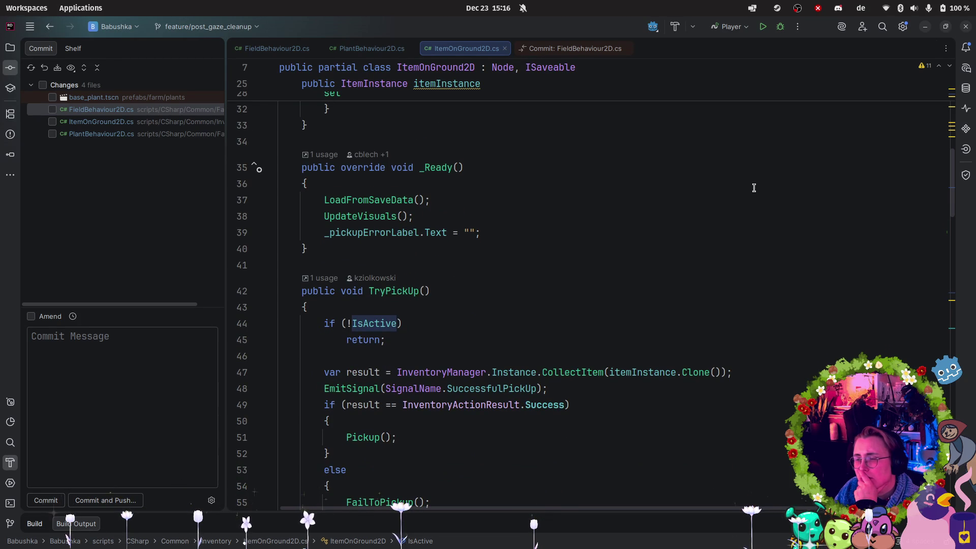
{"action": "scroll", "coordinate": [755, 188], "scroll_direction": "down", "scroll_amount": 2}
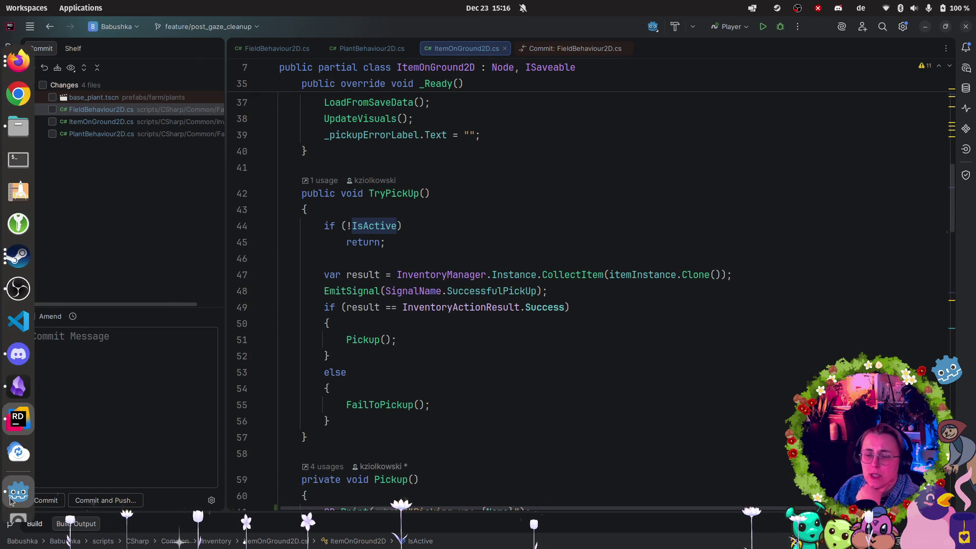
- Select the 'Setting active harvestable plant TomatoPlant: True' line in Godot's Output panel
{"action": "left_click", "coordinate": [18, 489]}
{"action": "left_click_drag", "start_coordinate": [435, 493], "coordinate": [218, 492]}
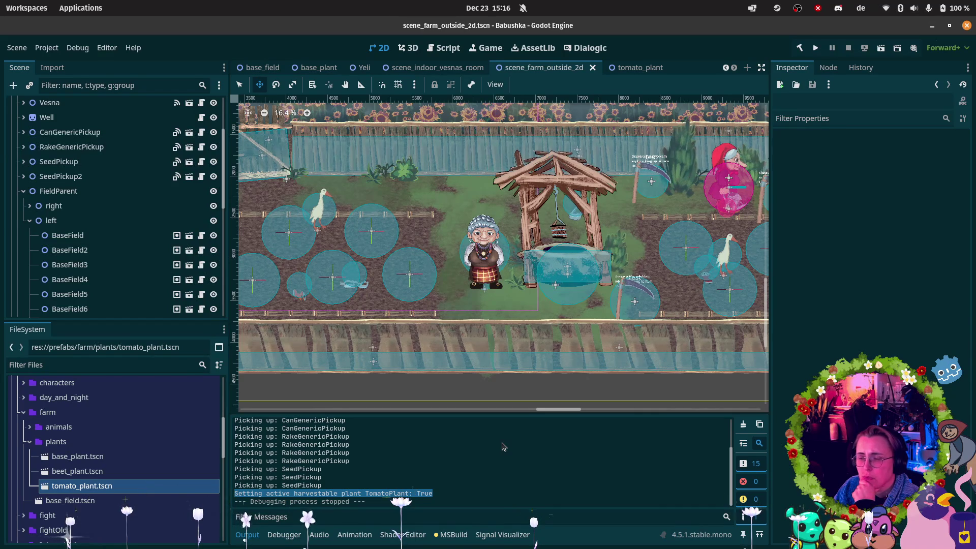
{"action": "left_click", "coordinate": [330, 494]}
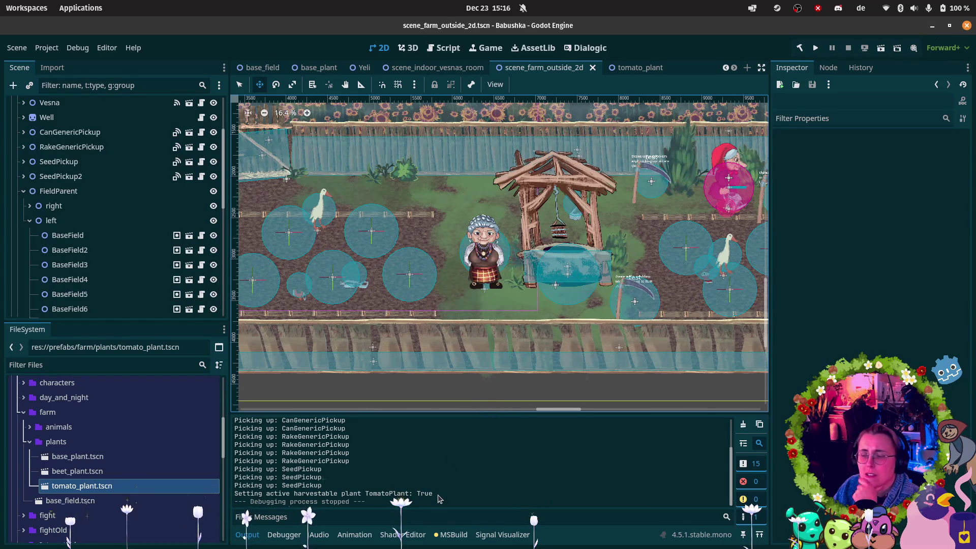
{"action": "left_click_drag", "start_coordinate": [437, 494], "coordinate": [230, 493]}
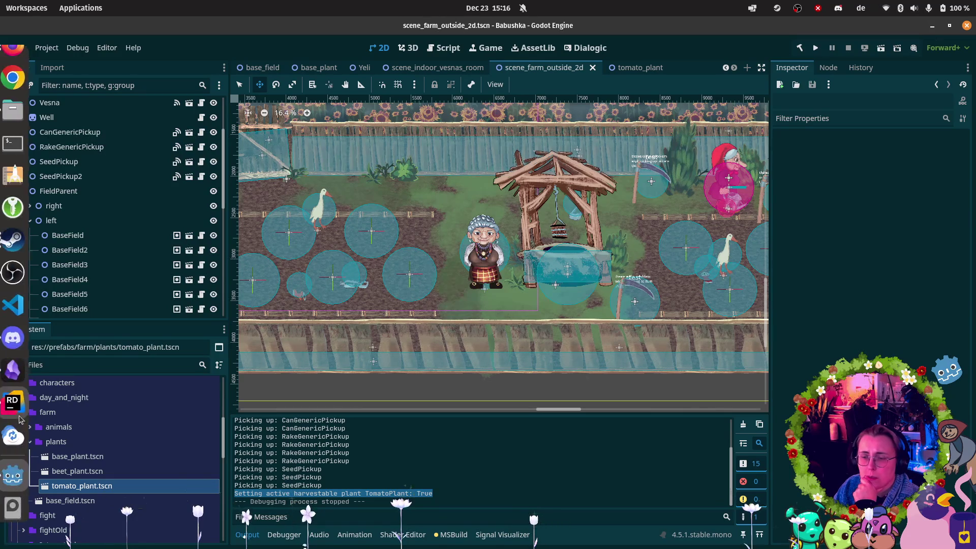
{"action": "left_click", "coordinate": [20, 413]}
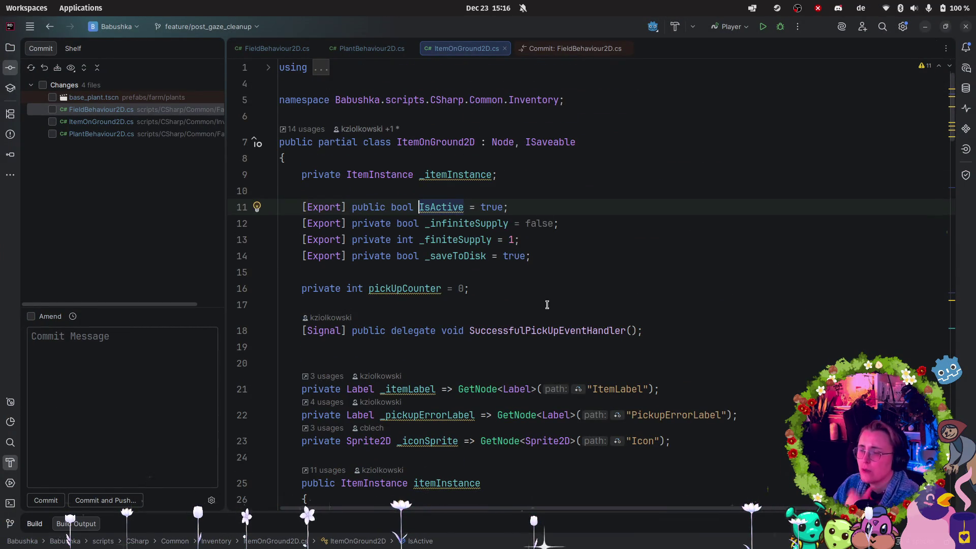
- Start a new public declaration below the _saveToDisk field in ItemOnGround2D.cs
{"action": "left_click", "coordinate": [559, 254]}
{"action": "key", "text": "Return"}
{"action": "key", "text": "Return"}
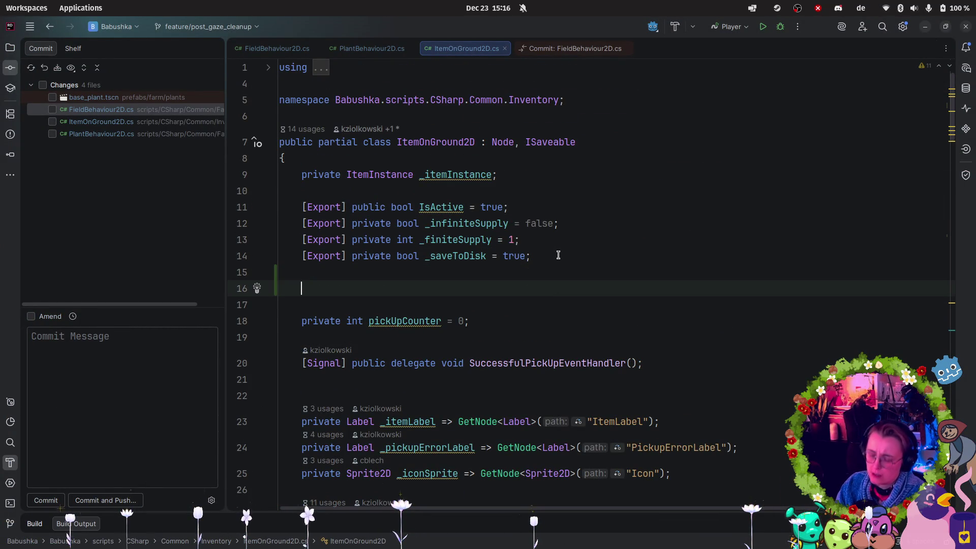
{"action": "type", "text": "publi"}
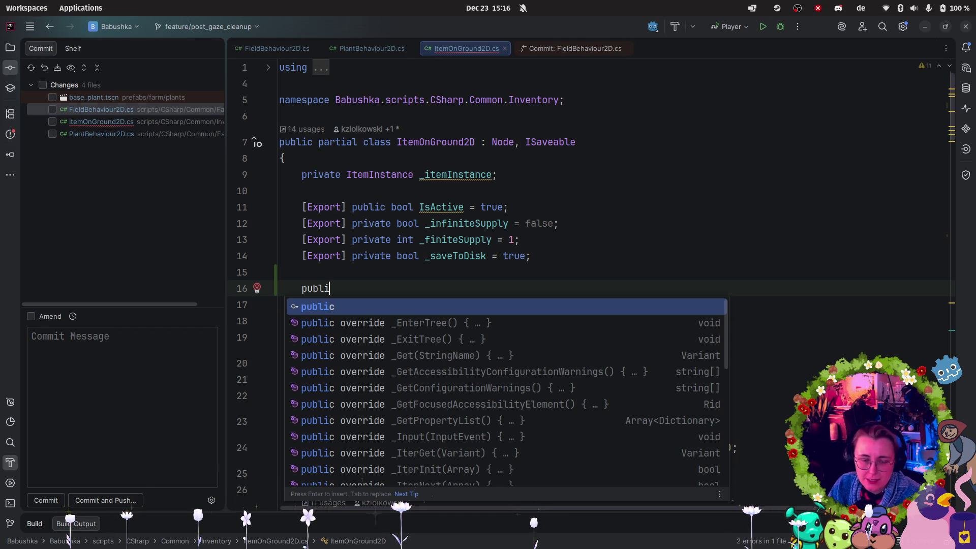
- Review the harvestable plant state lines 193–195 in PlantBehaviour2D.cs
{"action": "left_click", "coordinate": [371, 47]}
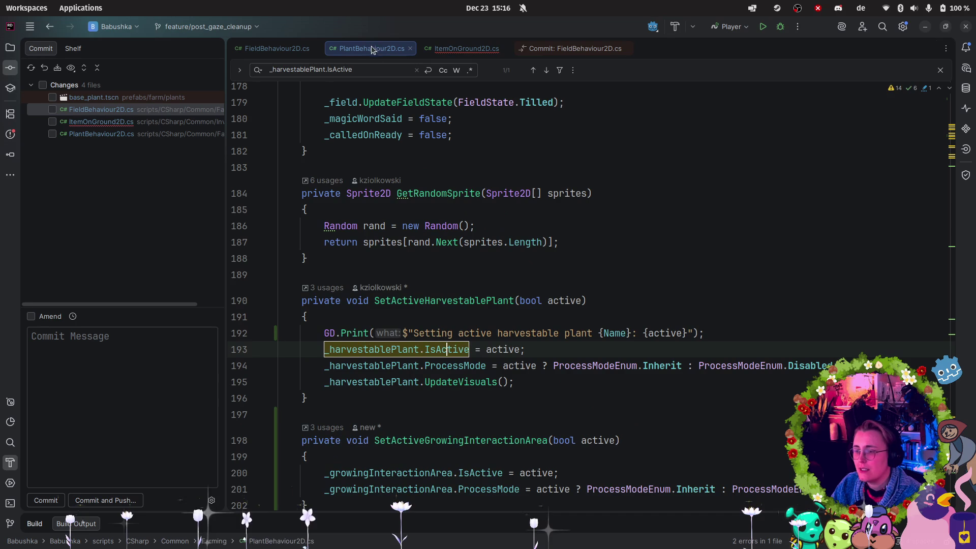
{"action": "left_click", "coordinate": [498, 337]}
{"action": "mouse_move", "coordinate": [519, 386]}
{"action": "left_mouse_down"}
{"action": "mouse_move", "coordinate": [285, 351]}
{"action": "mouse_move", "coordinate": [285, 366]}
{"action": "mouse_move", "coordinate": [198, 349]}
{"action": "left_mouse_up"}
{"action": "key", "text": "Escape"}
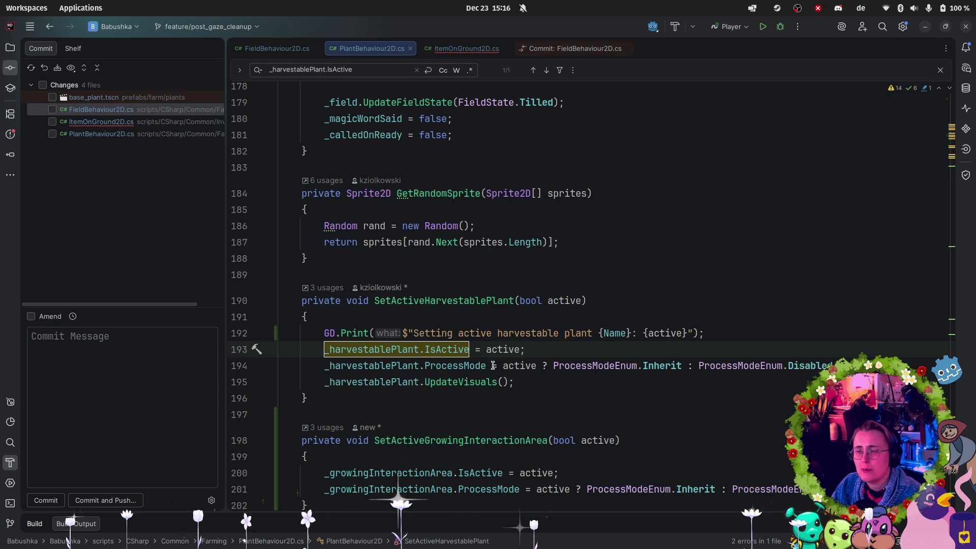
{"action": "left_click", "coordinate": [17, 474]}
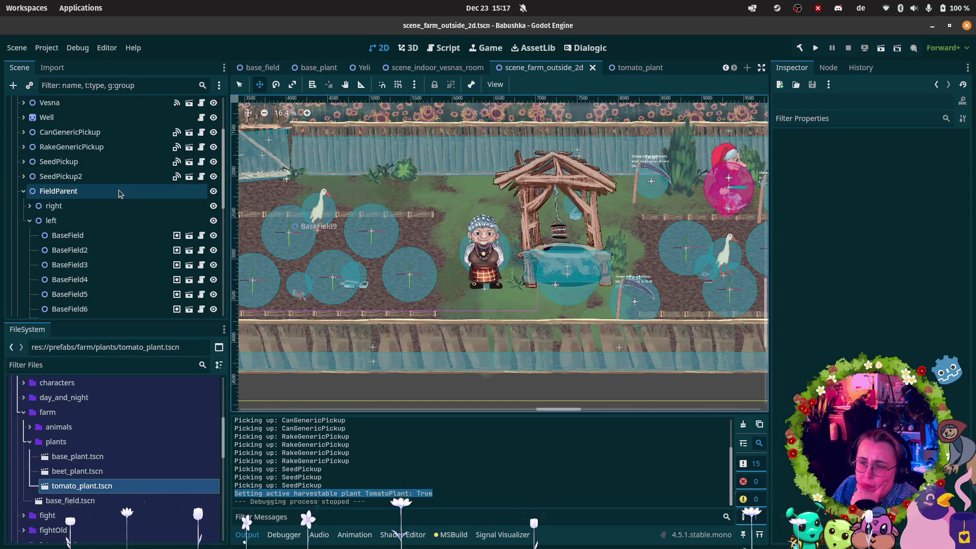
- Select BaseField11 under FieldParent > left to show its Payload 24 in the Inspector
{"action": "scroll", "coordinate": [120, 194], "scroll_direction": "down", "scroll_amount": 1}
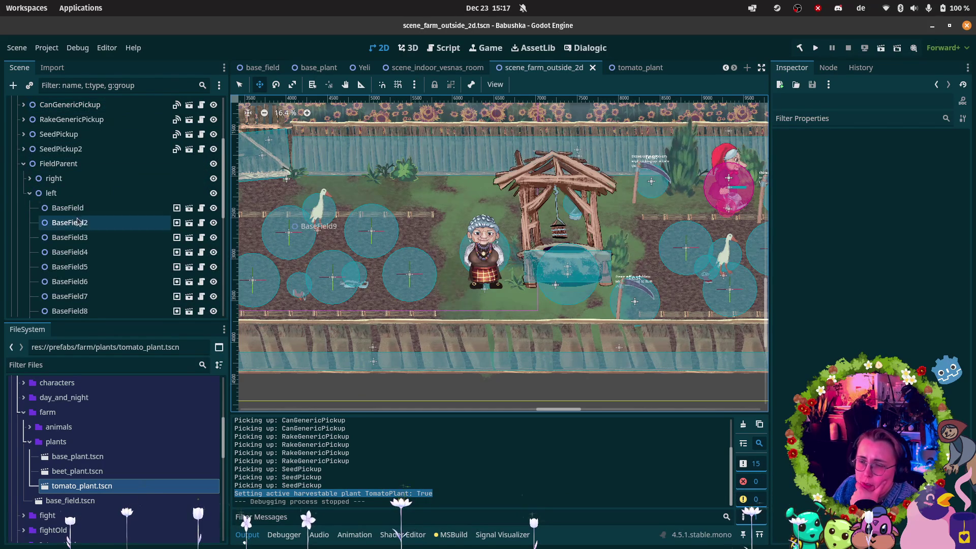
{"action": "scroll", "coordinate": [79, 231], "scroll_direction": "down", "scroll_amount": 3}
{"action": "left_click", "coordinate": [74, 274]}
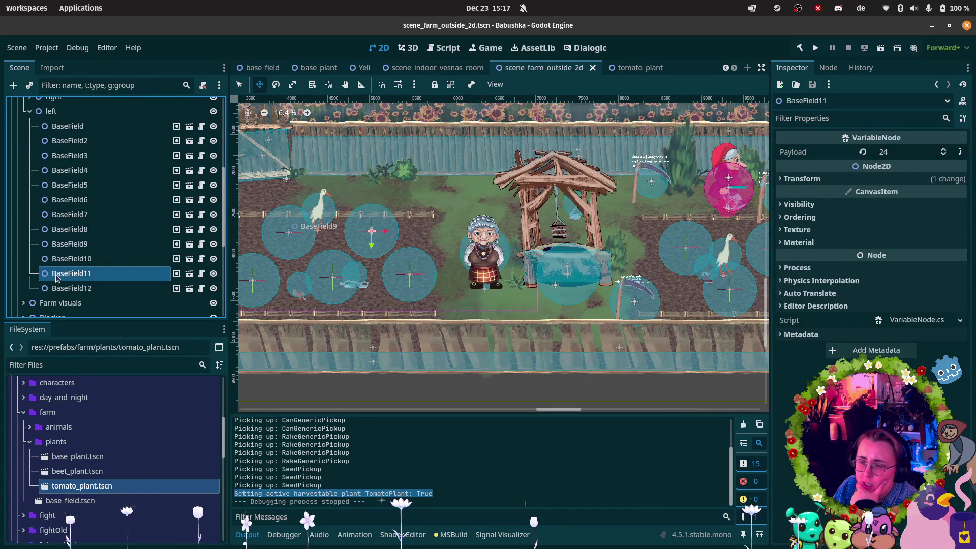
{"action": "scroll", "coordinate": [56, 278], "scroll_direction": "up", "scroll_amount": 2}
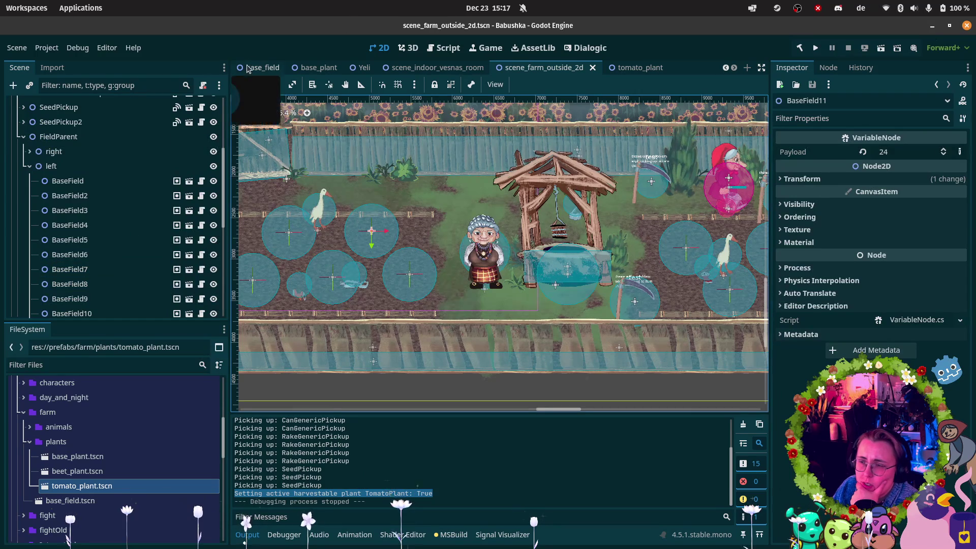
- Open base_plant.tscn and view ReadyPlantInventoryItem's SuccessfulPickUp signal connected to queue_free()
{"action": "left_click", "coordinate": [250, 67]}
{"action": "scroll", "coordinate": [130, 245], "scroll_direction": "down", "scroll_amount": 1}
{"action": "scroll", "coordinate": [130, 246], "scroll_direction": "down", "scroll_amount": 2}
{"action": "scroll", "coordinate": [130, 245], "scroll_direction": "up", "scroll_amount": 3}
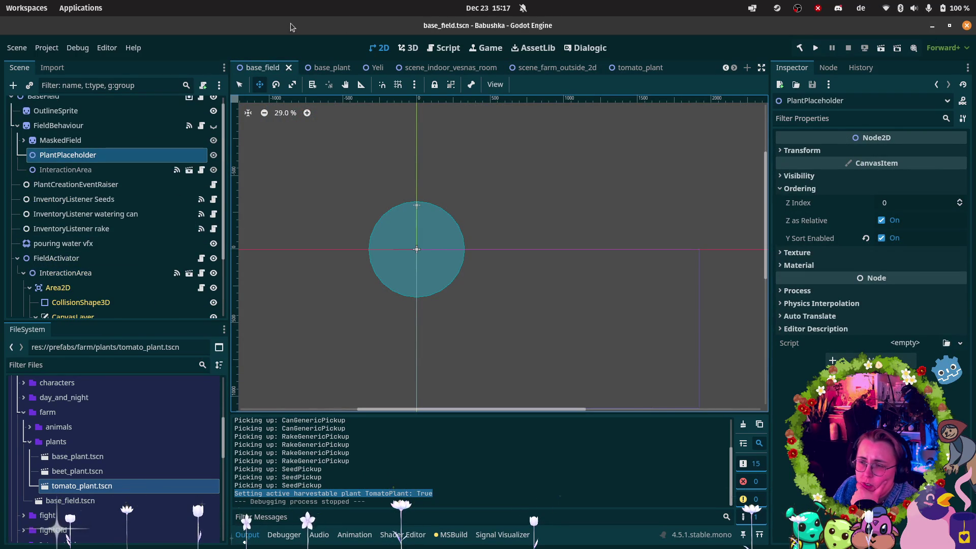
{"action": "left_click", "coordinate": [330, 67]}
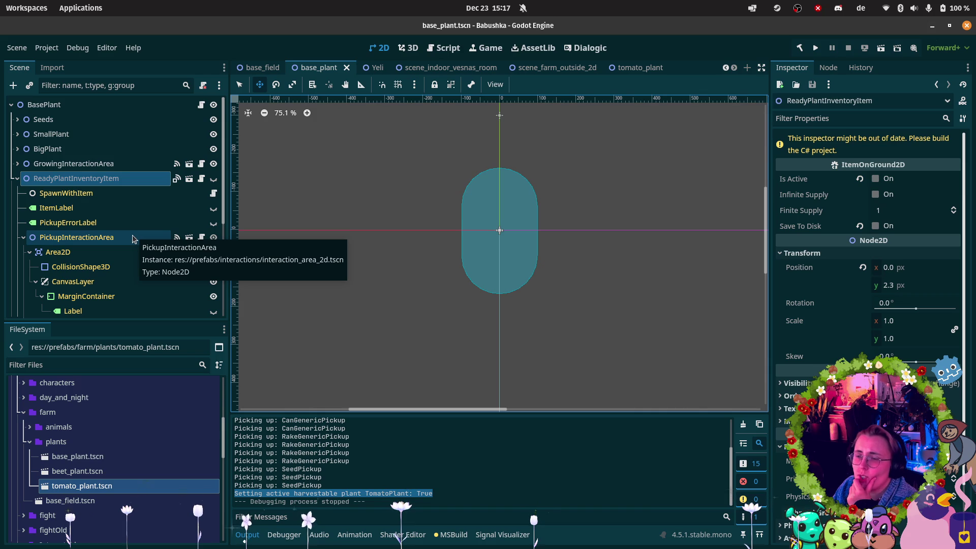
{"action": "right_click", "coordinate": [126, 179]}
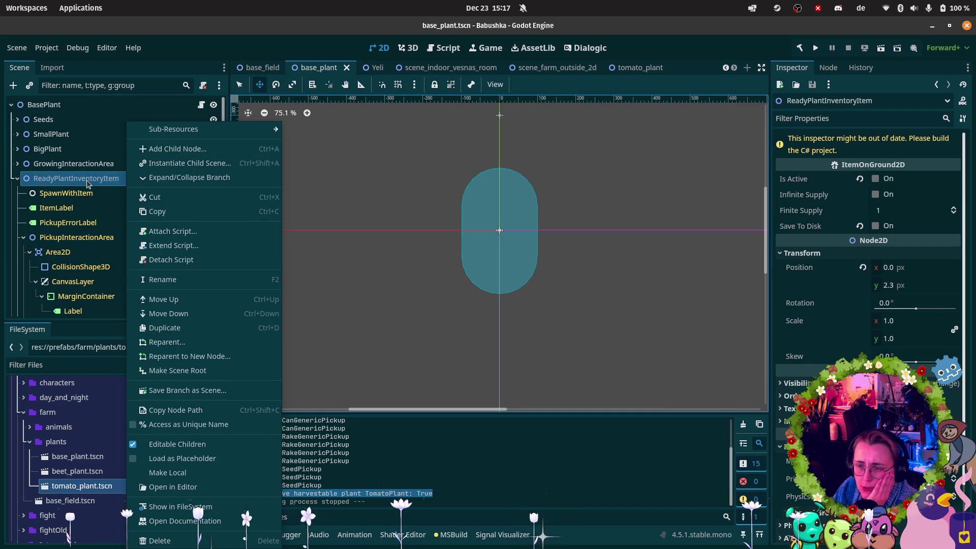
{"action": "left_click", "coordinate": [101, 163]}
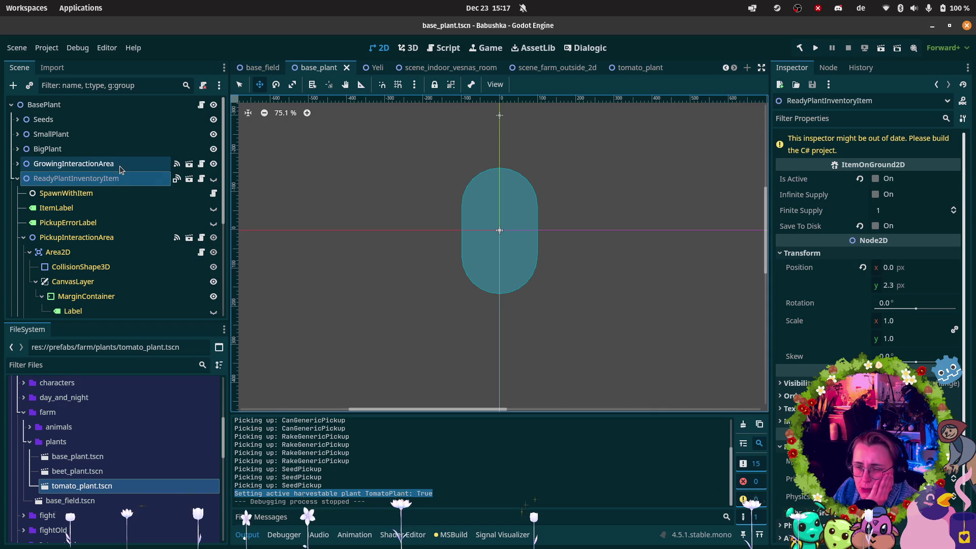
{"action": "left_click", "coordinate": [829, 67]}
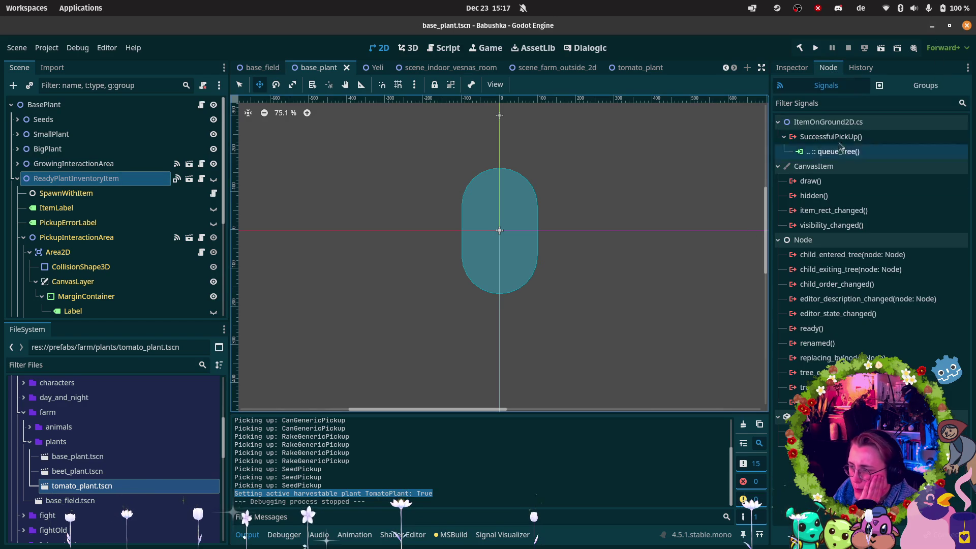
- Check signals on GrowingInteractionArea, BasePlant and ReadyPlantInventoryItem, toggling ReadyPlantInventoryItem's visibility off and on
{"action": "left_click", "coordinate": [121, 163]}
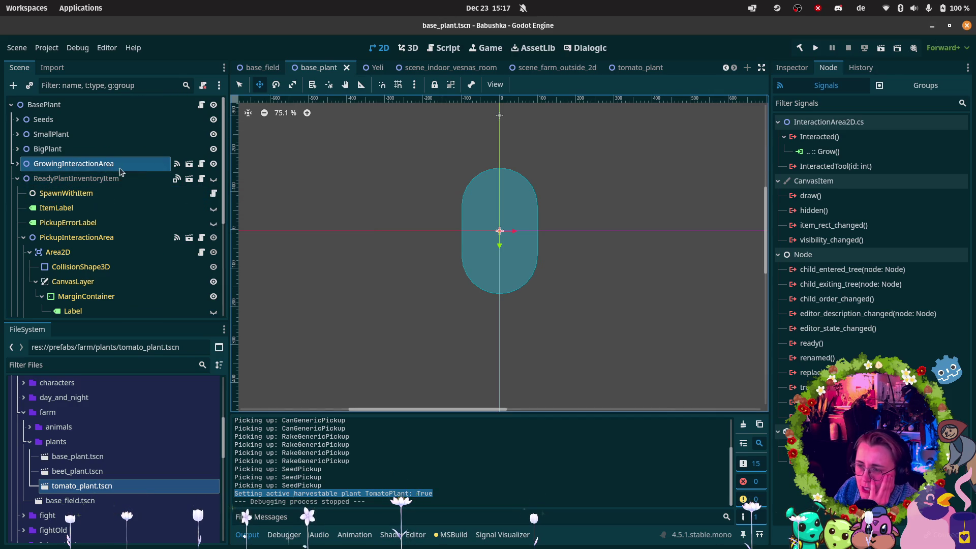
{"action": "left_click", "coordinate": [45, 105]}
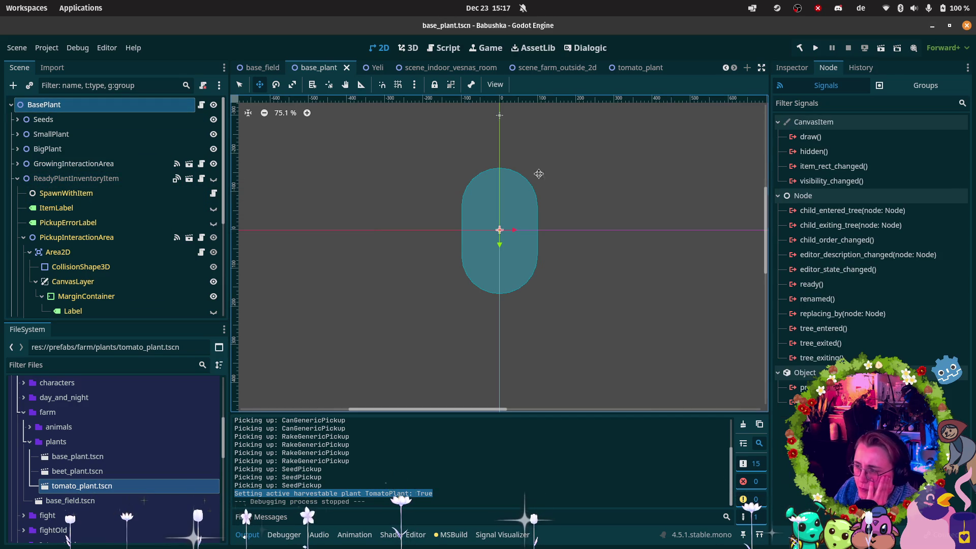
{"action": "left_click", "coordinate": [76, 134]}
{"action": "left_click", "coordinate": [85, 164]}
{"action": "left_click", "coordinate": [87, 178]}
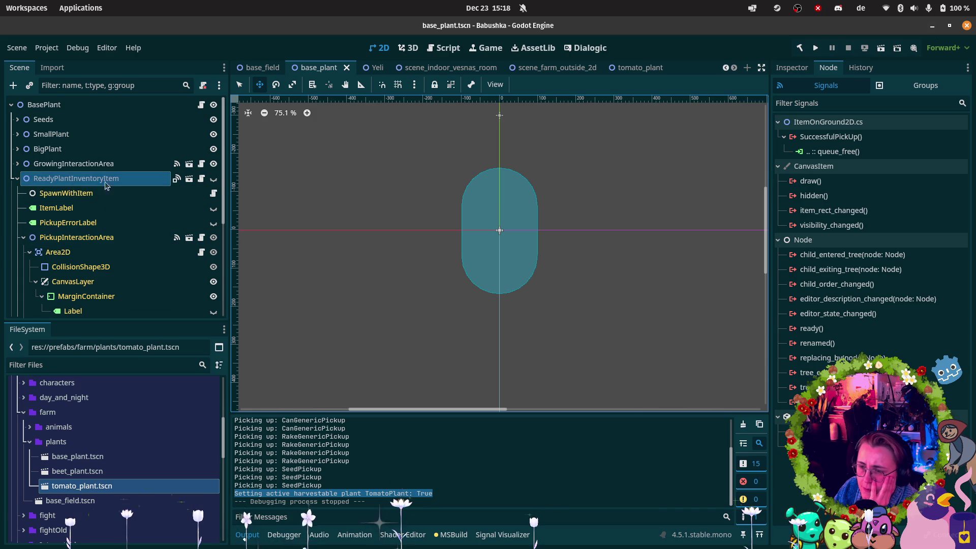
{"action": "double_click", "coordinate": [213, 179]}
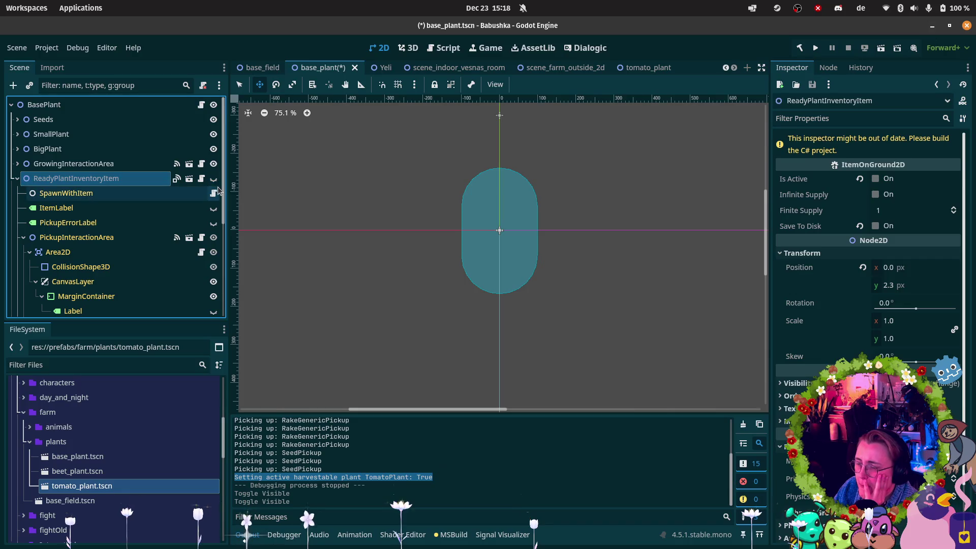
{"action": "left_click", "coordinate": [7, 406]}
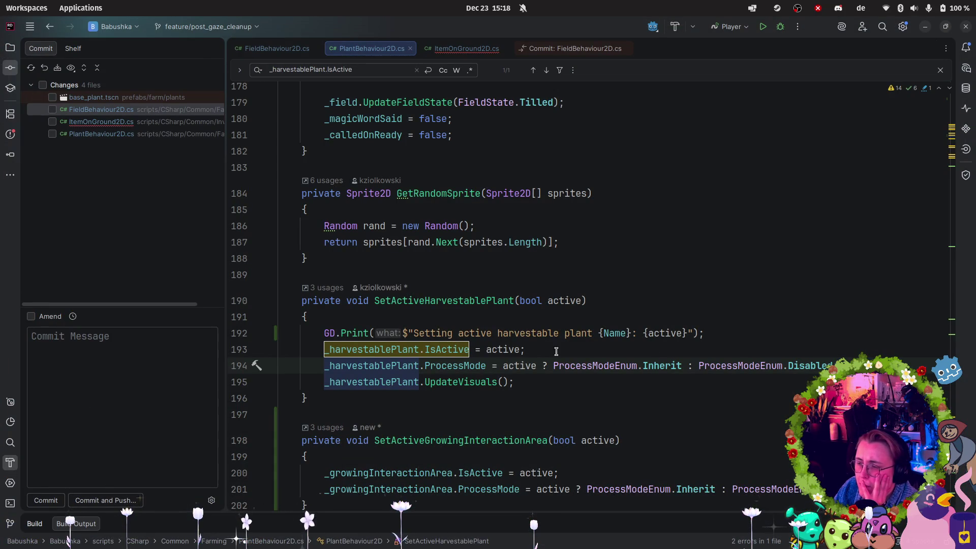
- Jump to the UpdateVisuals declaration and delete the stray 'publi' line in ItemOnGround2D.cs
{"action": "left_click", "coordinate": [459, 381]}
{"action": "key", "text": "ctrl+b"}
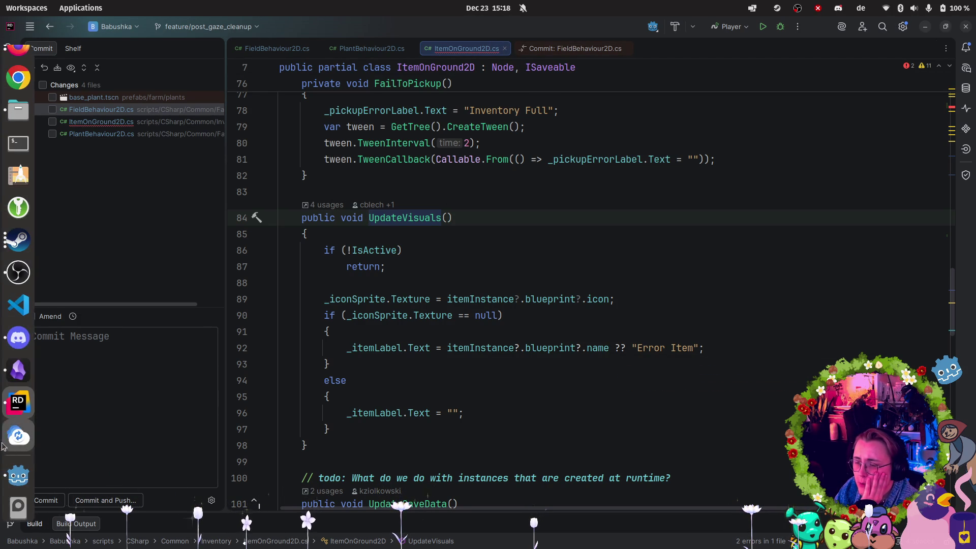
{"action": "scroll", "coordinate": [655, 391], "scroll_direction": "down", "scroll_amount": 5}
{"action": "scroll", "coordinate": [655, 391], "scroll_direction": "up", "scroll_amount": 1}
{"action": "scroll", "coordinate": [654, 391], "scroll_direction": "up", "scroll_amount": 20}
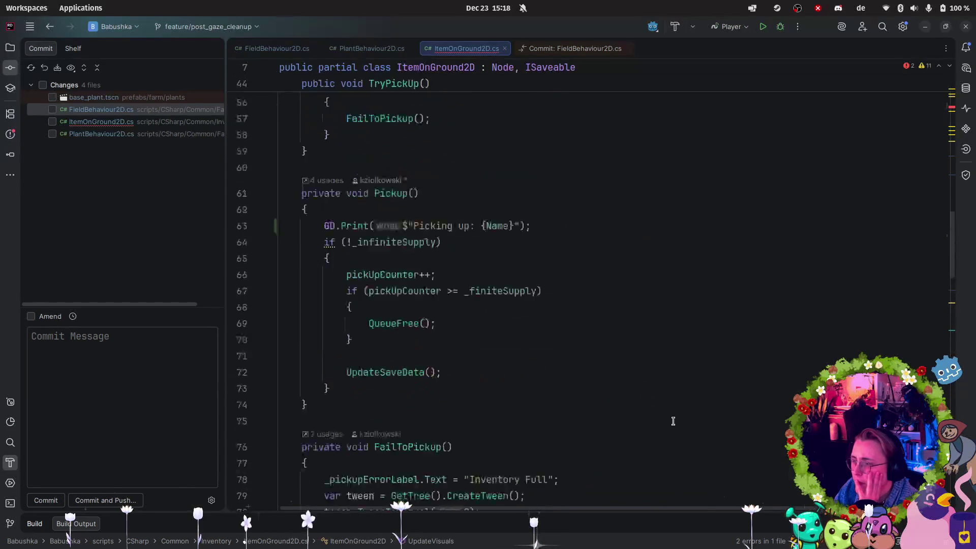
{"action": "left_click_drag", "start_coordinate": [363, 290], "coordinate": [170, 281]}
{"action": "key", "text": "BackSpace"}
{"action": "key", "text": "BackSpace"}
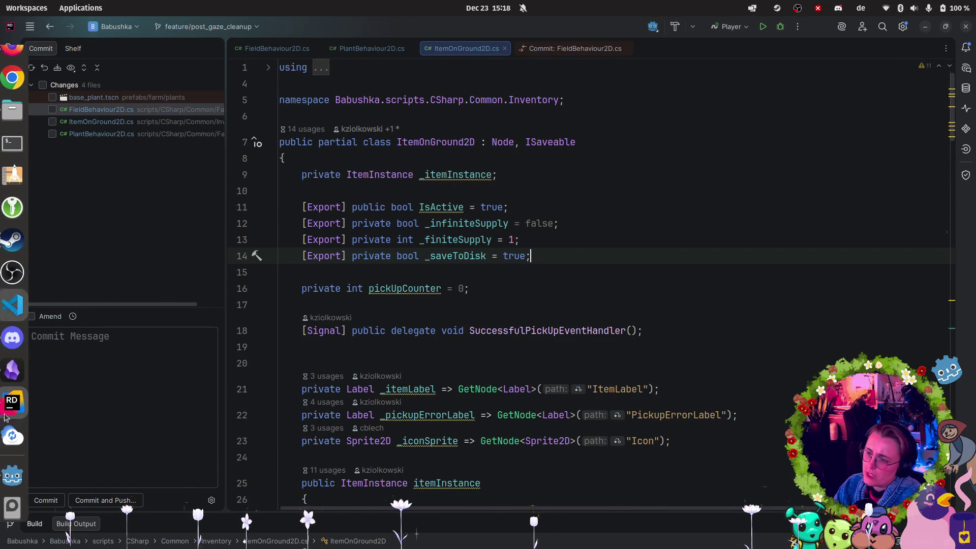
- Review the debug print and IsActive assignment on PlantBehaviour2D.cs lines 192-193, then return to pickUpCounter
{"action": "left_click", "coordinate": [19, 492]}
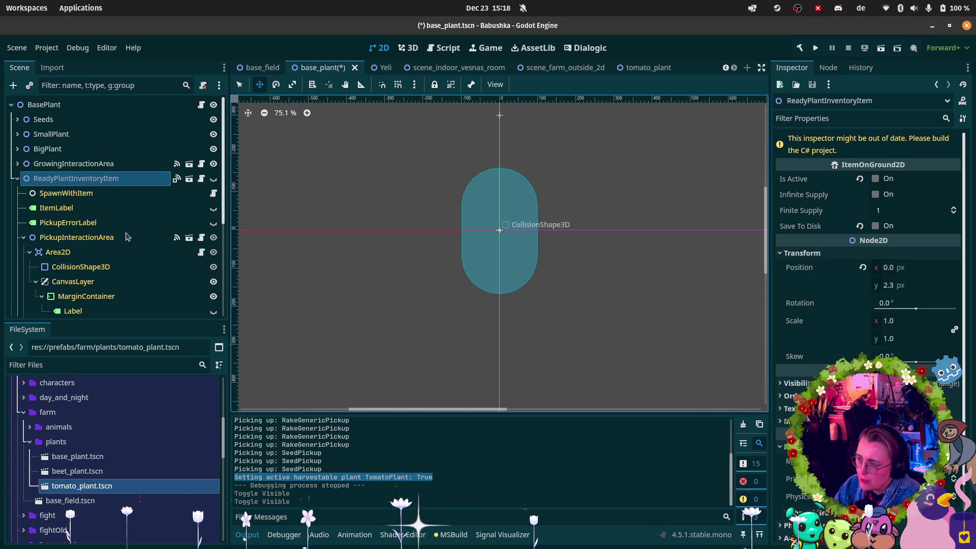
{"action": "mouse_move", "coordinate": [3, 436]}
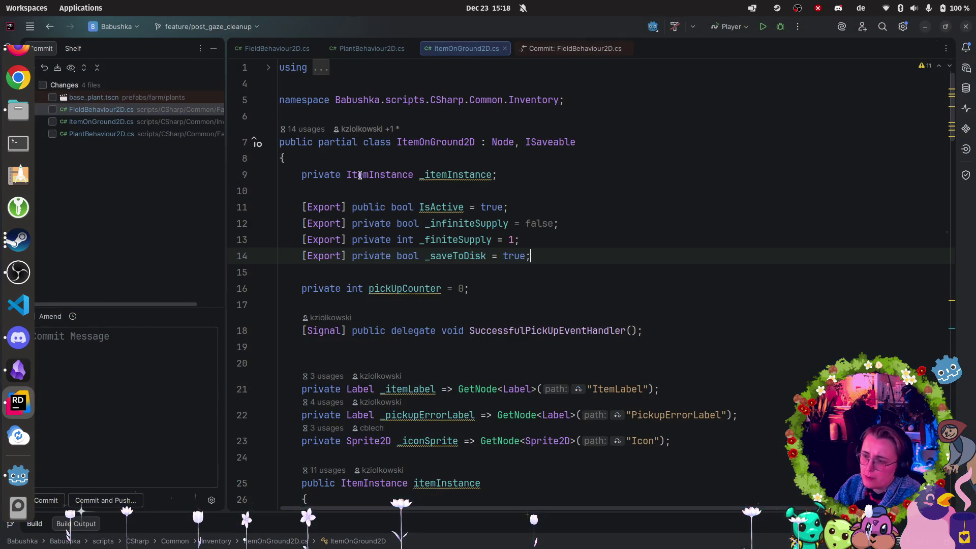
{"action": "left_click", "coordinate": [18, 402]}
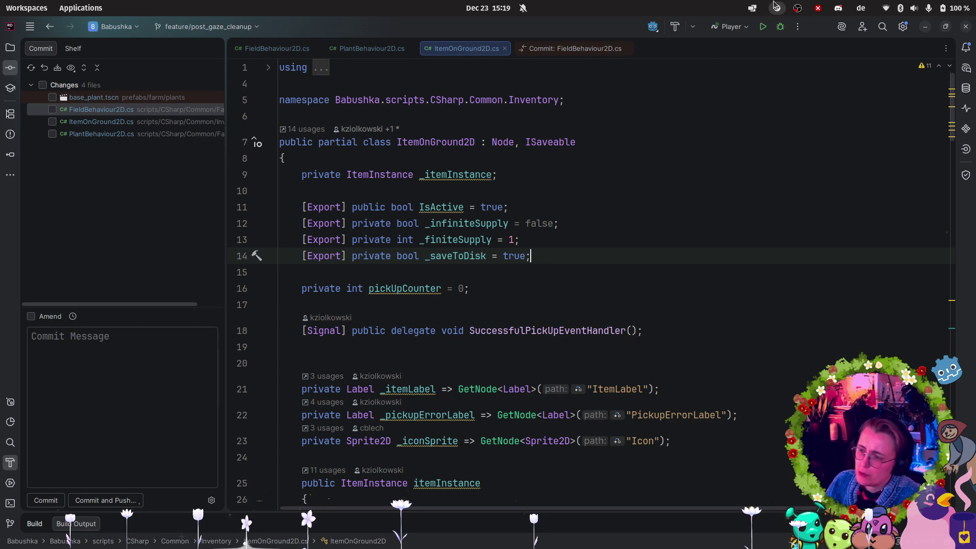
{"action": "left_click", "coordinate": [372, 48]}
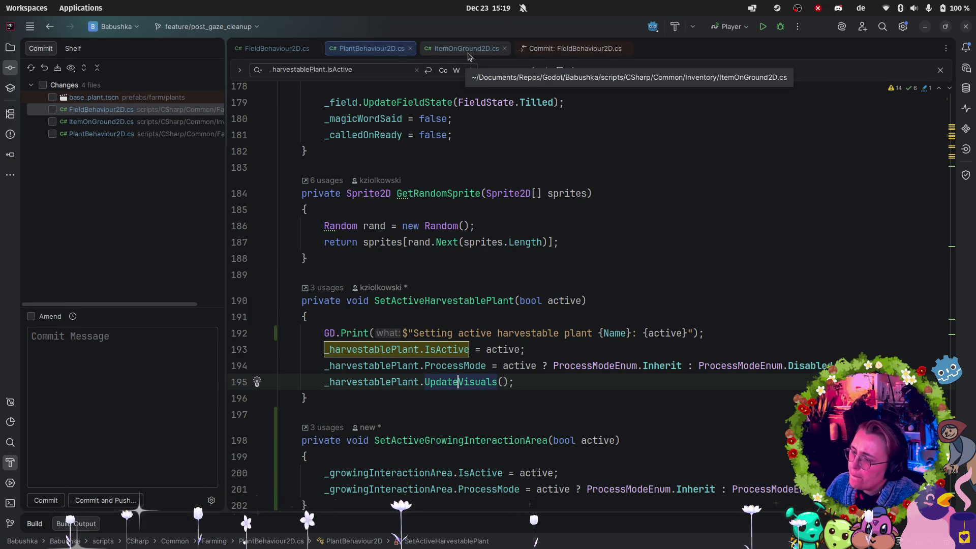
{"action": "scroll", "coordinate": [543, 225], "scroll_direction": "down", "scroll_amount": 4}
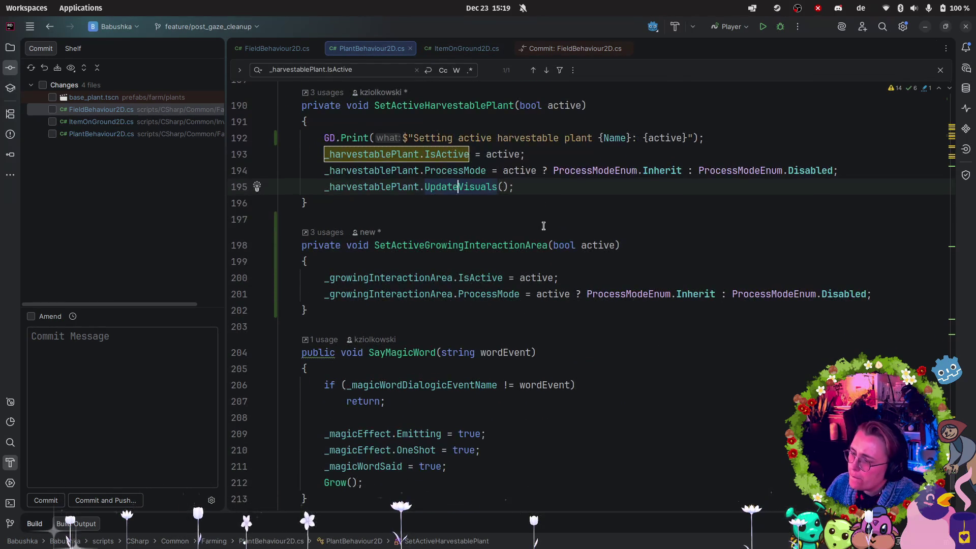
{"action": "left_click", "coordinate": [719, 136]}
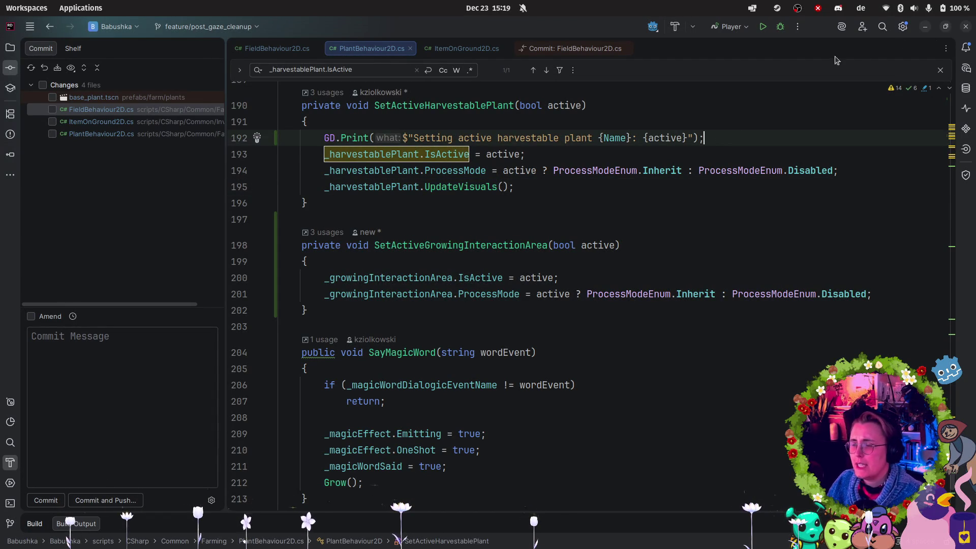
{"action": "left_click", "coordinate": [431, 154]}
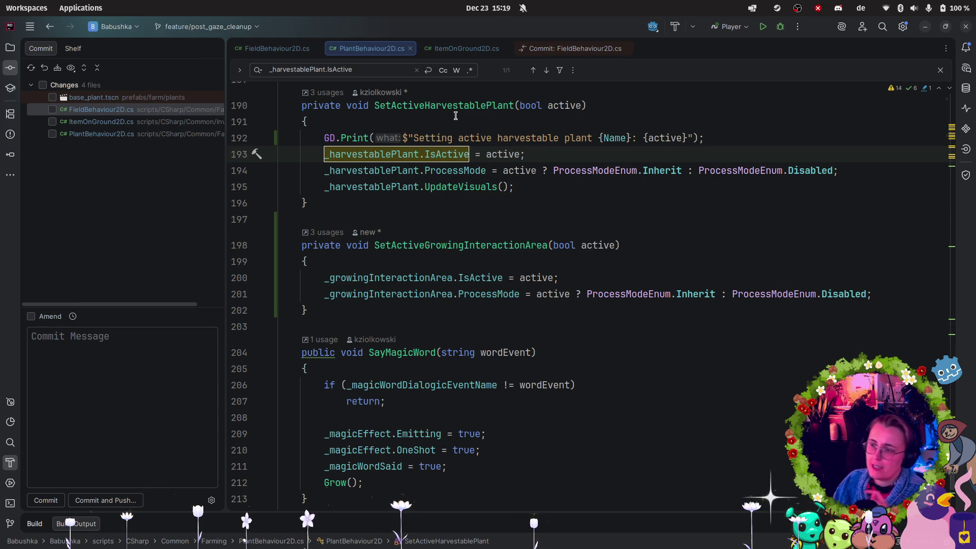
{"action": "left_click", "coordinate": [466, 49]}
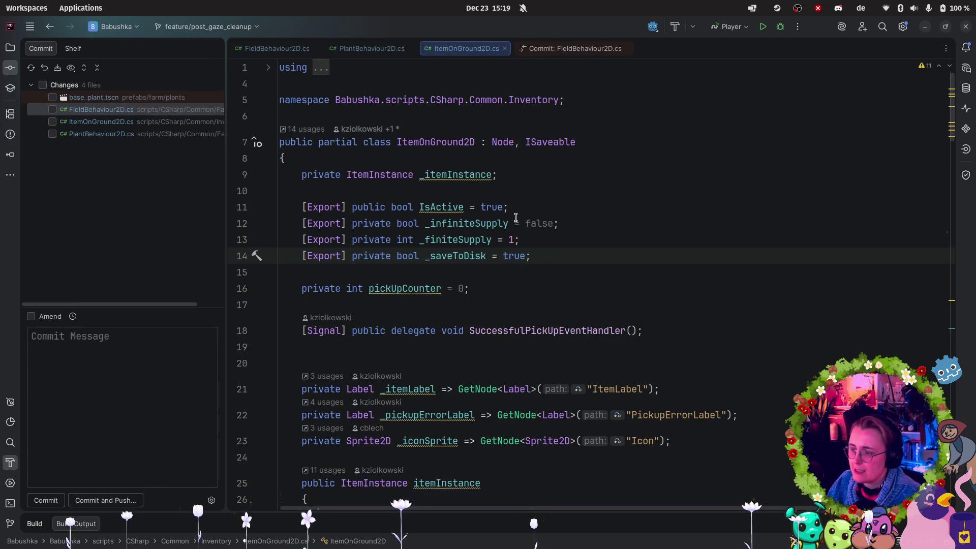
{"action": "left_click", "coordinate": [503, 286]}
- Add a public bool IsActive1 property, and undo a trial rename of the IsActive field to _is
{"action": "key", "text": "Return"}
{"action": "key", "text": "Return"}
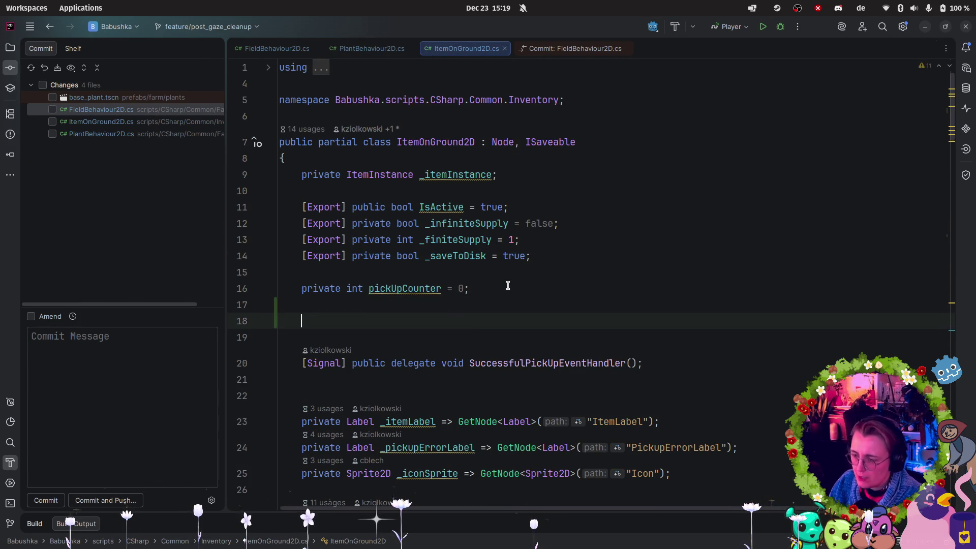
{"action": "type", "text": "public "}
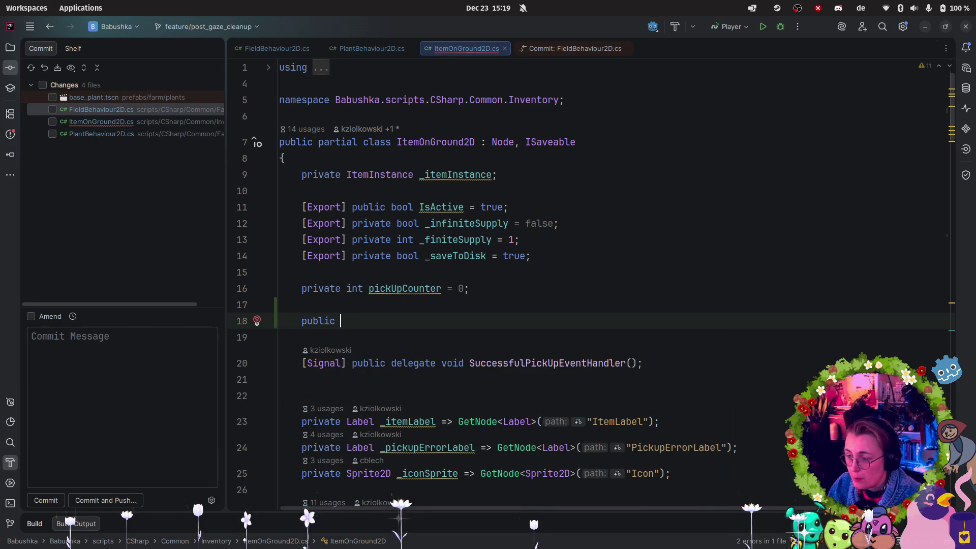
{"action": "type", "text": "bool Is"}
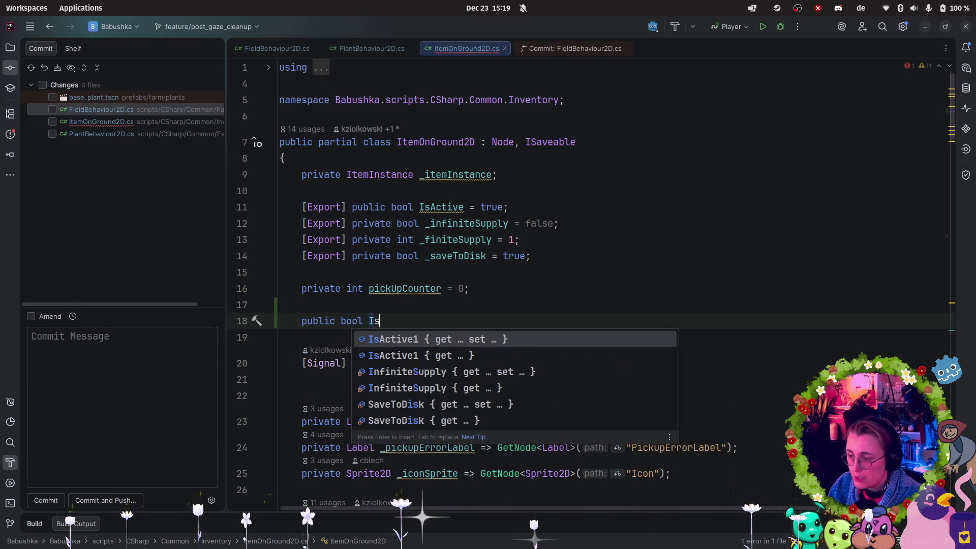
{"action": "type", "text": "Active"}
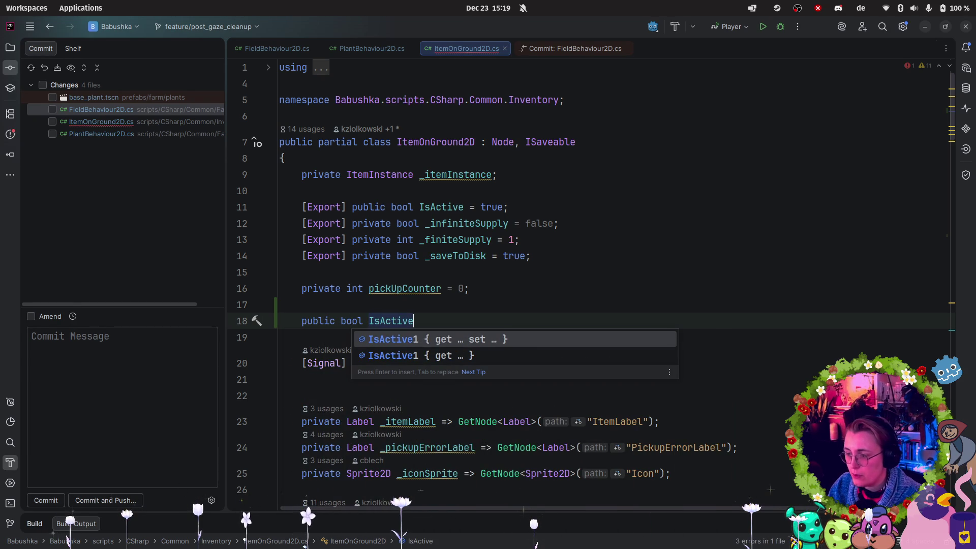
{"action": "key", "text": "Return"}
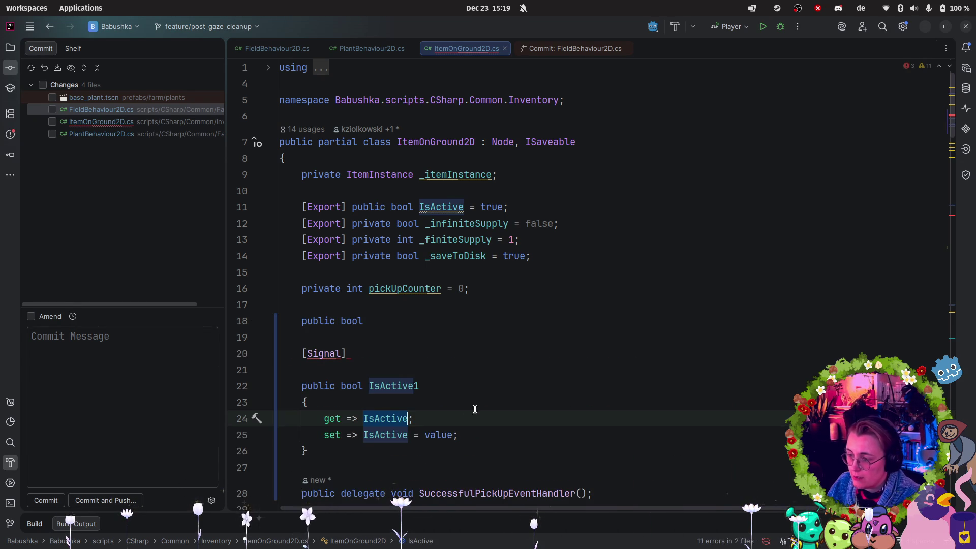
{"action": "left_click", "coordinate": [463, 198]}
{"action": "key", "text": "shift+F6"}
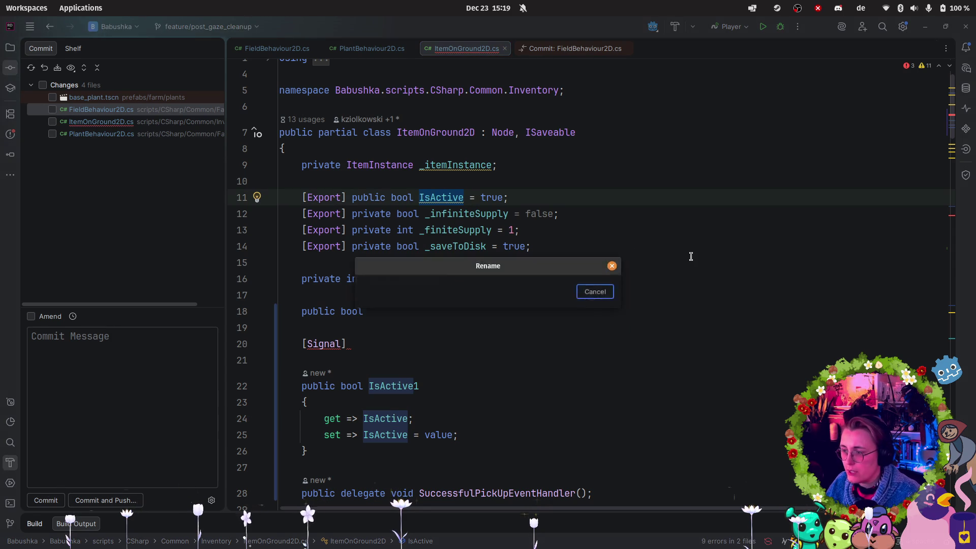
{"action": "type", "text": "_"}
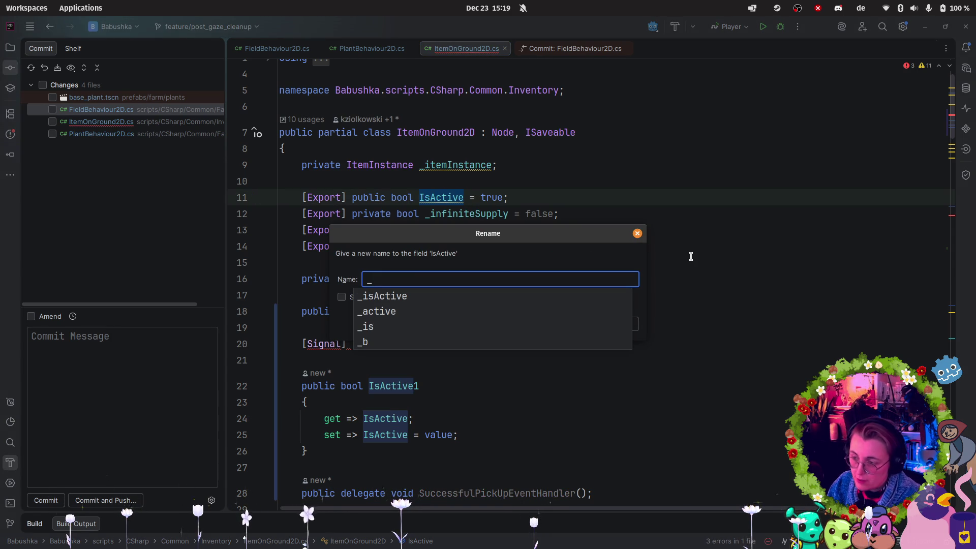
{"action": "type", "text": "is"}
{"action": "key", "text": "Return"}
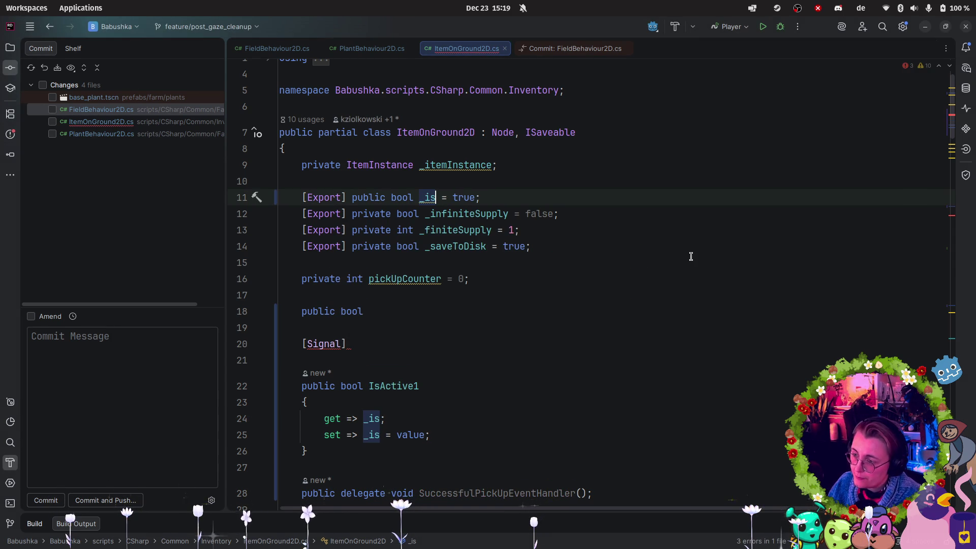
{"action": "key", "text": "ctrl+z"}
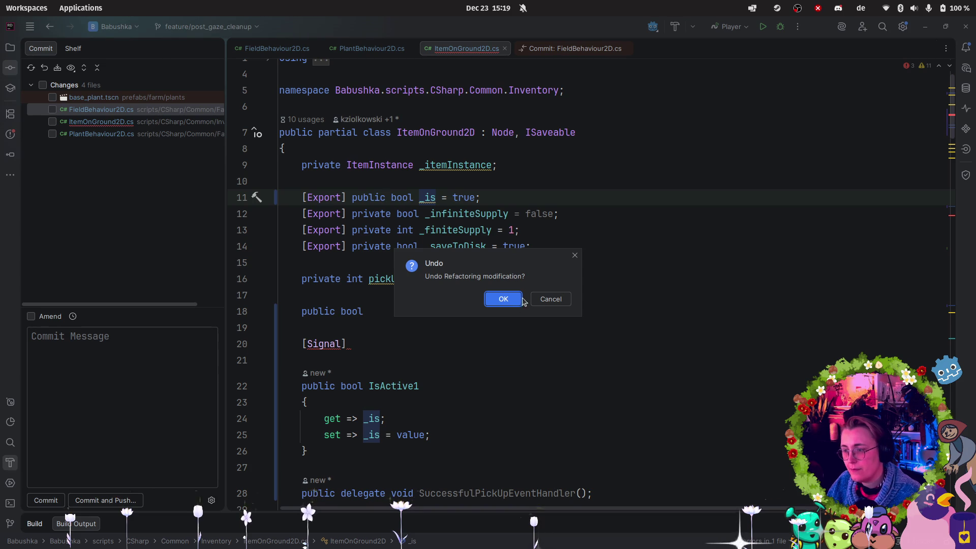
{"action": "left_click", "coordinate": [508, 298]}
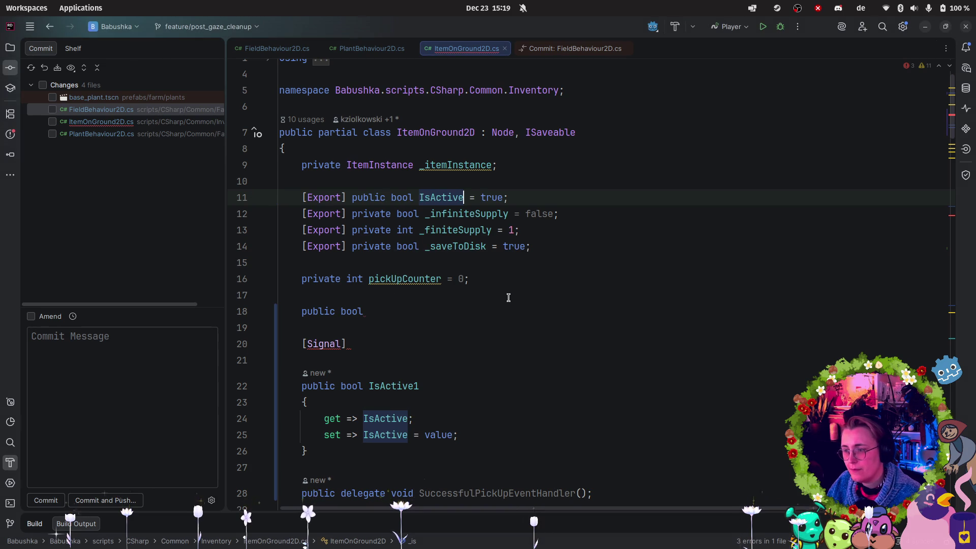
- Delete the stray public bool and [Signal] lines and add a [Signal] attribute below the property
{"action": "left_click", "coordinate": [408, 385]}
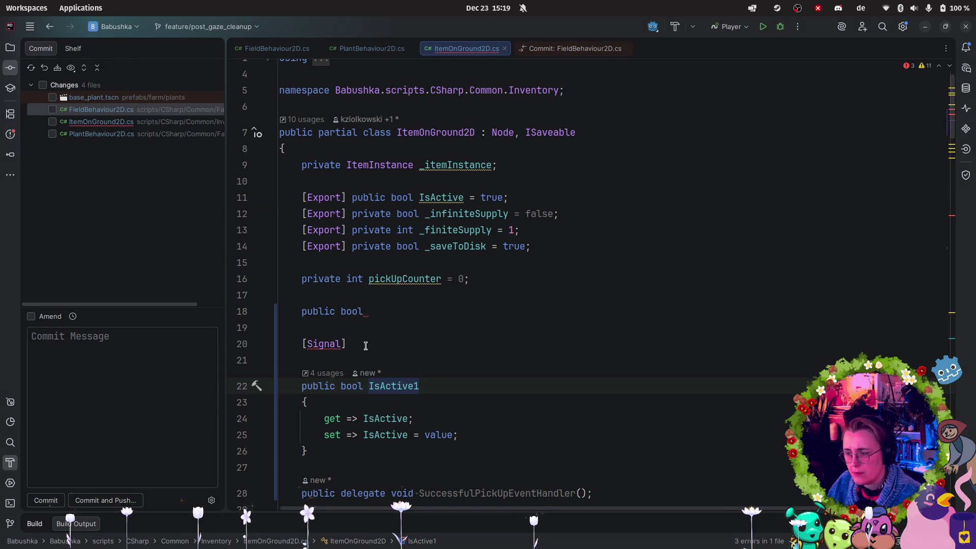
{"action": "left_click_drag", "start_coordinate": [381, 345], "coordinate": [247, 312]}
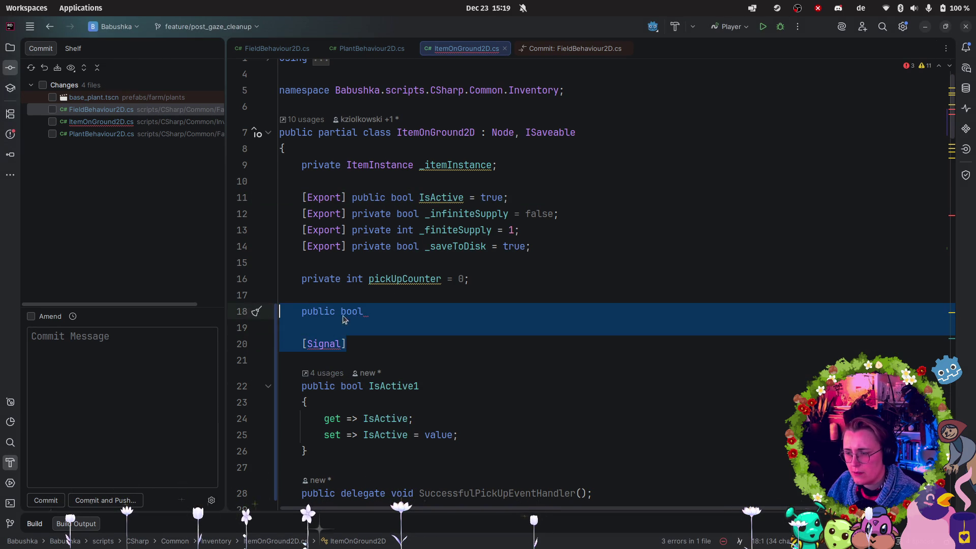
{"action": "key", "text": "BackSpace"}
{"action": "left_click", "coordinate": [314, 440]}
{"action": "key", "text": "Return"}
{"action": "type", "text": "[Sign"}
{"action": "key", "text": "Return"}
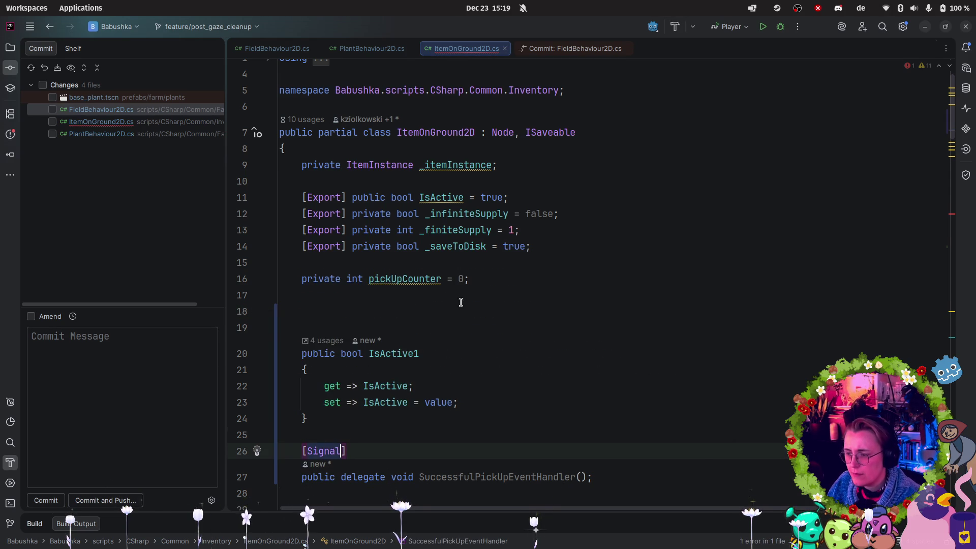
{"action": "left_click", "coordinate": [371, 327]}
{"action": "key", "text": "BackSpace"}
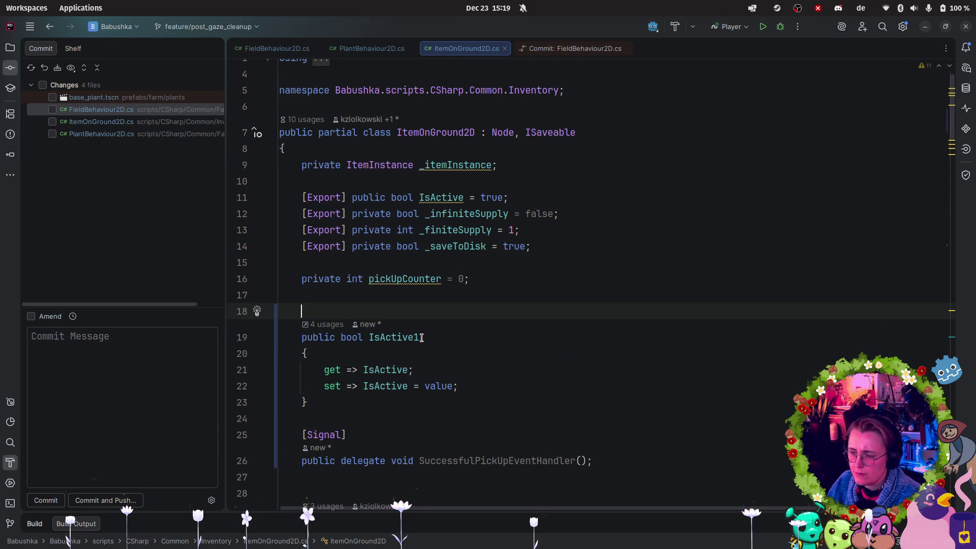
- Rename the IsActive1 property to ActiveProperty
{"action": "left_click", "coordinate": [422, 338]}
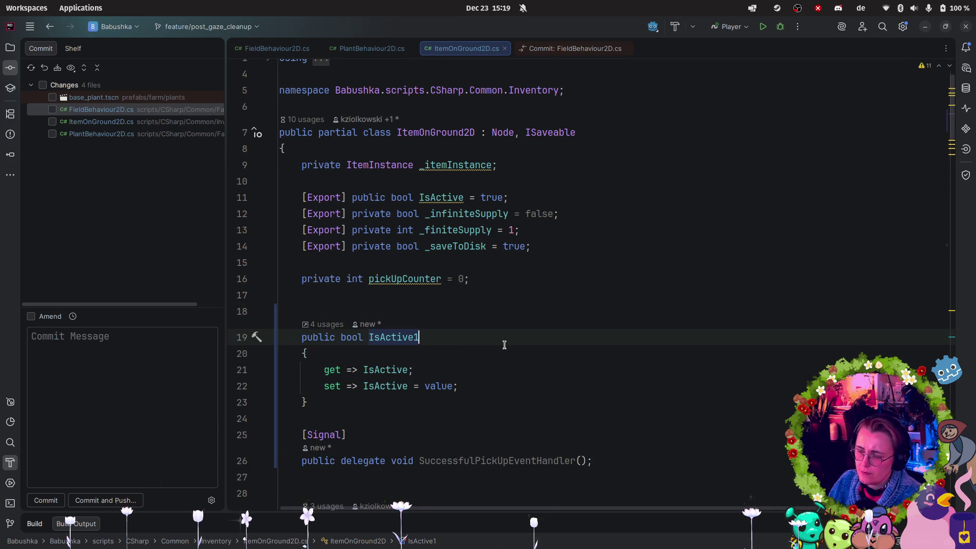
{"action": "type", "text": "Active"}
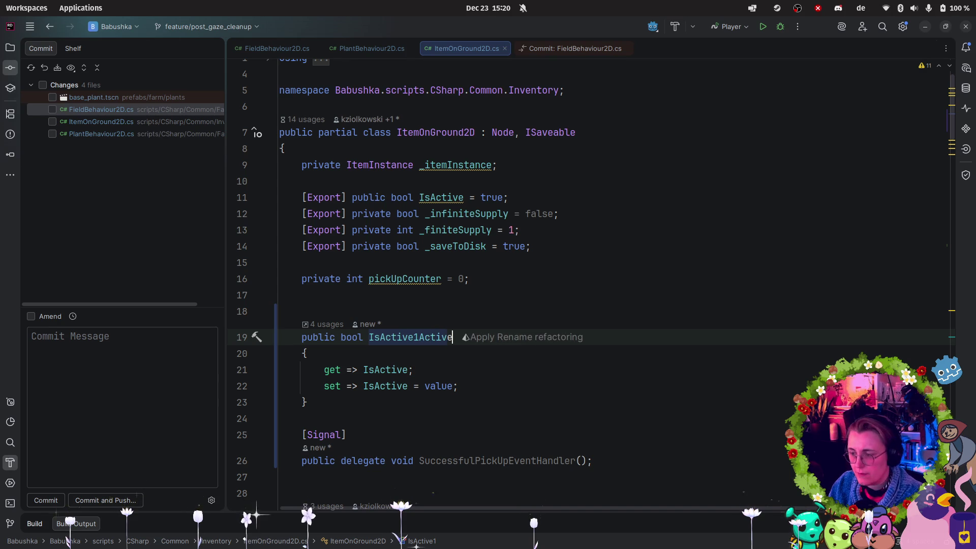
{"action": "key", "text": "BackSpace"}
{"action": "key", "text": "BackSpace"}
{"action": "key", "text": "BackSpace"}
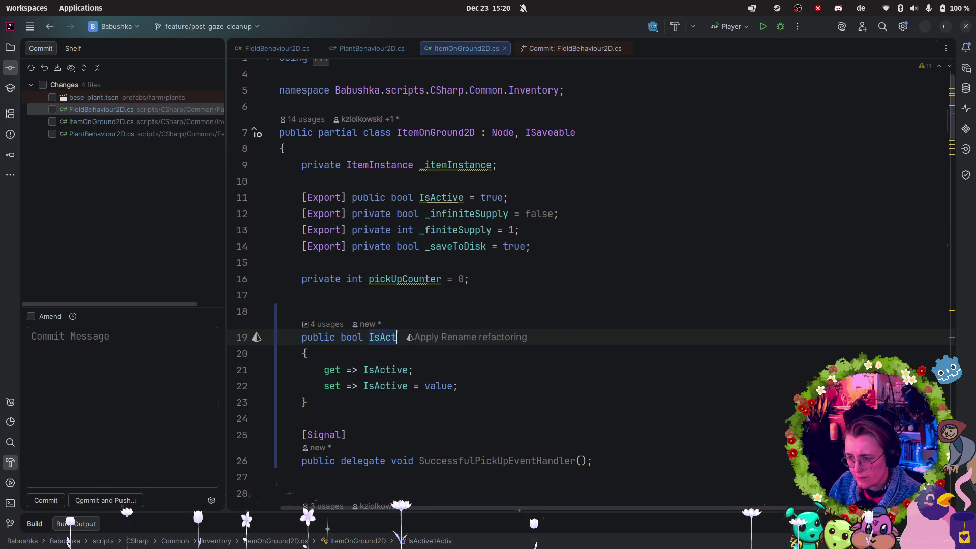
{"action": "type", "text": "ActiveP"}
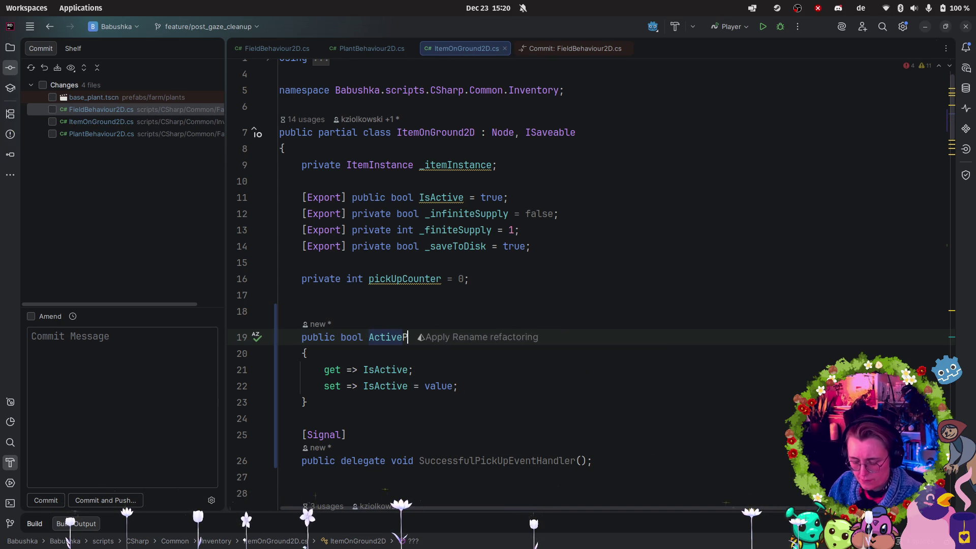
{"action": "type", "text": "roperty"}
- Turn the setter into a brace block and move the IsActive = value statement inside it
{"action": "left_click", "coordinate": [518, 413]}
{"action": "left_click", "coordinate": [495, 386]}
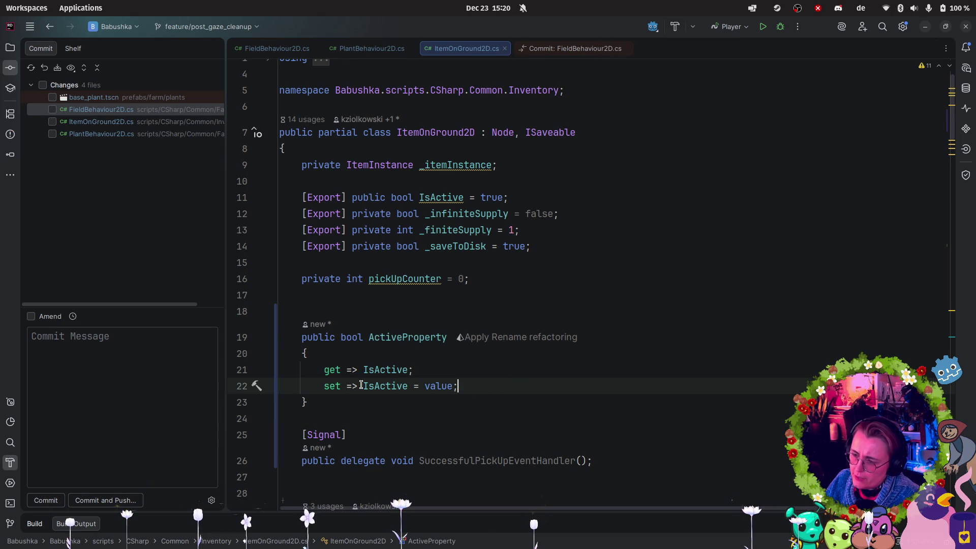
{"action": "key", "text": "BackSpace"}
{"action": "key", "text": "BackSpace"}
{"action": "key", "text": "BackSpace"}
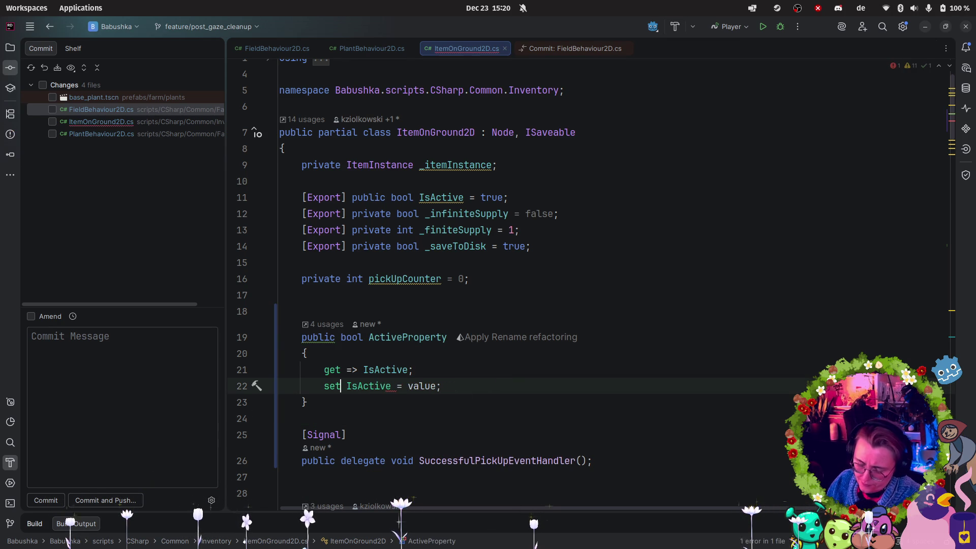
{"action": "type", "text": "{"}
{"action": "key", "text": "Return"}
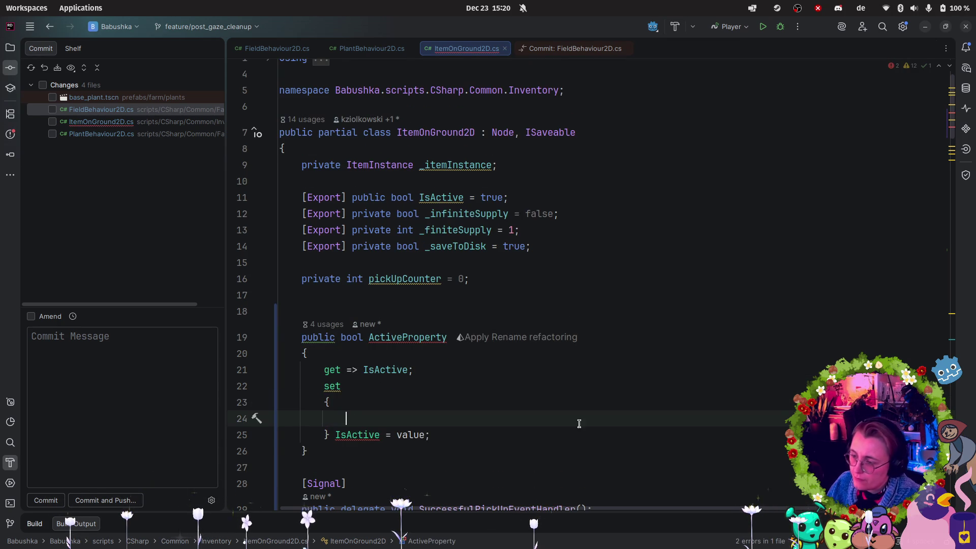
{"action": "left_click_drag", "start_coordinate": [430, 435], "coordinate": [331, 437]}
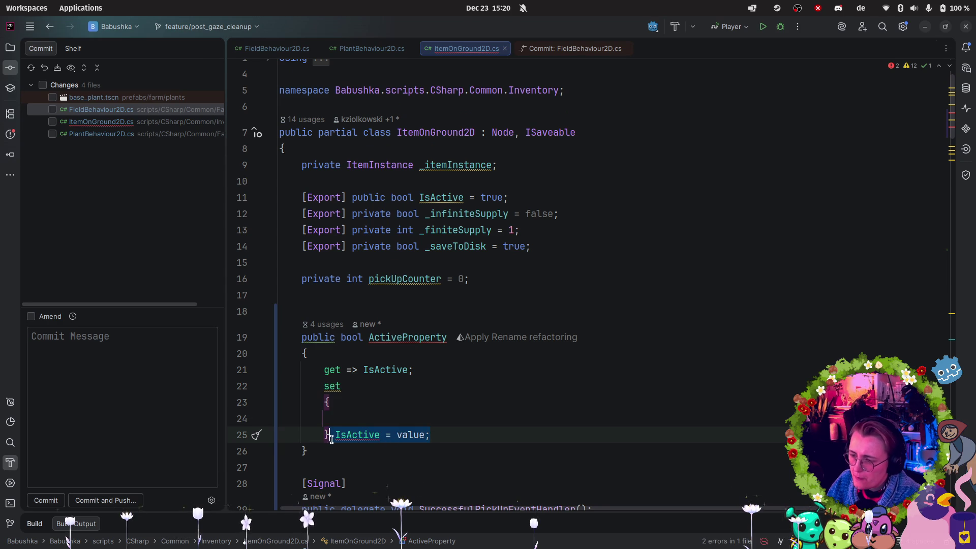
{"action": "key", "text": "ctrl+x"}
{"action": "left_click", "coordinate": [337, 418]}
{"action": "key", "text": "ctrl+v"}
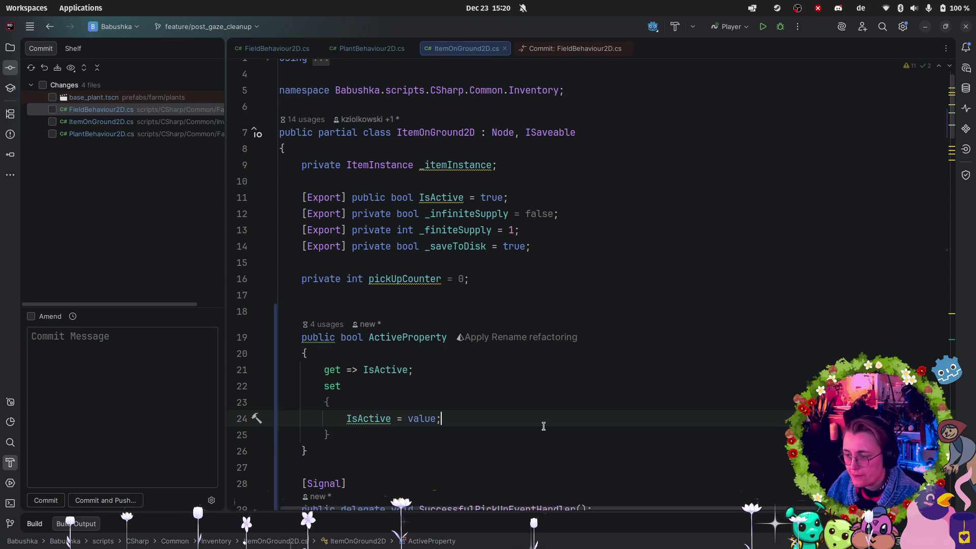
- Start a new Visible line in the setter, dismissing the completion and documentation popups
{"action": "key", "text": "Return"}
{"action": "type", "text": "Visi"}
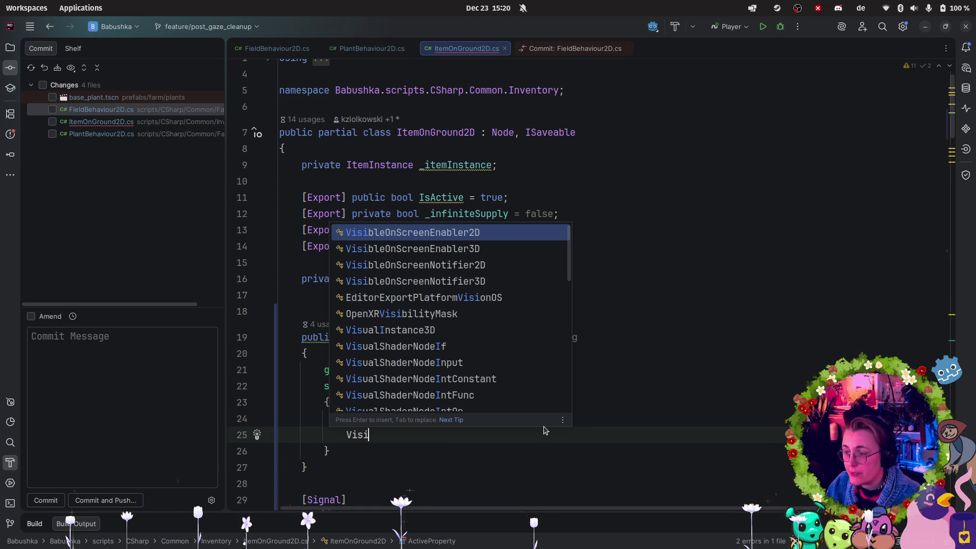
{"action": "key", "text": "Down"}
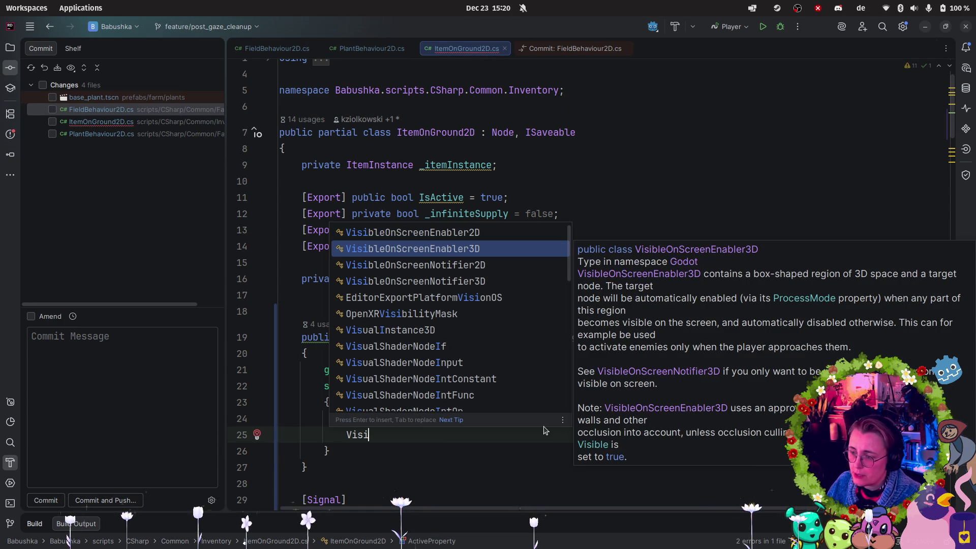
{"action": "key", "text": "BackSpace"}
{"action": "key", "text": "BackSpace"}
{"action": "key", "text": "BackSpace"}
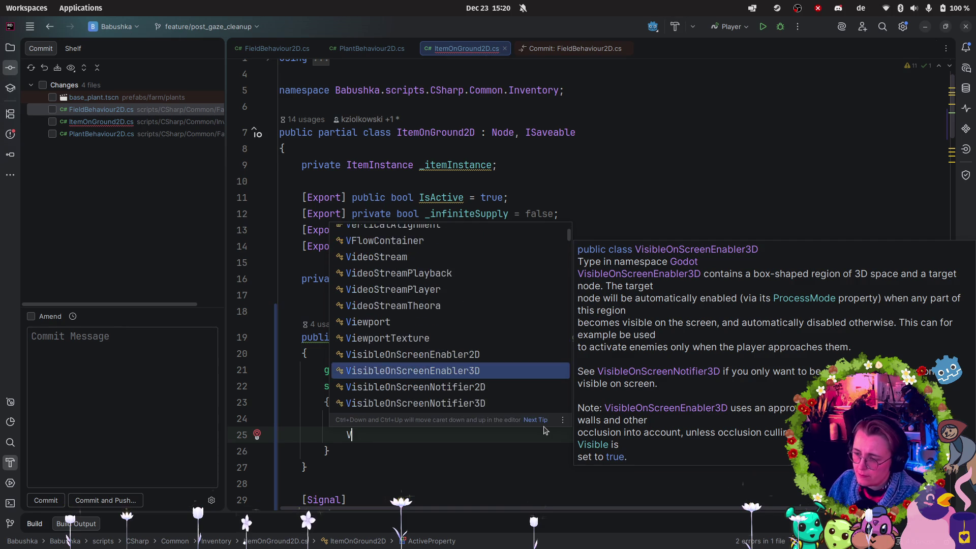
{"action": "type", "text": "B"}
{"action": "key", "text": "BackSpace"}
{"action": "type", "text": "Visi"}
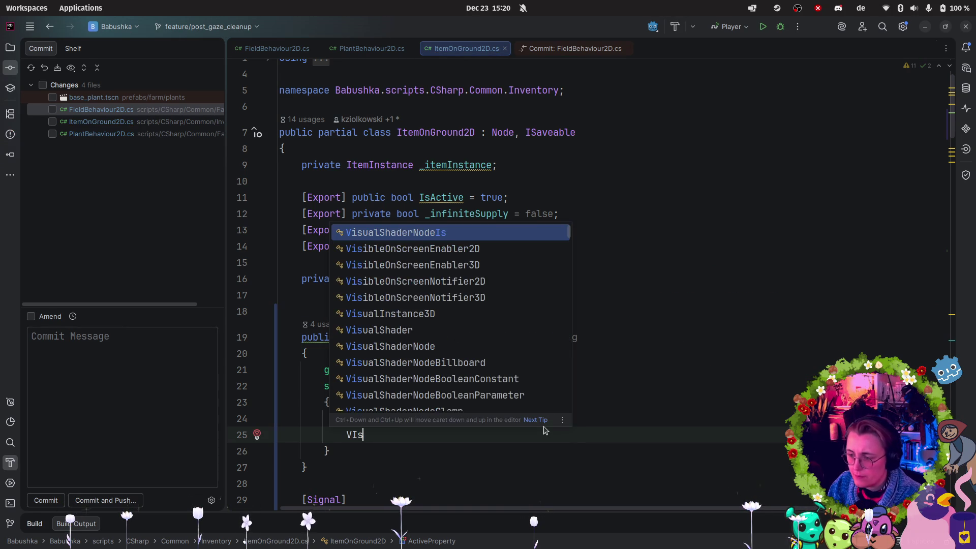
{"action": "type", "text": "ble"}
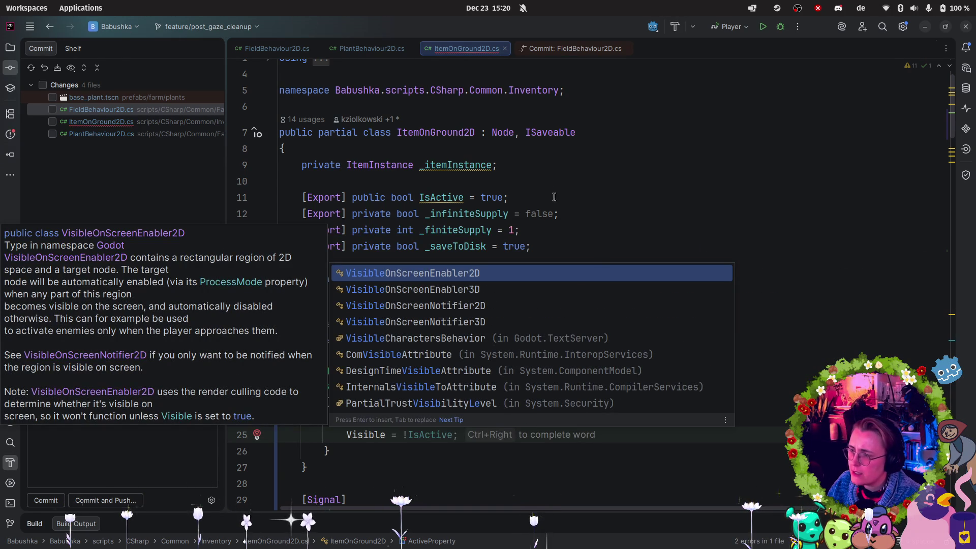
{"action": "left_click", "coordinate": [697, 219]}
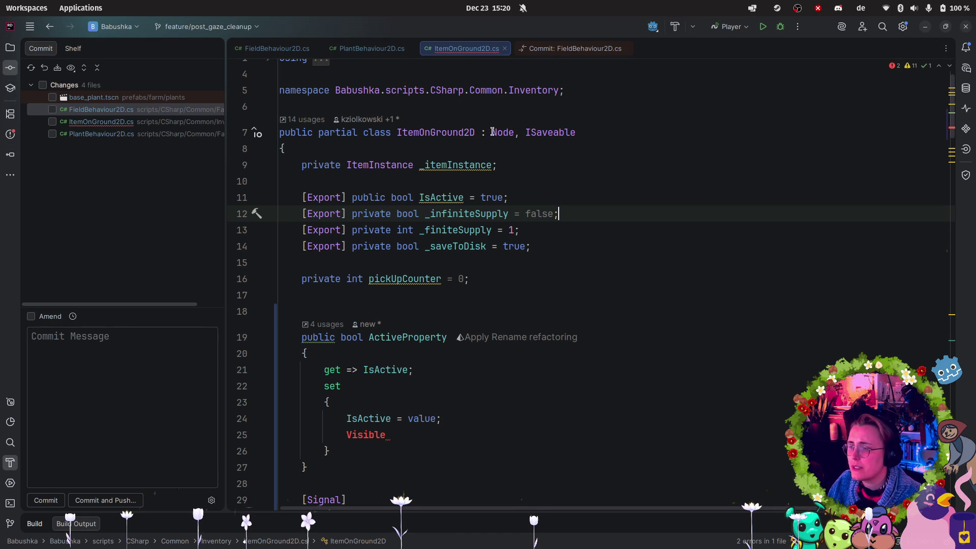
{"action": "mouse_move", "coordinate": [498, 133]}
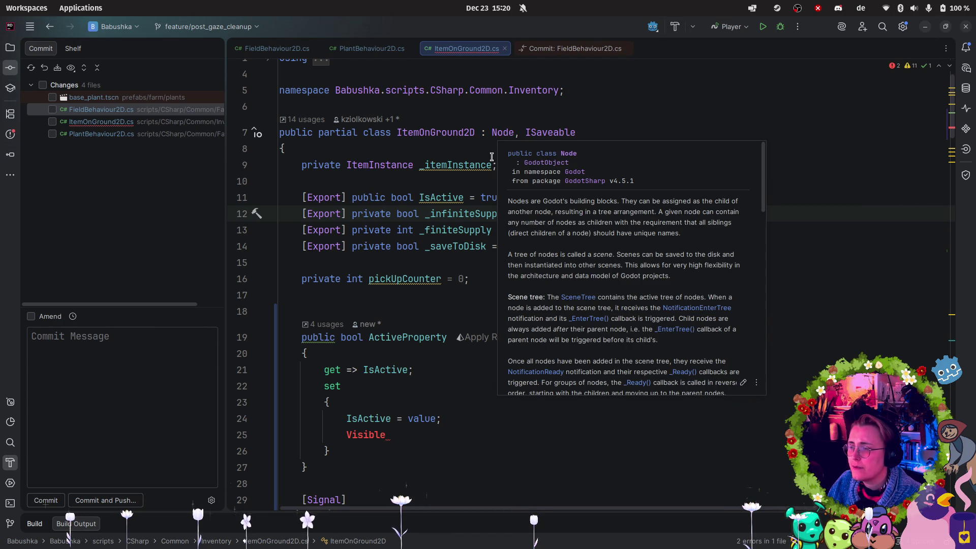
{"action": "left_click", "coordinate": [422, 434]}
- Change the base class from Node to Node2D and finish the setter line as Visible = value;
{"action": "left_click", "coordinate": [513, 133]}
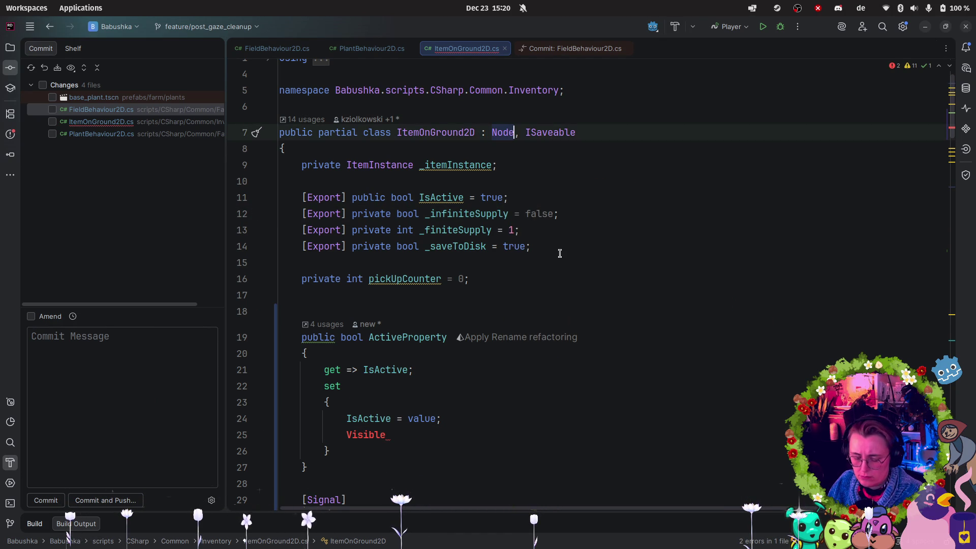
{"action": "type", "text": "2D"}
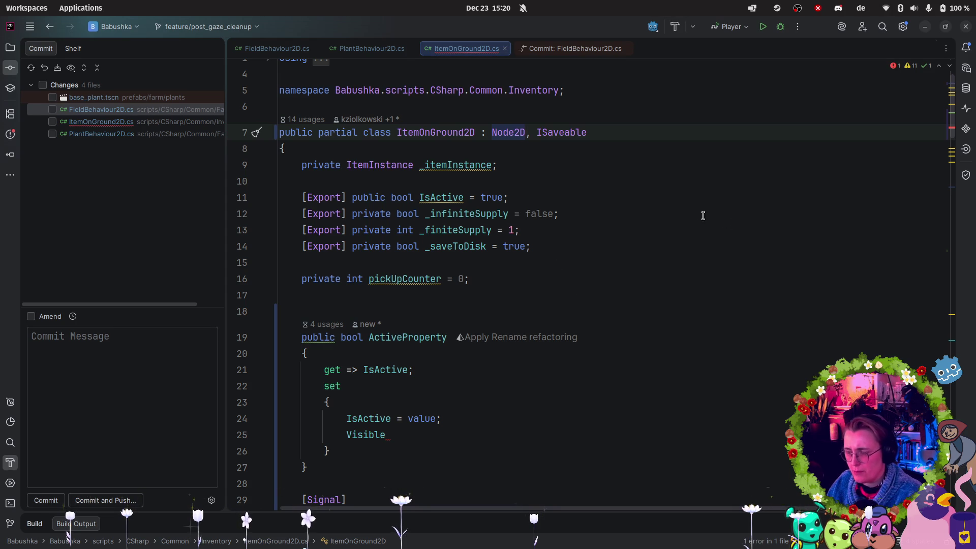
{"action": "key", "text": "BackSpace"}
{"action": "key", "text": "BackSpace"}
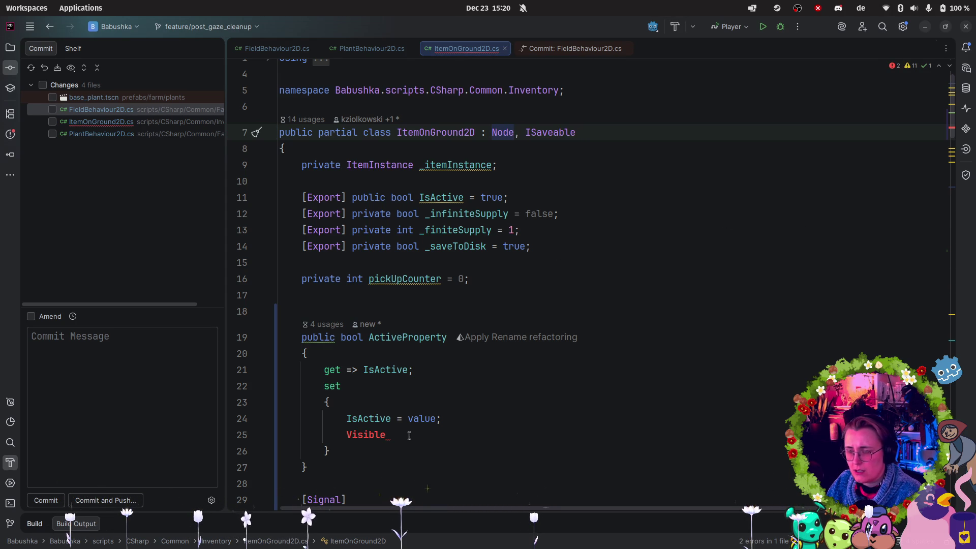
{"action": "type", "text": "2D"}
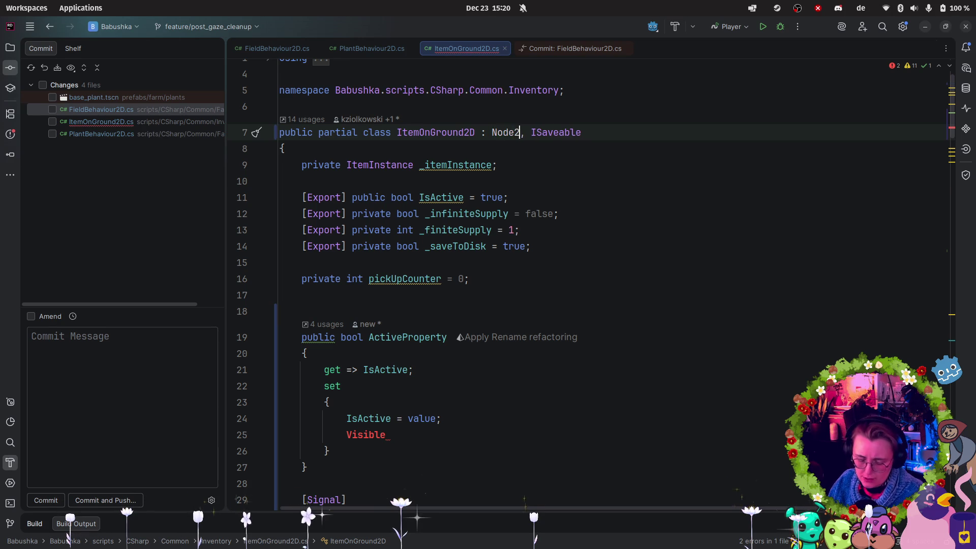
{"action": "left_click", "coordinate": [581, 431]}
{"action": "type", "text": "= value"}
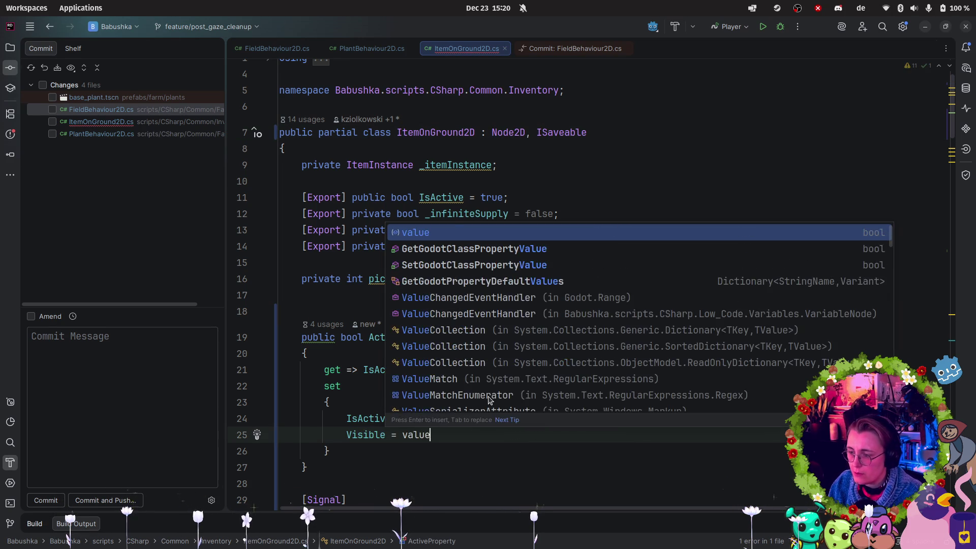
{"action": "type", "text": ";"}
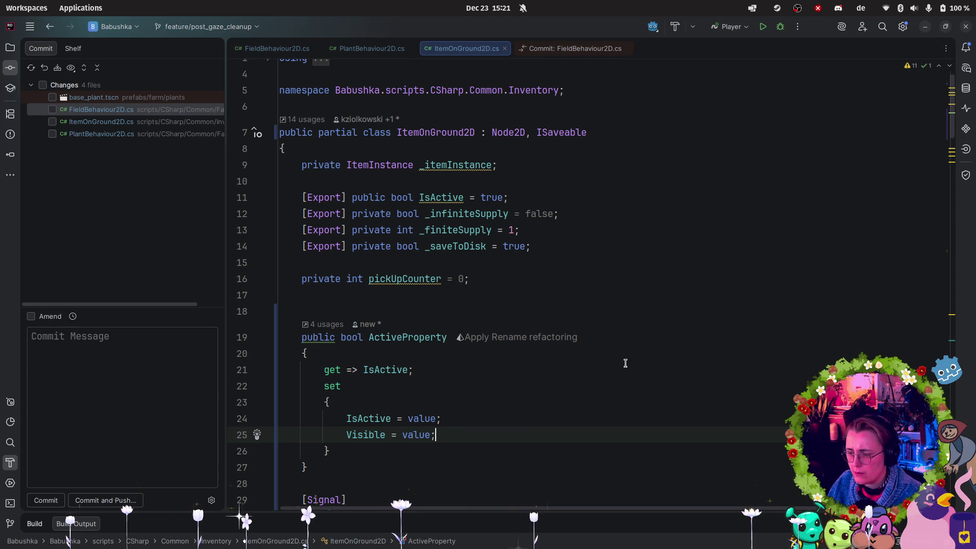
{"action": "left_click", "coordinate": [18, 505]}
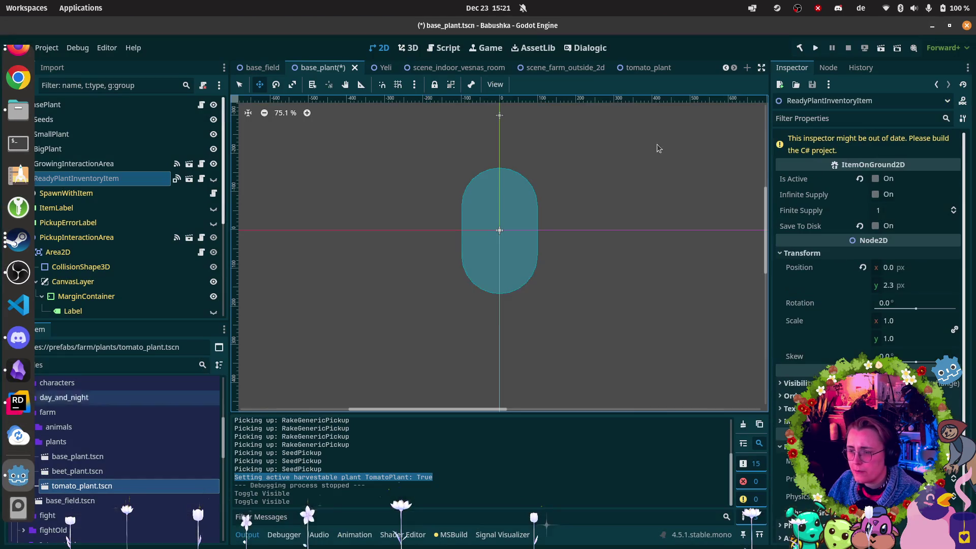
- Rebuild, then run the scene_farm_outside_2d scene and walk the character left toward the well
{"action": "left_click", "coordinate": [814, 47]}
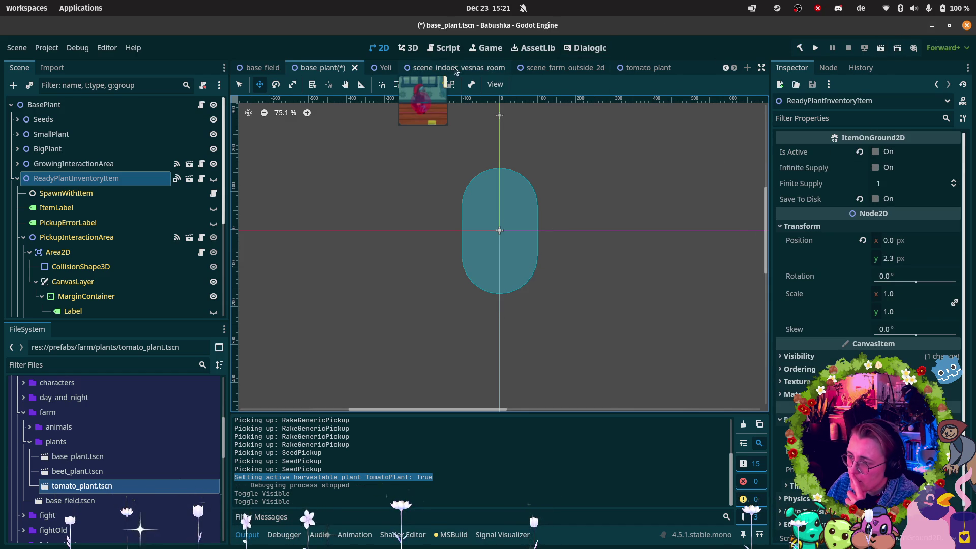
{"action": "left_click", "coordinate": [598, 71]}
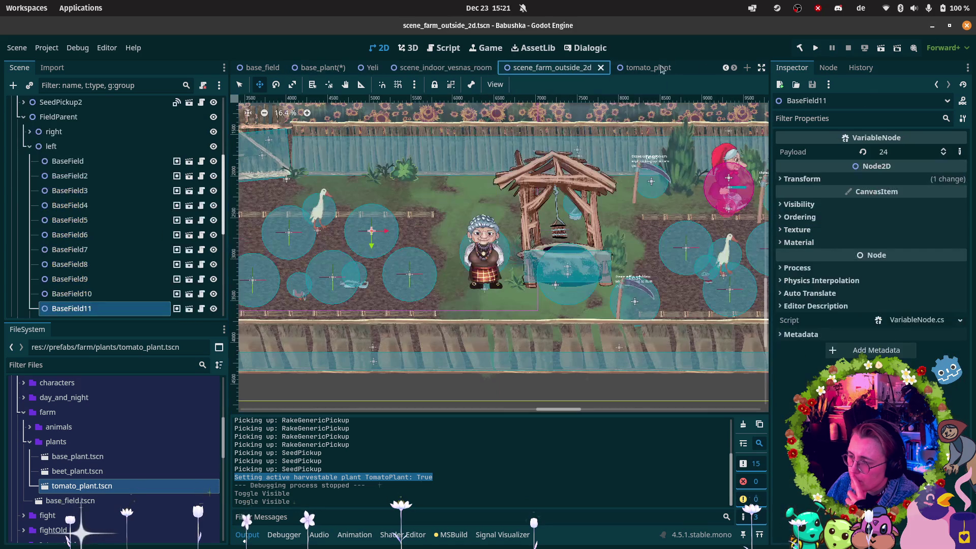
{"action": "left_click", "coordinate": [881, 47]}
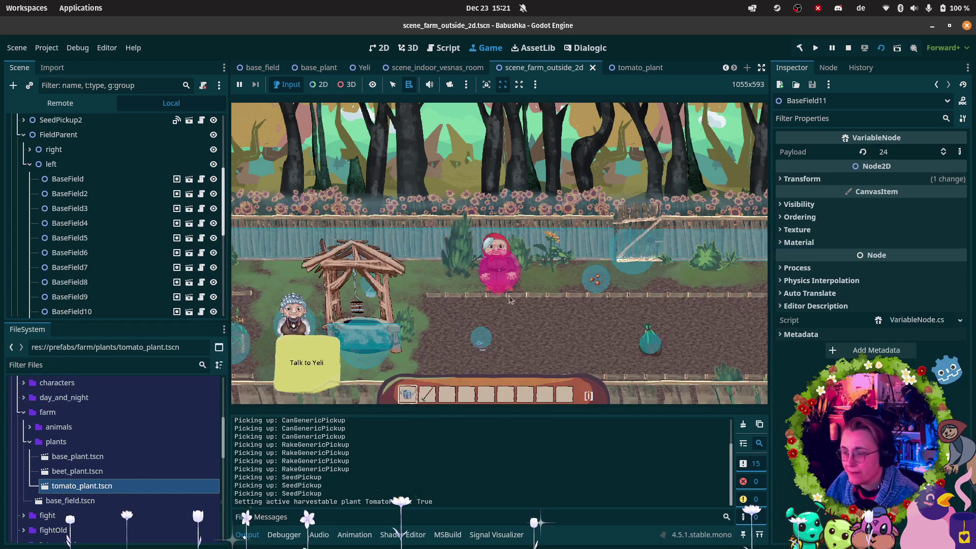
{"action": "key", "text": "a"}
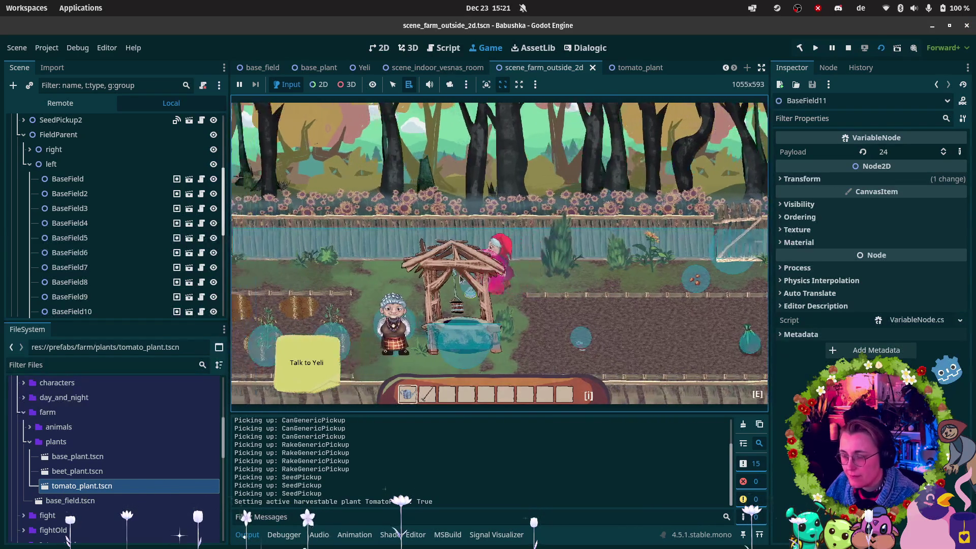
{"action": "key", "text": "a"}
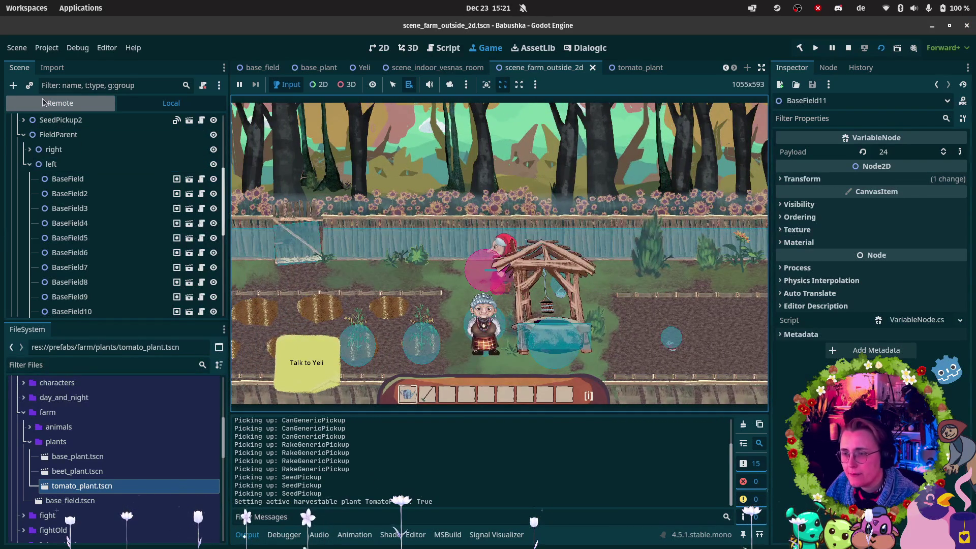
- Toggle ReadyPlantInventoryItem visible and hidden in the Remote scene tree, then stop the game
{"action": "left_click", "coordinate": [43, 102]}
{"action": "scroll", "coordinate": [132, 213], "scroll_direction": "down", "scroll_amount": 3}
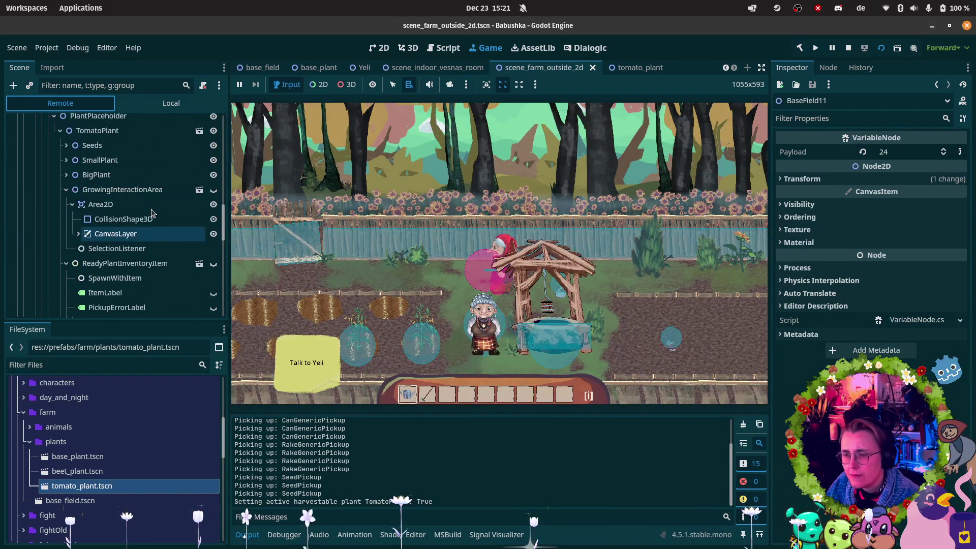
{"action": "left_click", "coordinate": [214, 264]}
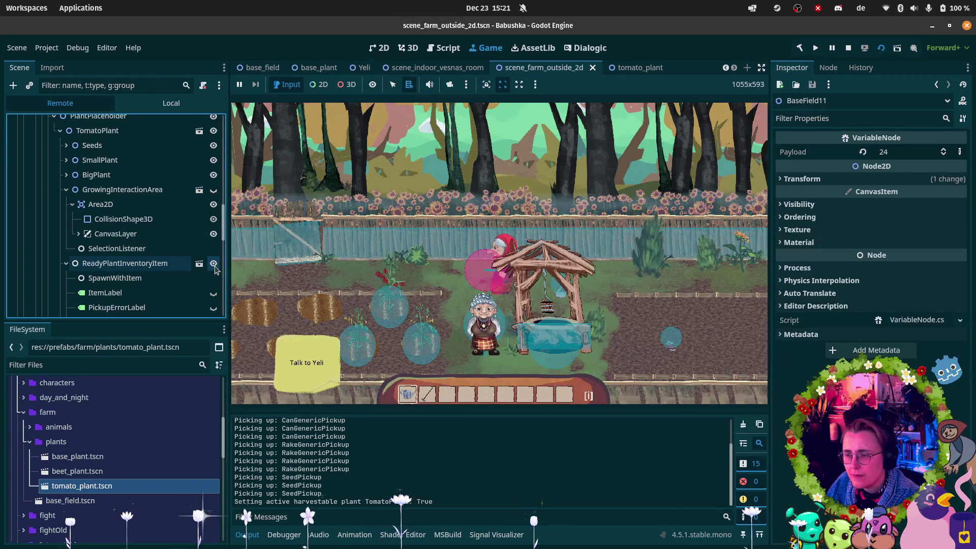
{"action": "left_click", "coordinate": [214, 265]}
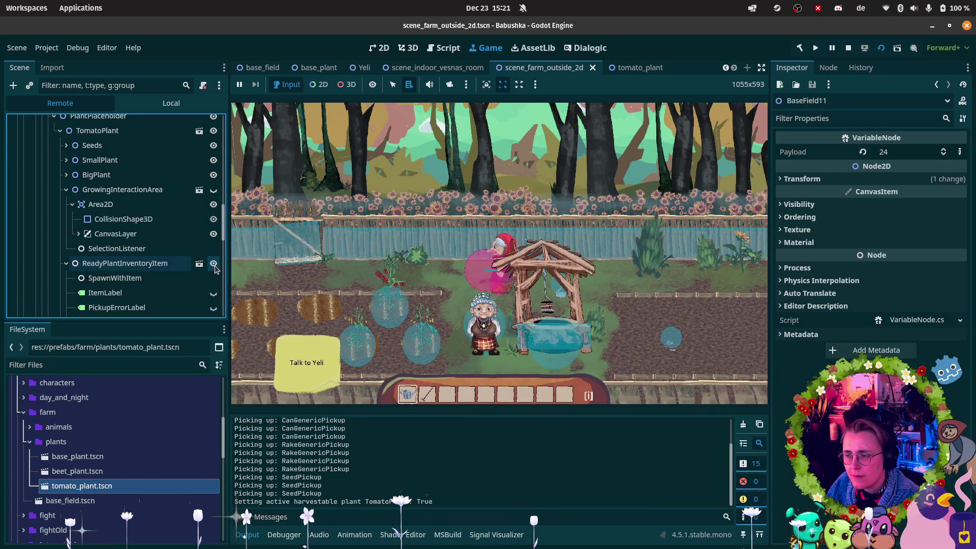
{"action": "left_click", "coordinate": [848, 47]}
{"action": "mouse_move", "coordinate": [34, 396]}
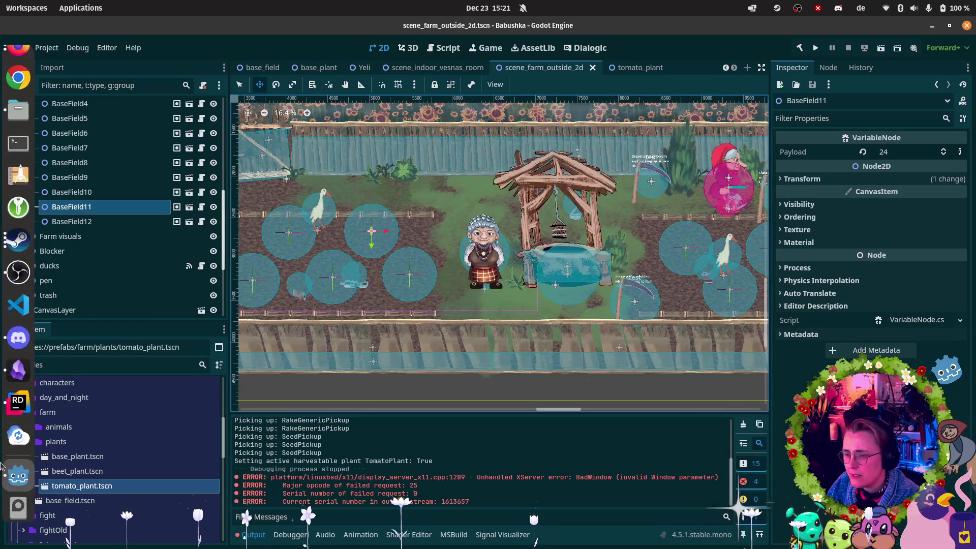
{"action": "left_click", "coordinate": [18, 402]}
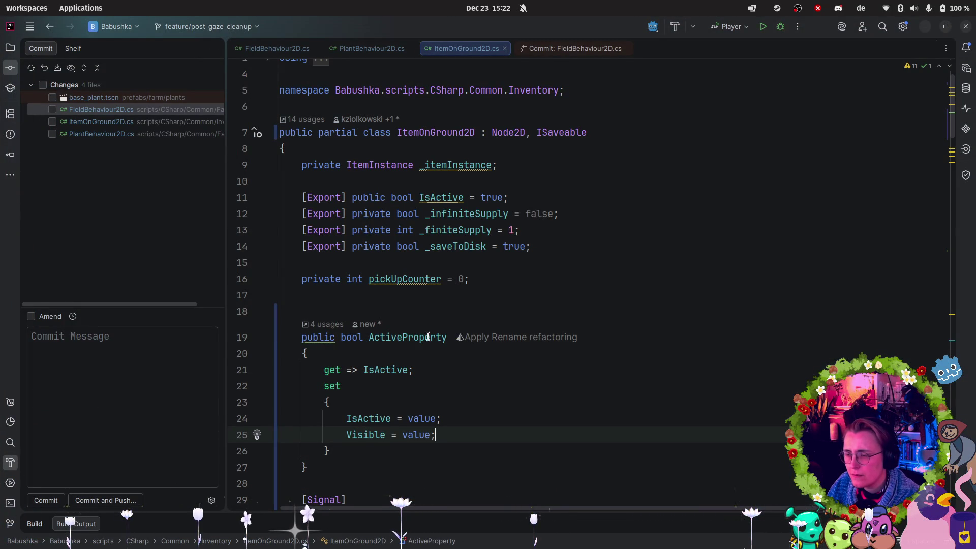
- Replace IsActive with ActiveProperty on line 193 of PlantBehaviour2D.cs
{"action": "key", "text": "ctrl+shift+BackSpace"}
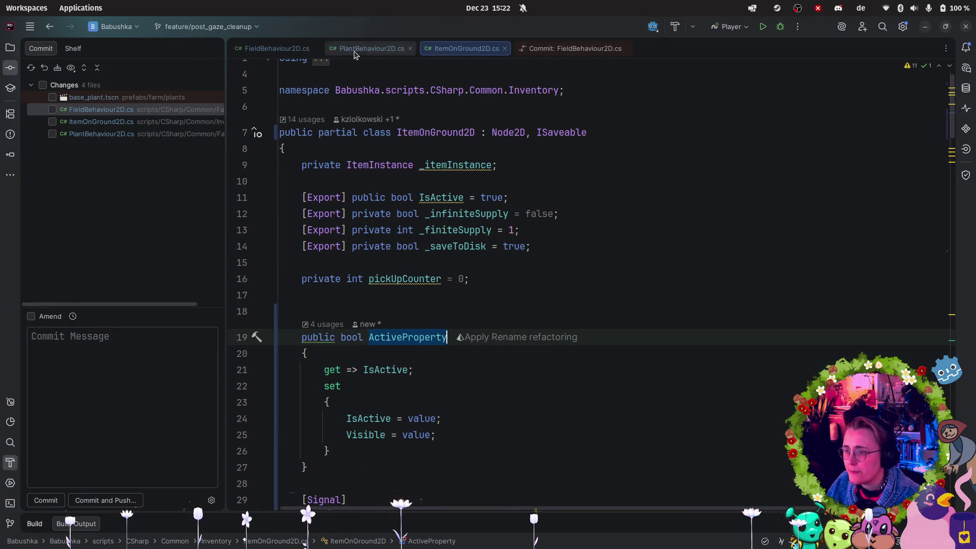
{"action": "left_click", "coordinate": [384, 49]}
{"action": "key", "text": "ctrl+w"}
{"action": "type", "text": "ActiveProperty"}
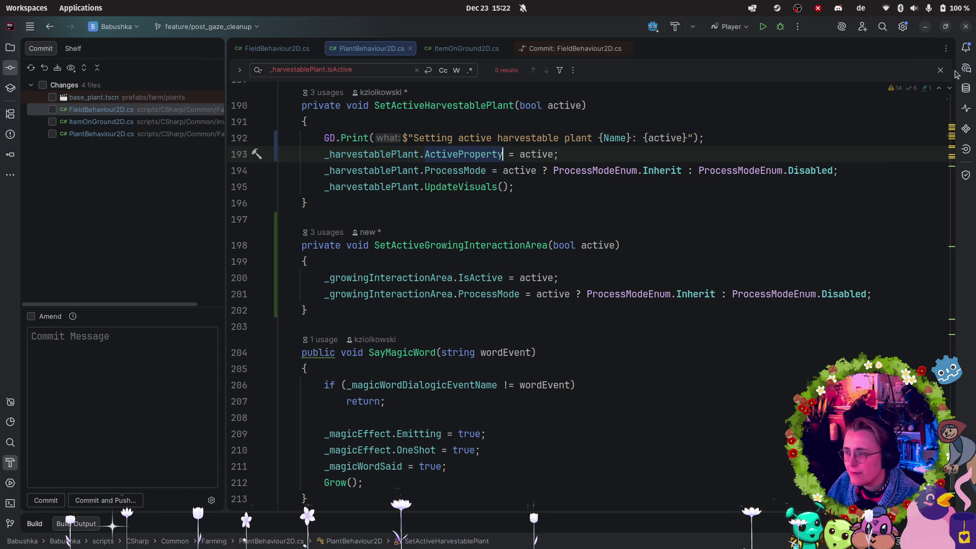
{"action": "key", "text": "Escape"}
{"action": "left_click", "coordinate": [654, 222]}
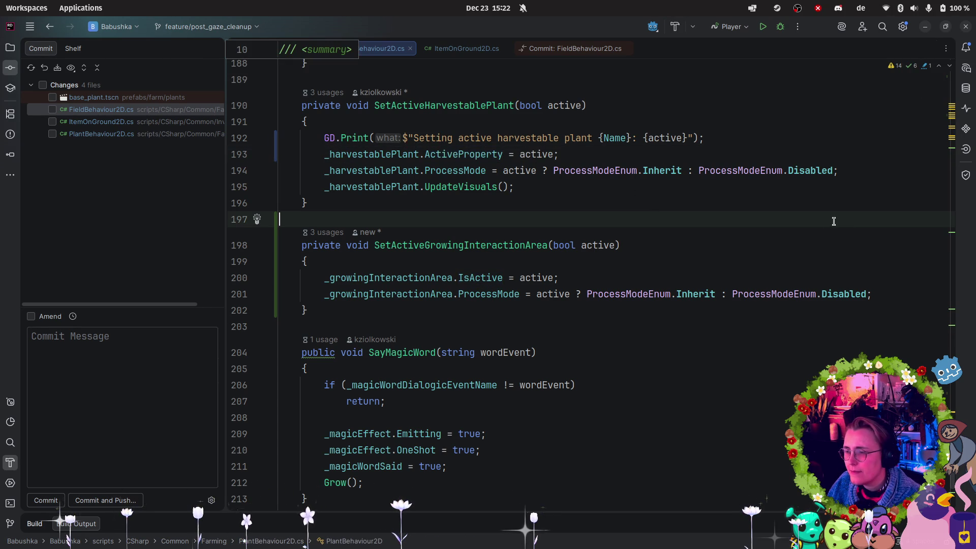
- Go to the IsActive declaration in InteractionArea2D.cs and review its ProcessMode assignment on line 33
{"action": "mouse_move", "coordinate": [450, 275]}
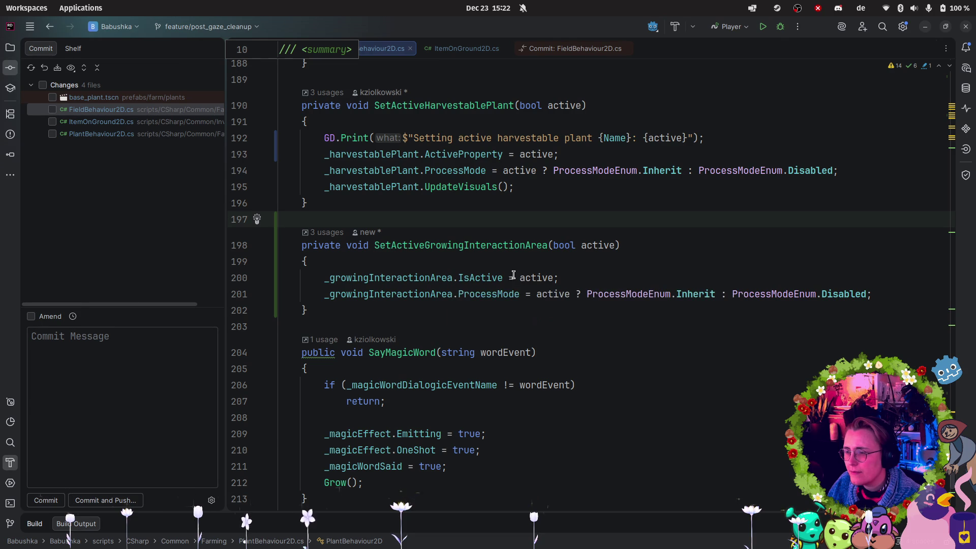
{"action": "mouse_move", "coordinate": [488, 277]}
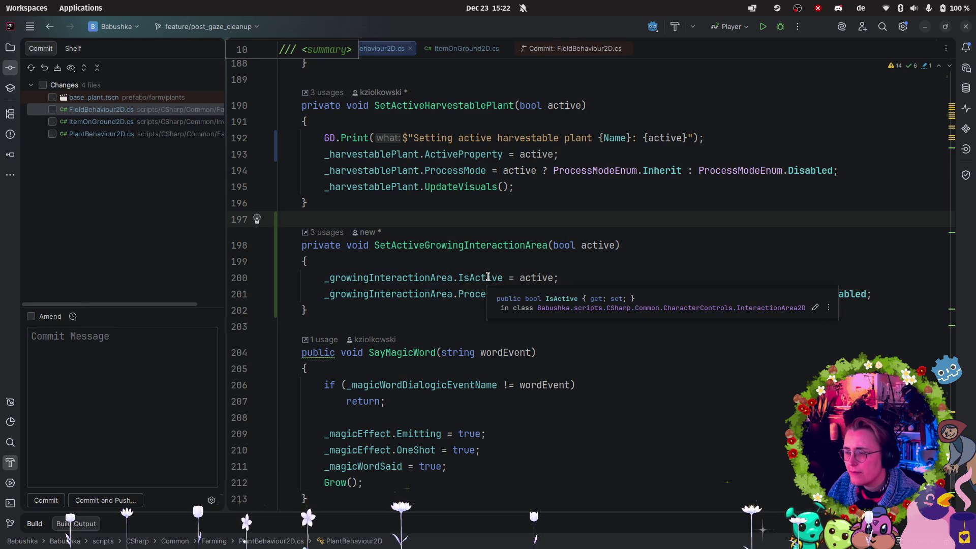
{"action": "left_click", "coordinate": [487, 277]}
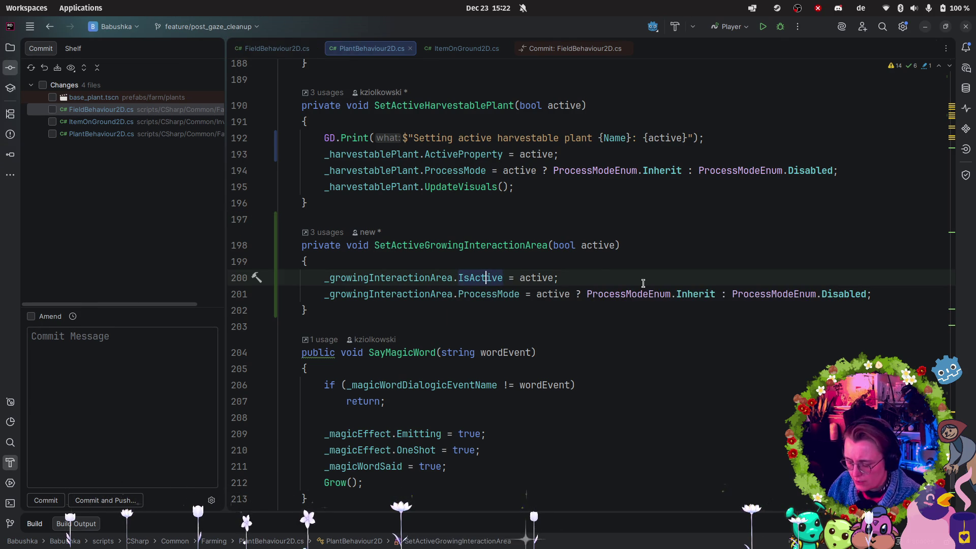
{"action": "key", "text": "ctrl+b"}
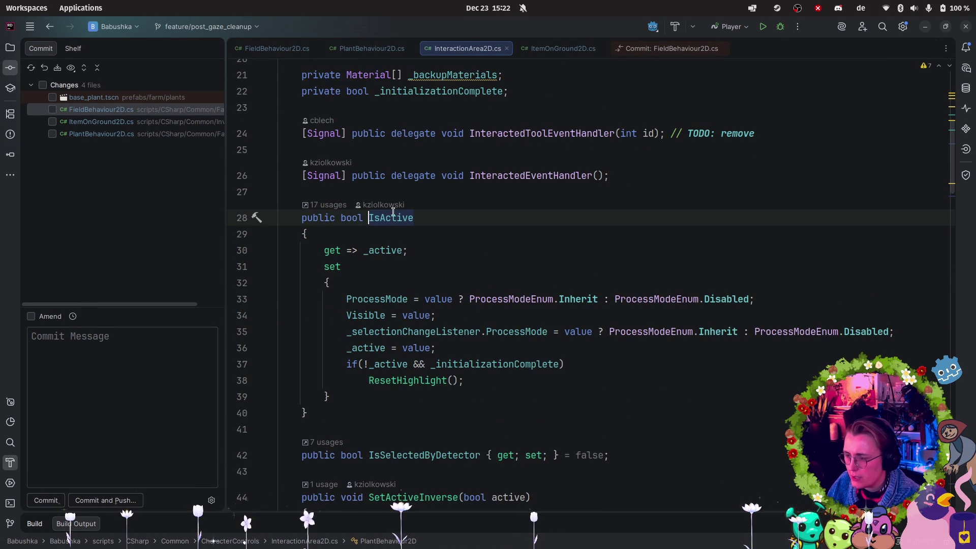
{"action": "left_click_drag", "start_coordinate": [342, 297], "coordinate": [802, 300]}
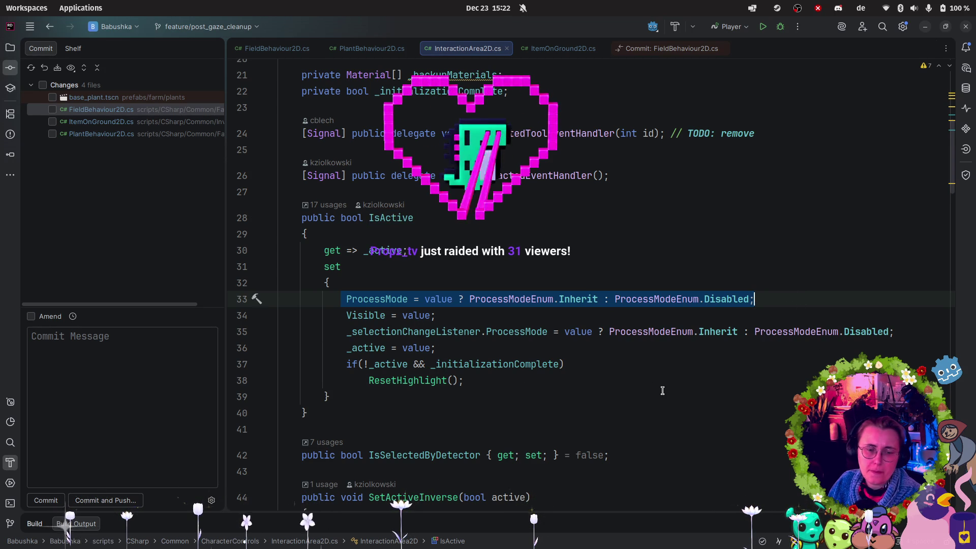
{"action": "mouse_move", "coordinate": [706, 336]}
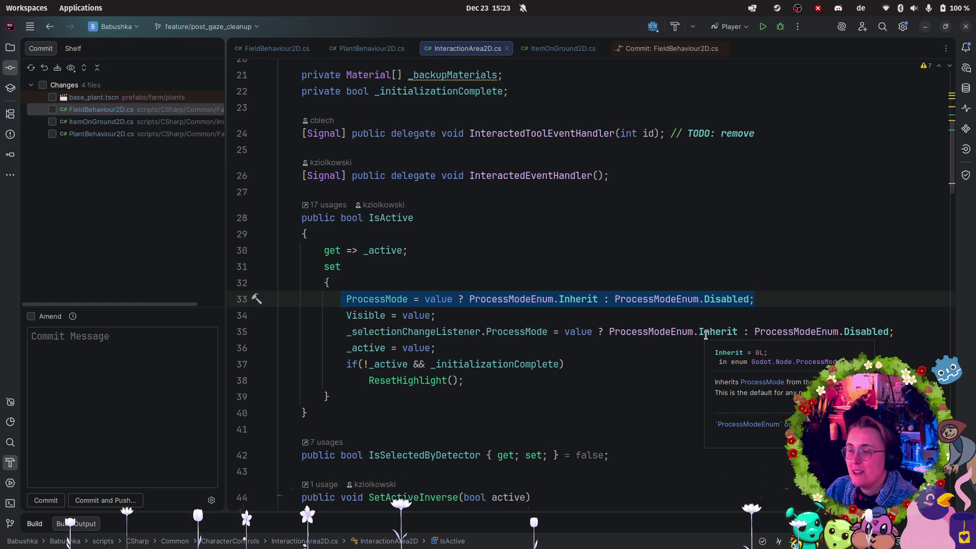
{"action": "mouse_move", "coordinate": [2, 427]}
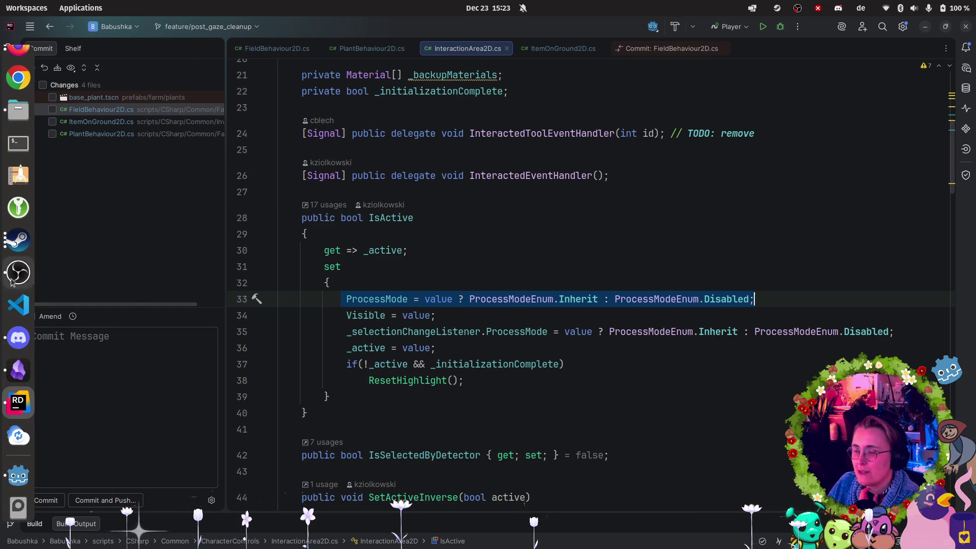
{"action": "left_click", "coordinate": [18, 475]}
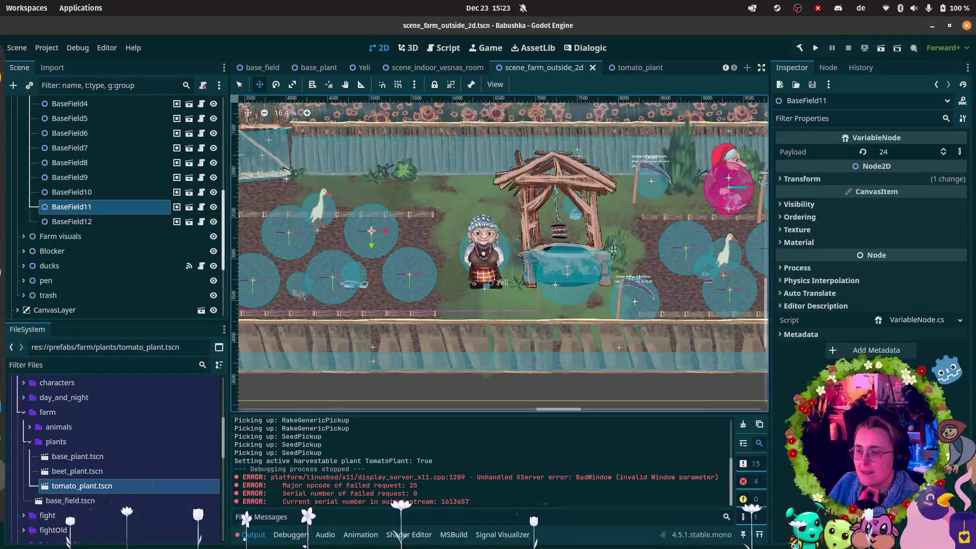
- Run the farm scene again, walk left to the tomato plant and harvest it
{"action": "left_click", "coordinate": [881, 47]}
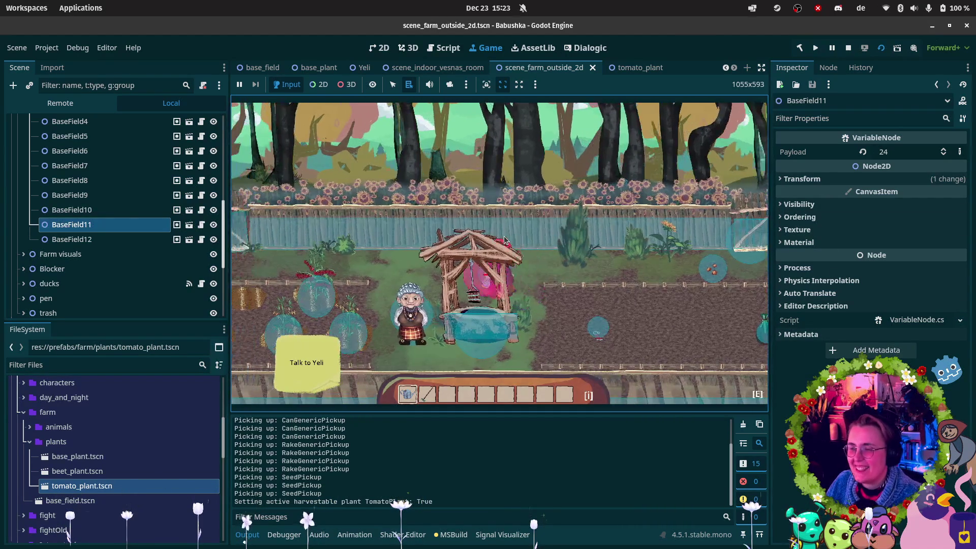
{"action": "key", "text": "a"}
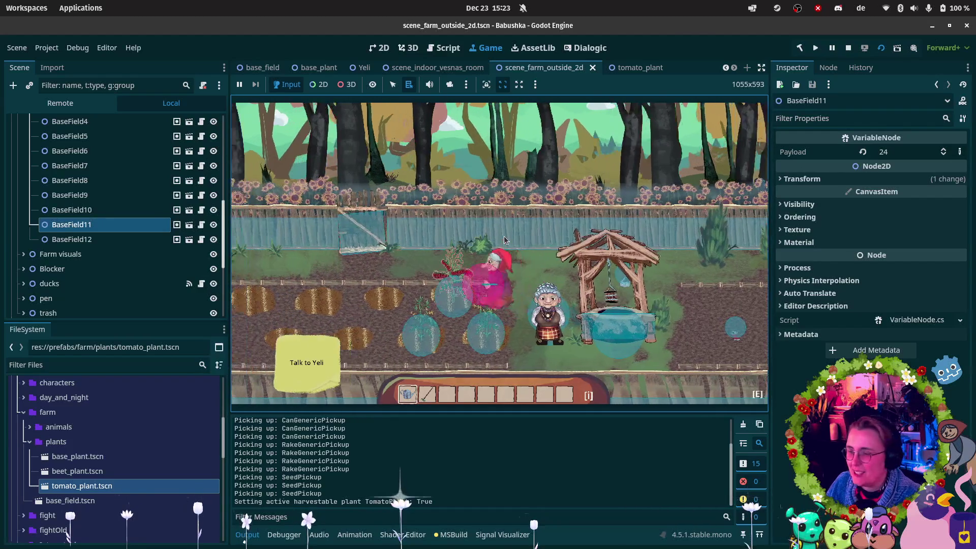
{"action": "key", "text": "a"}
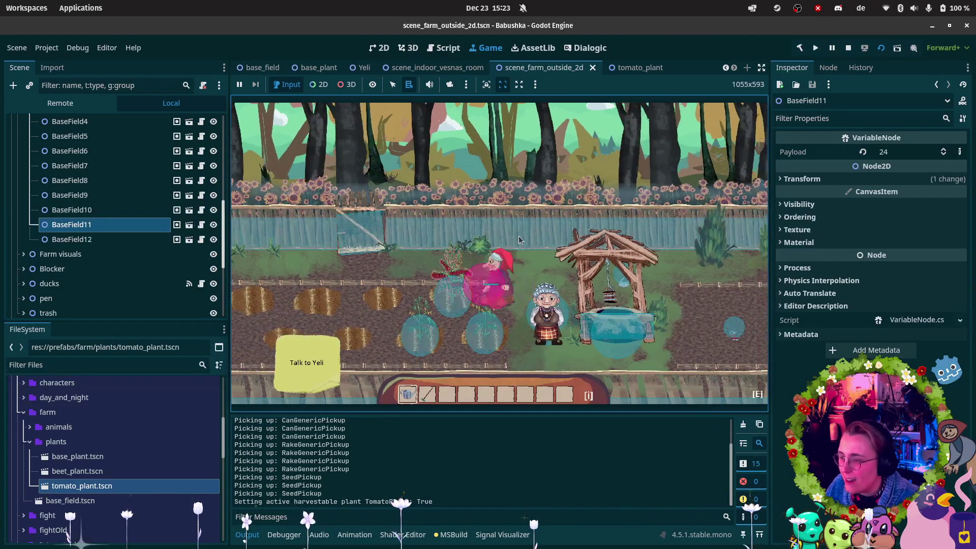
{"action": "key", "text": "a"}
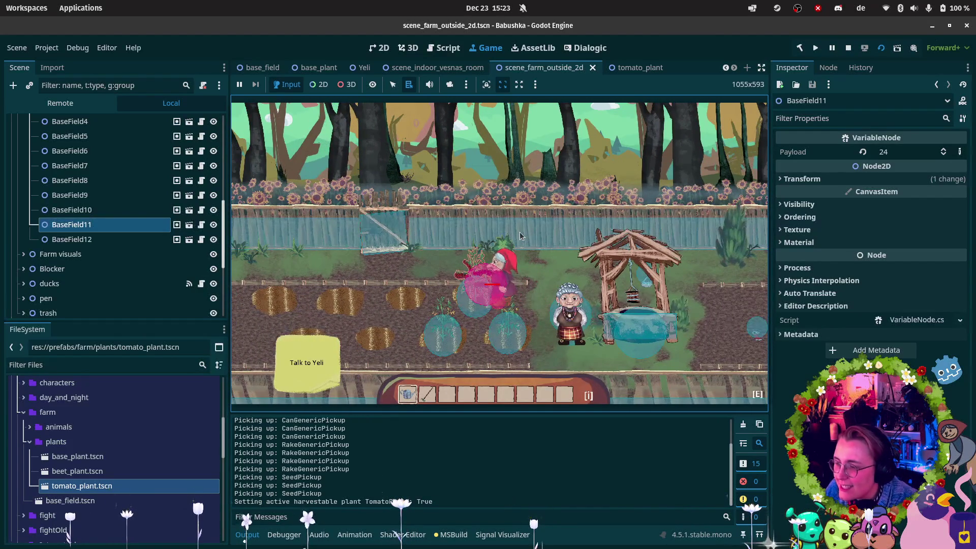
{"action": "key", "text": "a"}
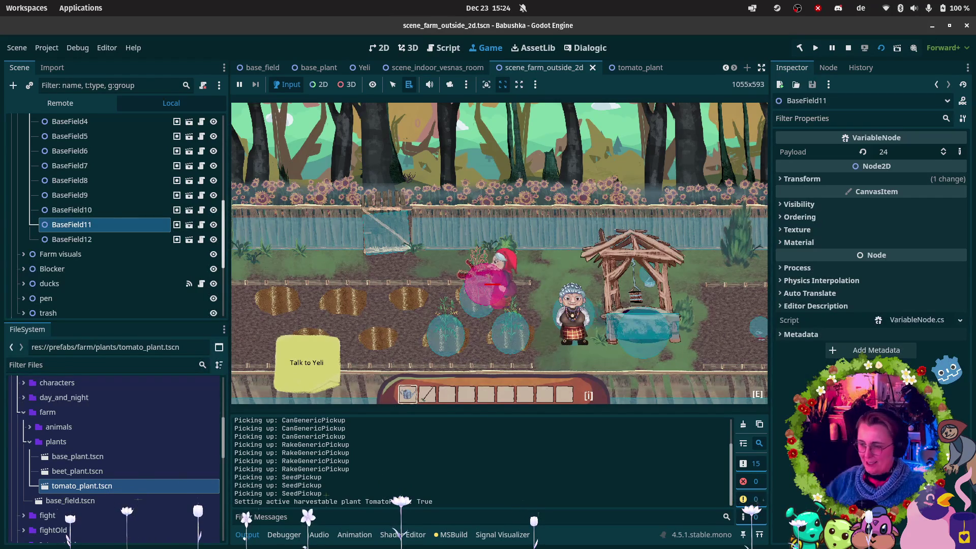
{"action": "left_click", "coordinate": [445, 286]}
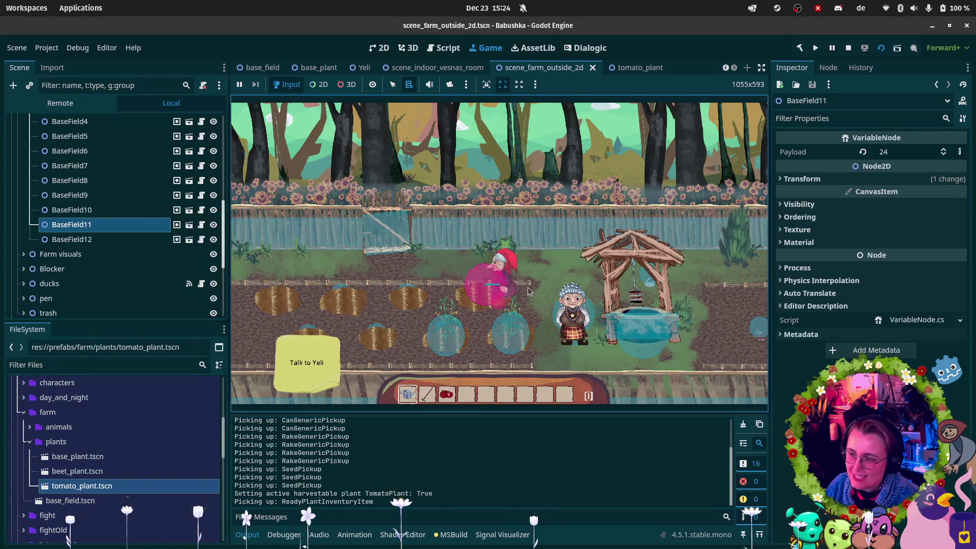
- Walk past the well, harvest the beet and another ripe plant, reach the fence gate, then stop
{"action": "key", "text": "d"}
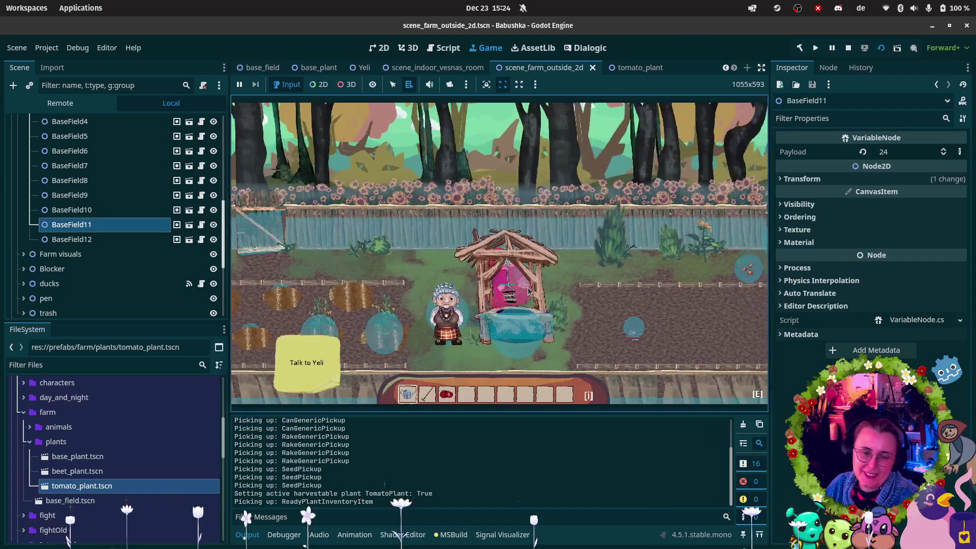
{"action": "key", "text": "e"}
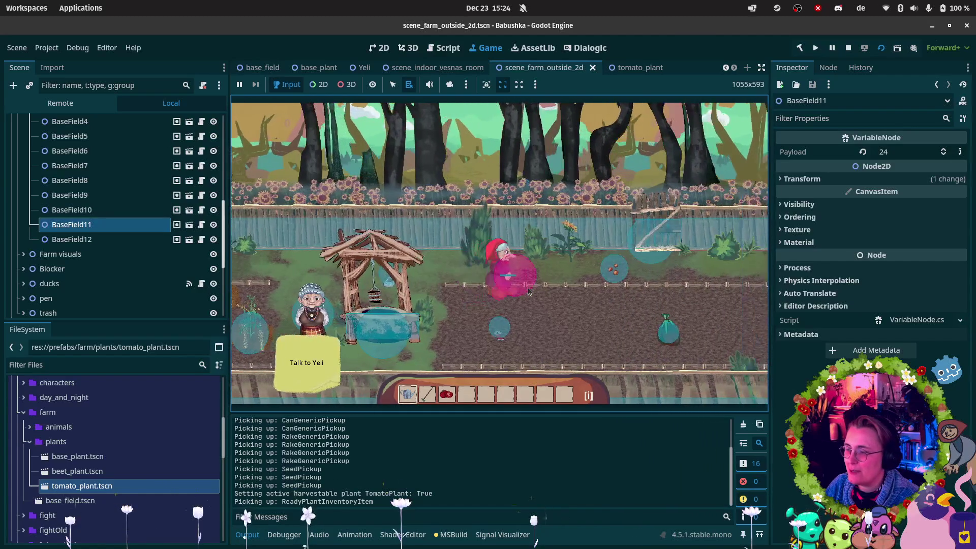
{"action": "key", "text": "d"}
{"action": "key", "text": "w"}
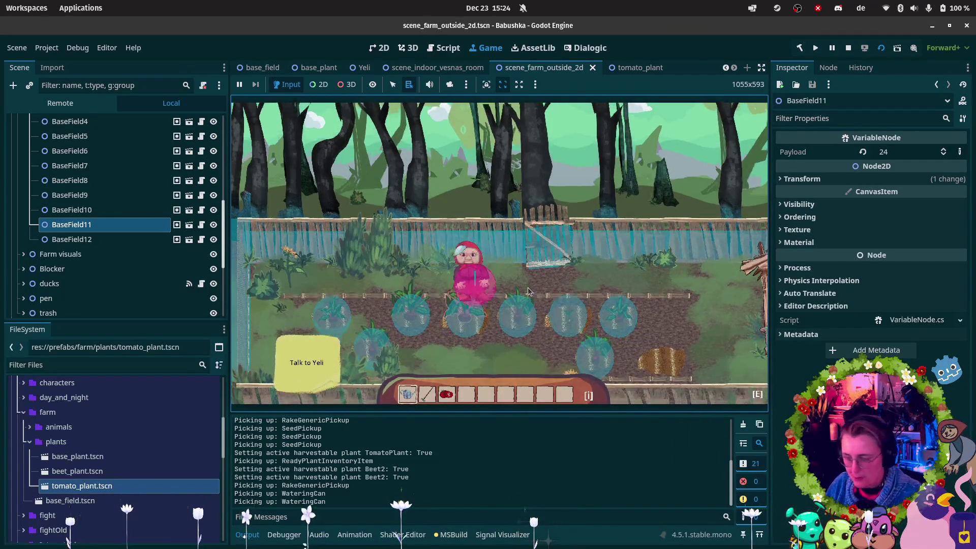
{"action": "key", "text": "a"}
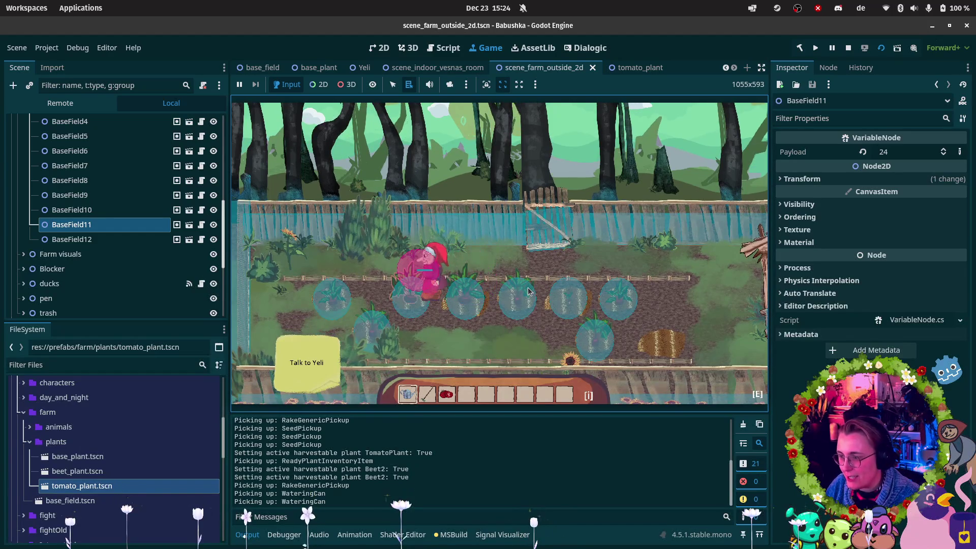
{"action": "key", "text": "w"}
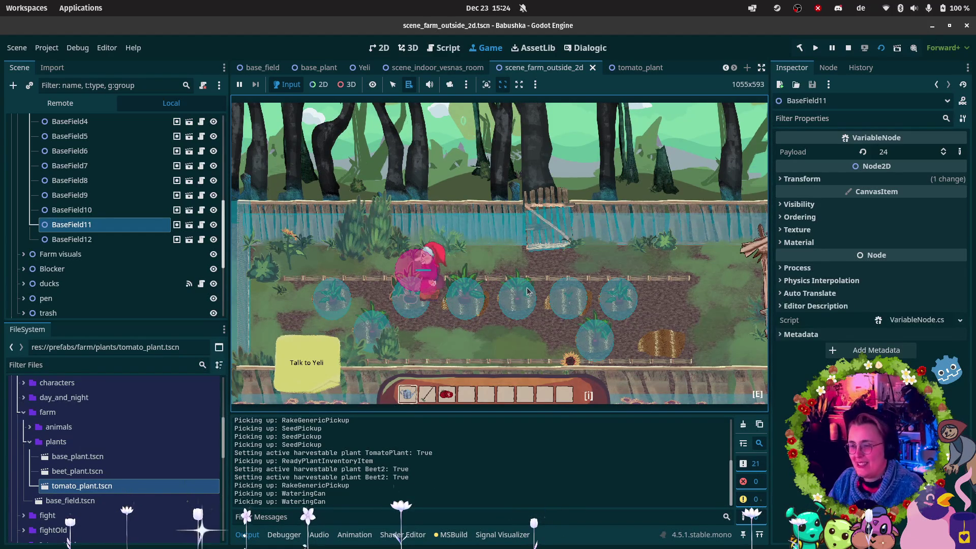
{"action": "key", "text": "e"}
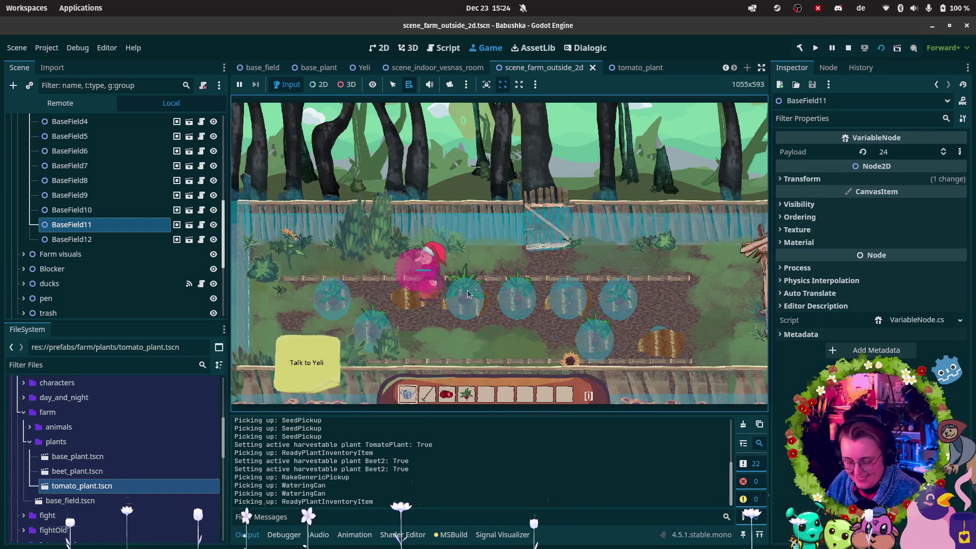
{"action": "key", "text": "d"}
{"action": "key", "text": "e"}
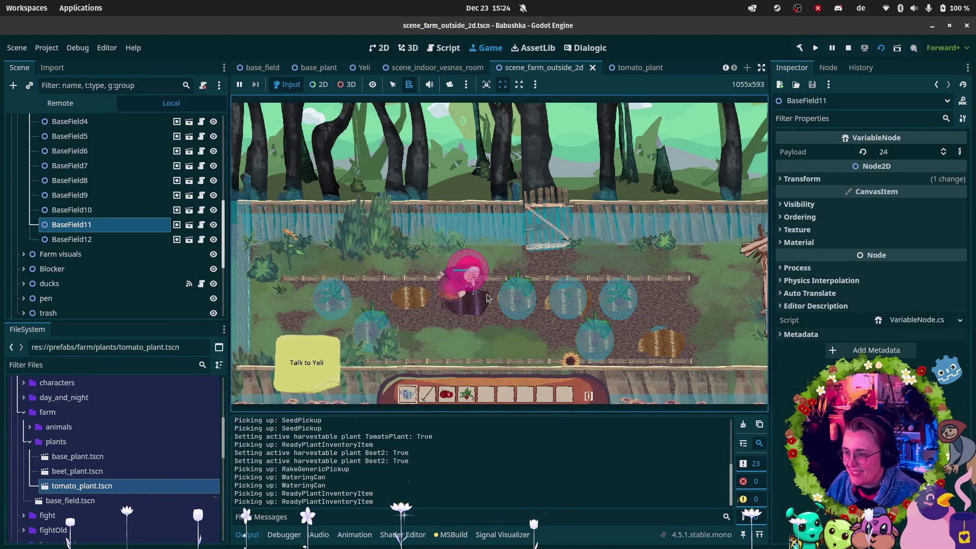
{"action": "key", "text": "d"}
{"action": "key", "text": "w"}
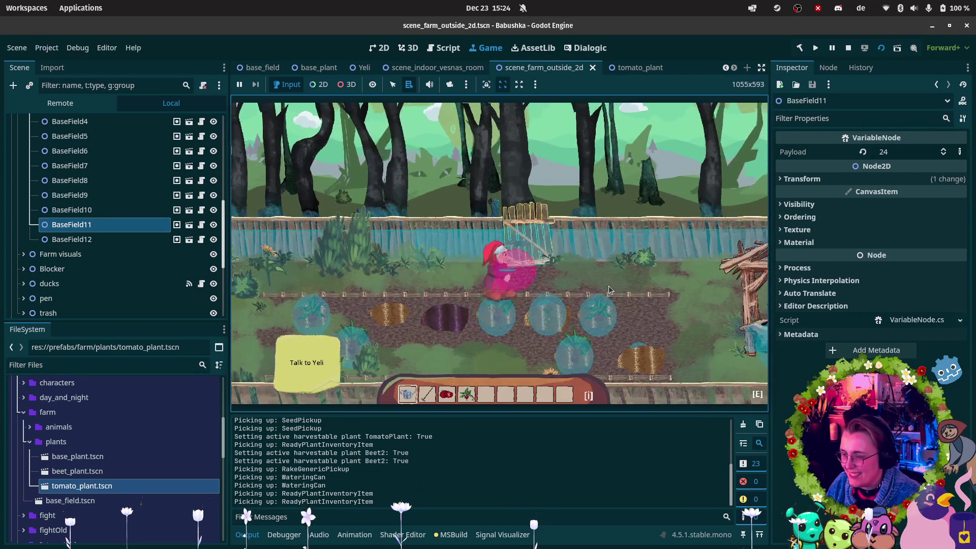
{"action": "left_click", "coordinate": [848, 48]}
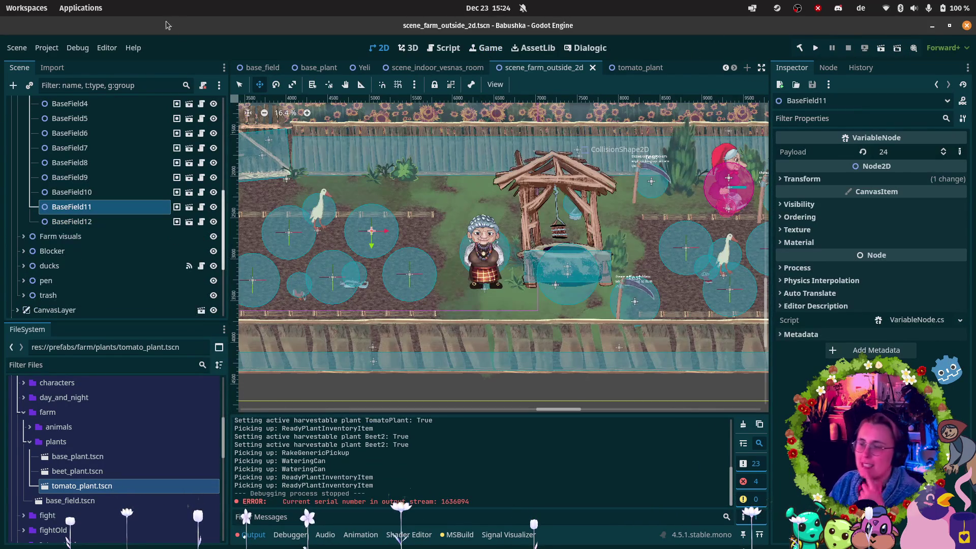
- Glance at the Debug options menu without changes, then rebuild the .NET project
{"action": "left_click", "coordinate": [77, 48]}
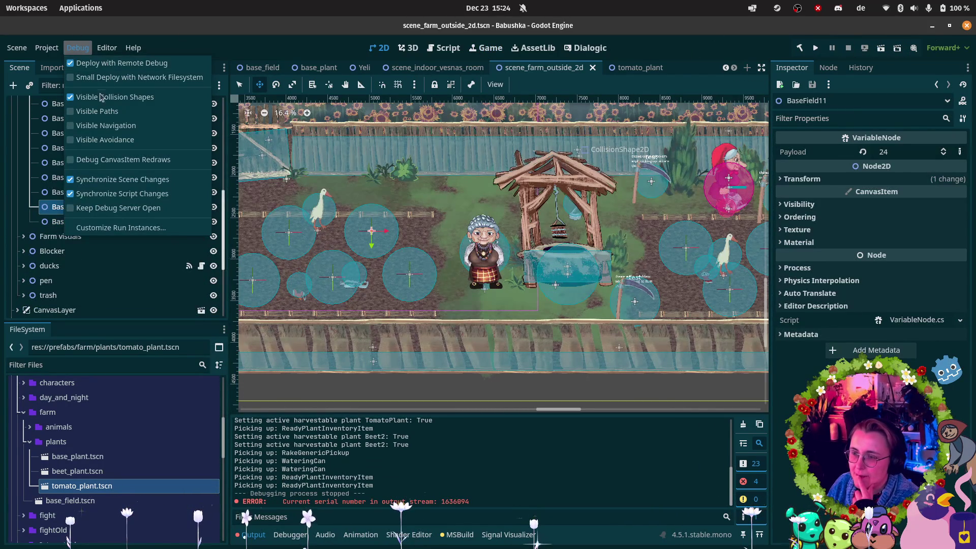
{"action": "left_click", "coordinate": [871, 186]}
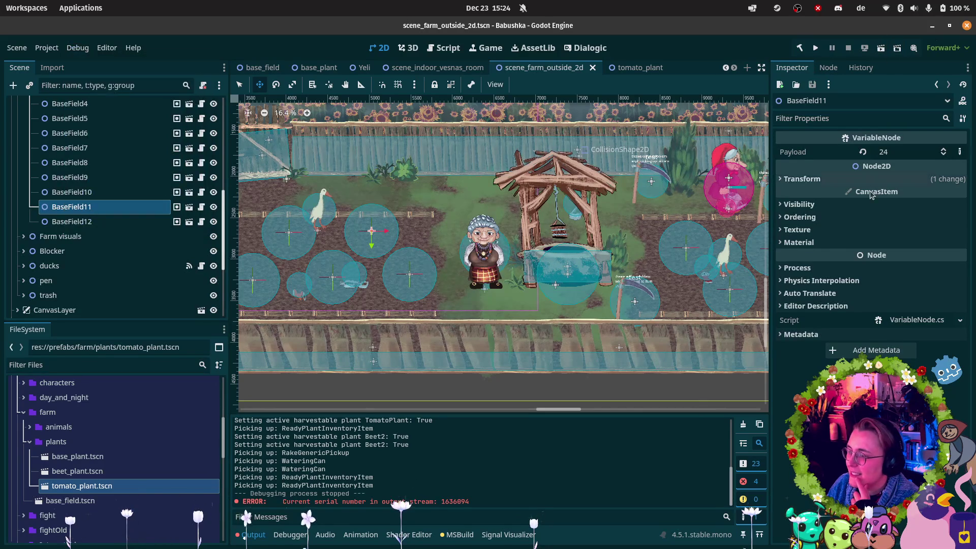
{"action": "mouse_move", "coordinate": [870, 188]}
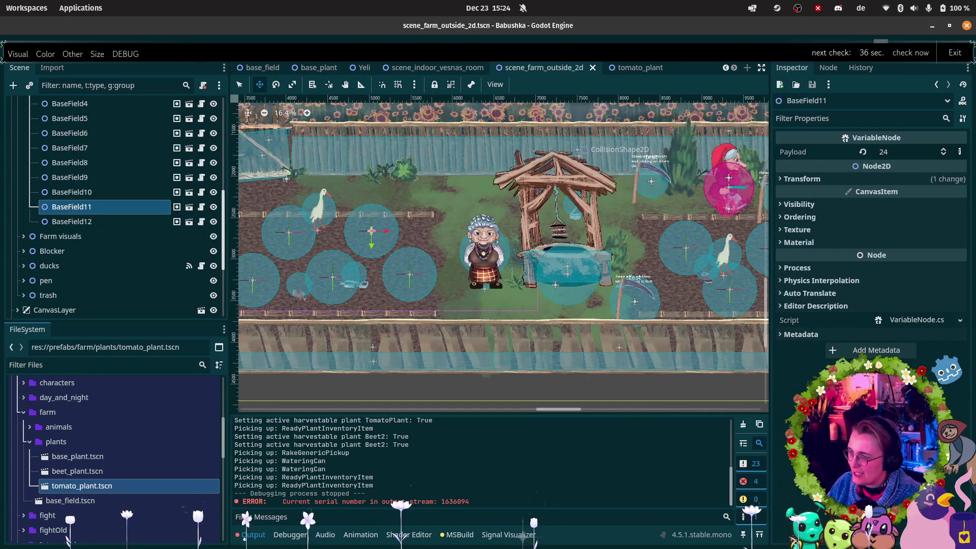
{"action": "key", "text": "F5"}
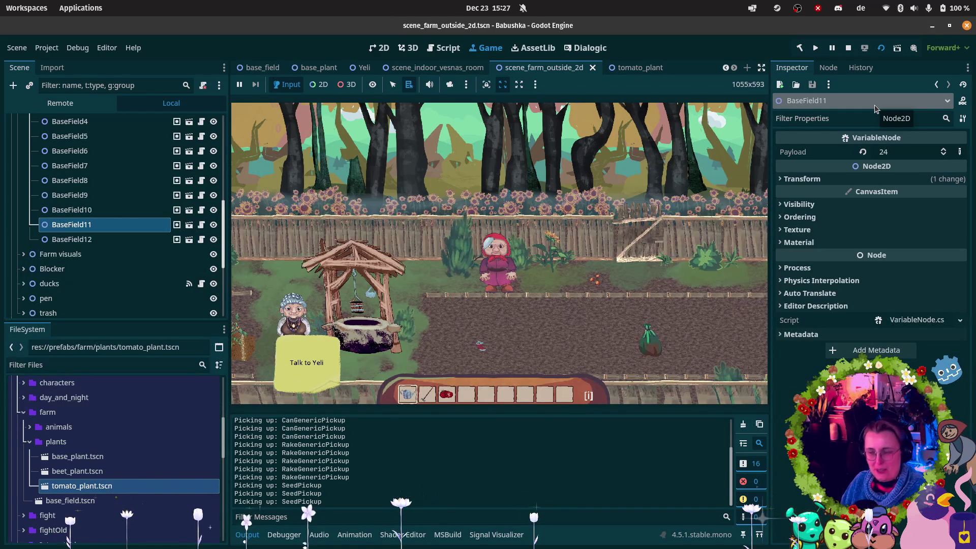
- Focus the running game and walk Babushka left, then right past Yeli and behind the well
{"action": "left_click", "coordinate": [539, 326]}
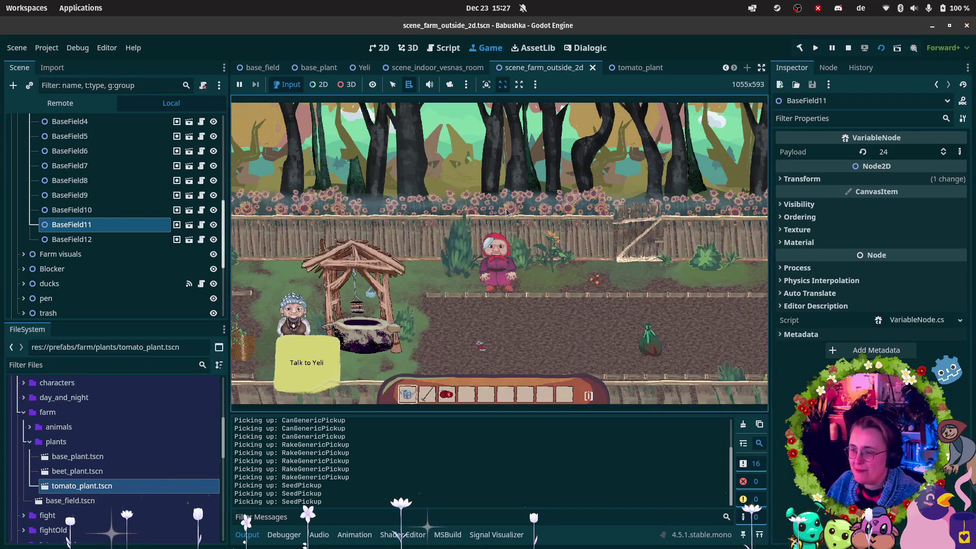
{"action": "left_click", "coordinate": [539, 325]}
{"action": "key", "text": "a"}
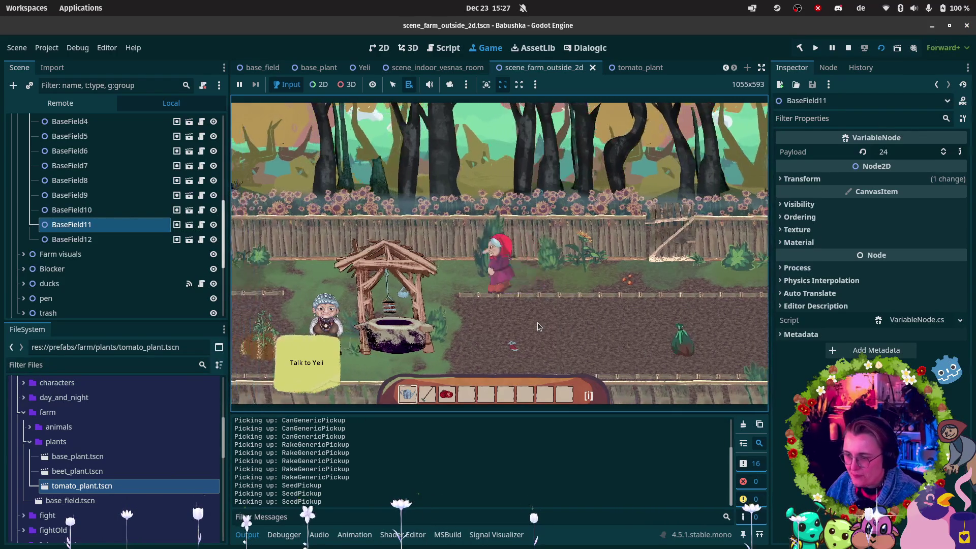
{"action": "key", "text": "a"}
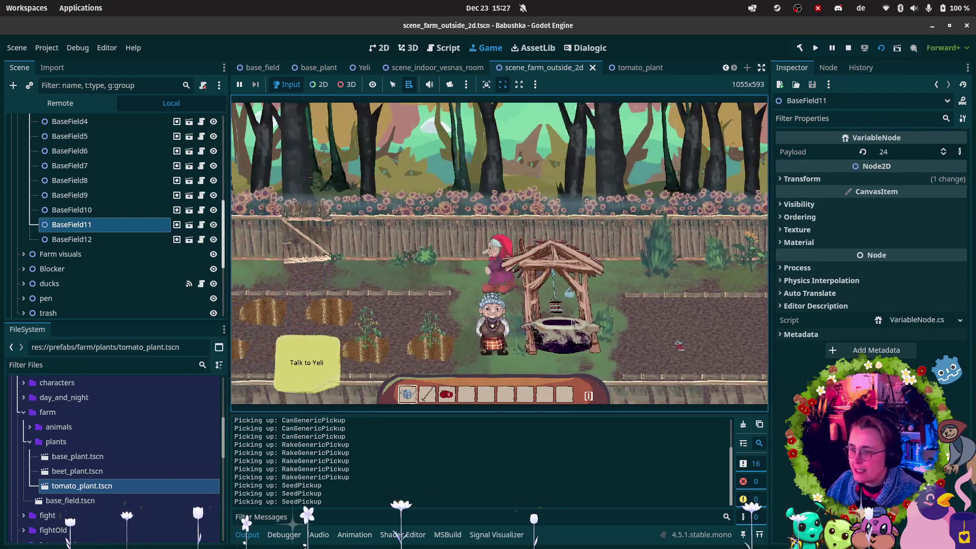
{"action": "key", "text": "a"}
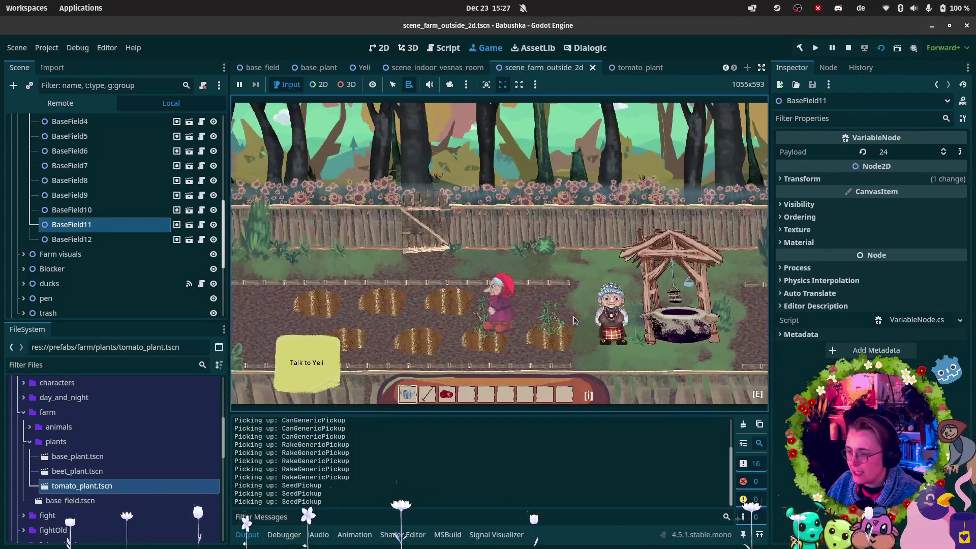
{"action": "key", "text": "d"}
{"action": "key", "text": "w"}
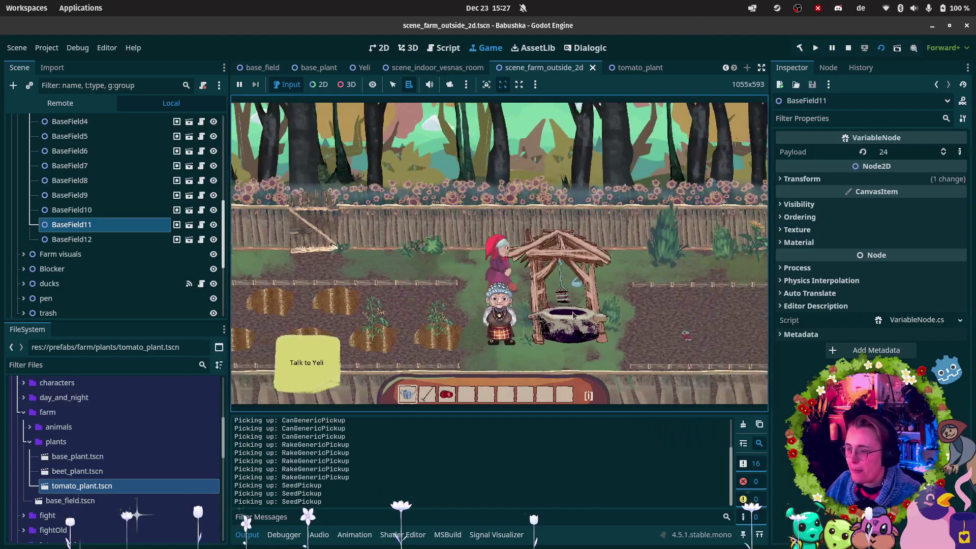
{"action": "key", "text": "d"}
{"action": "key", "text": "2"}
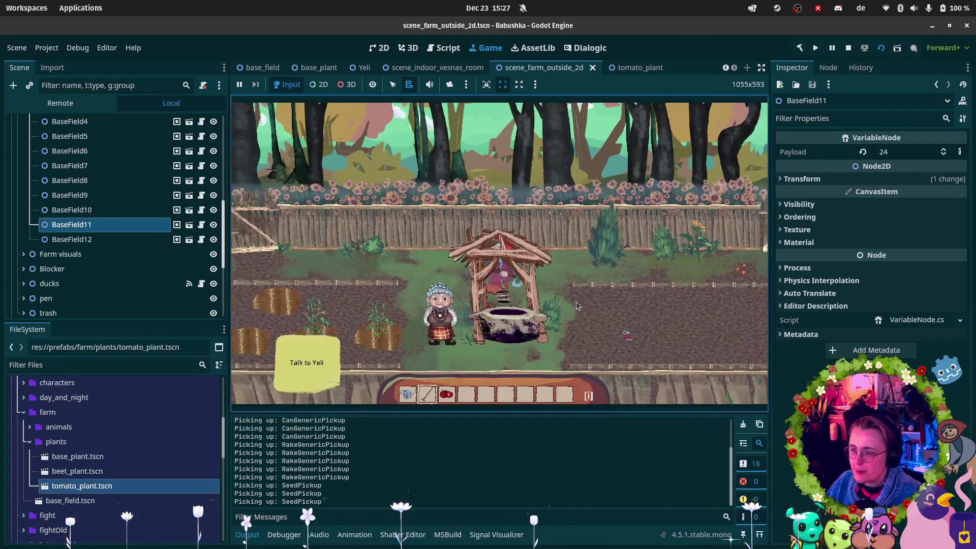
- Walk back down beside Yeli with the watering can and water the two tomato plants
{"action": "key", "text": "a"}
{"action": "key", "text": "s"}
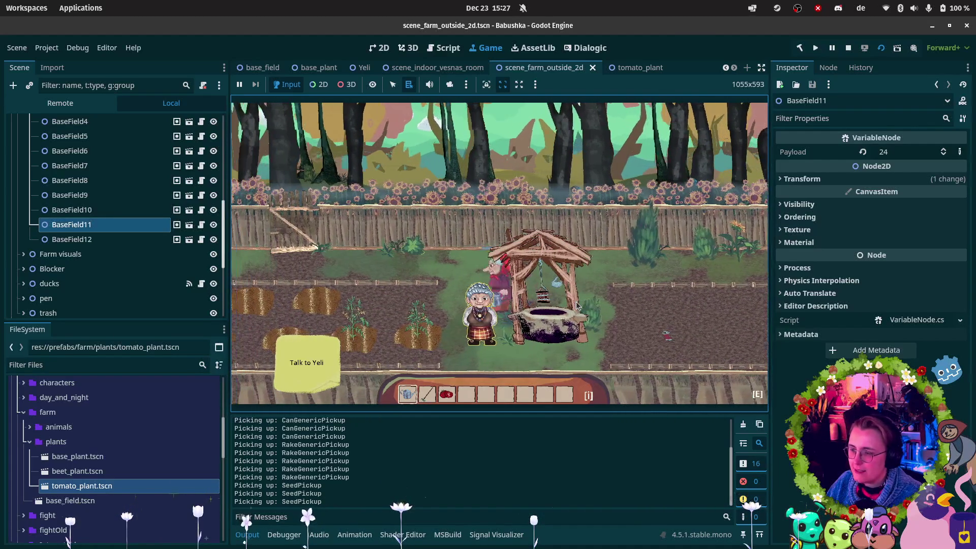
{"action": "key", "text": "1"}
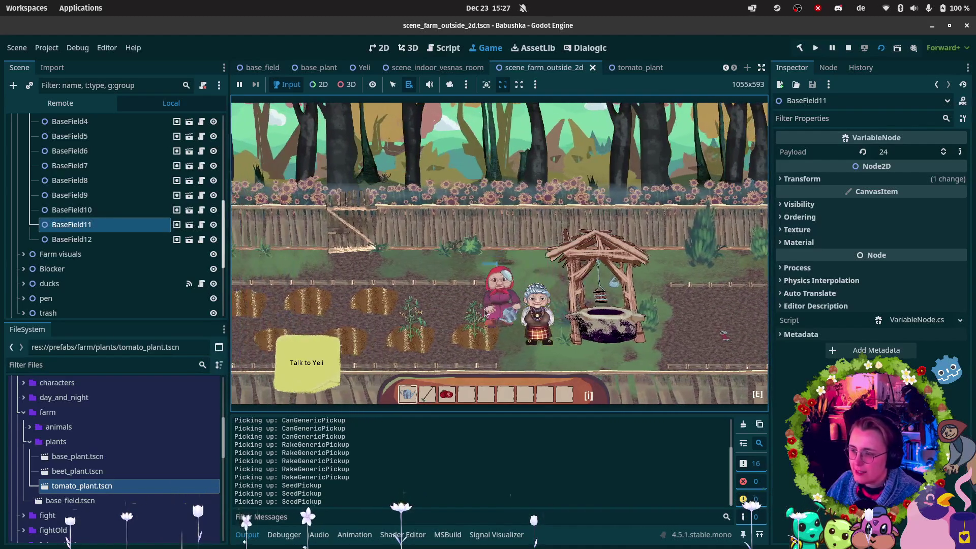
{"action": "key", "text": "s"}
{"action": "key", "text": "a"}
{"action": "key", "text": "a"}
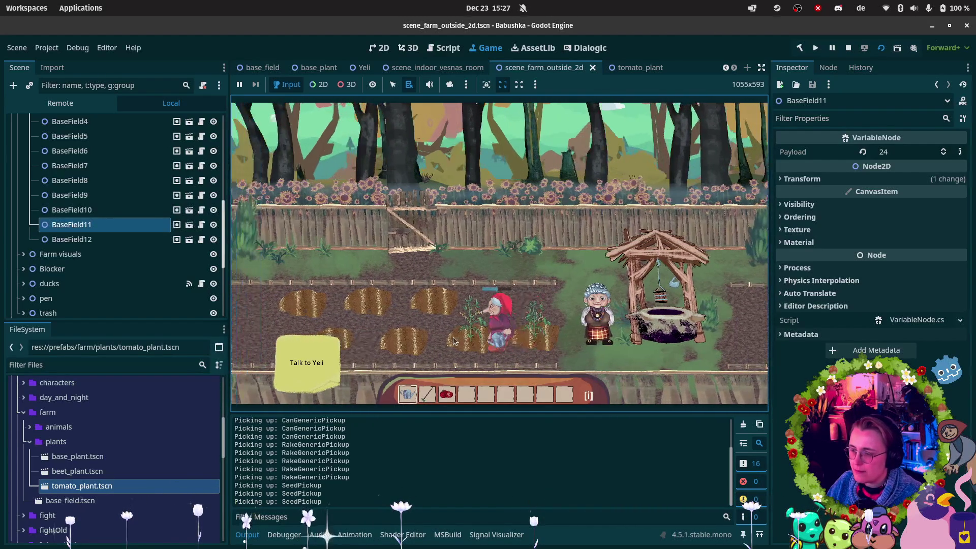
{"action": "key", "text": "a"}
{"action": "left_click", "coordinate": [567, 342]}
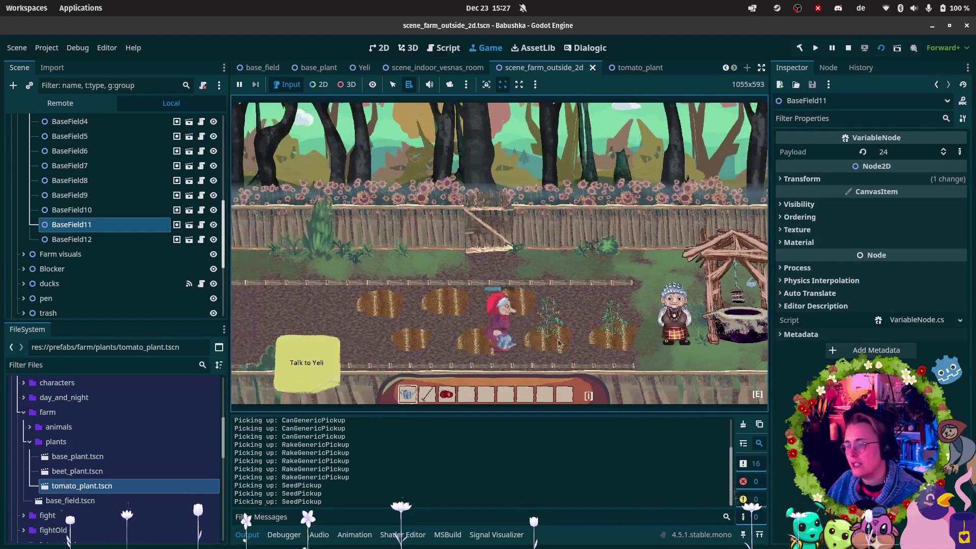
{"action": "key", "text": "d"}
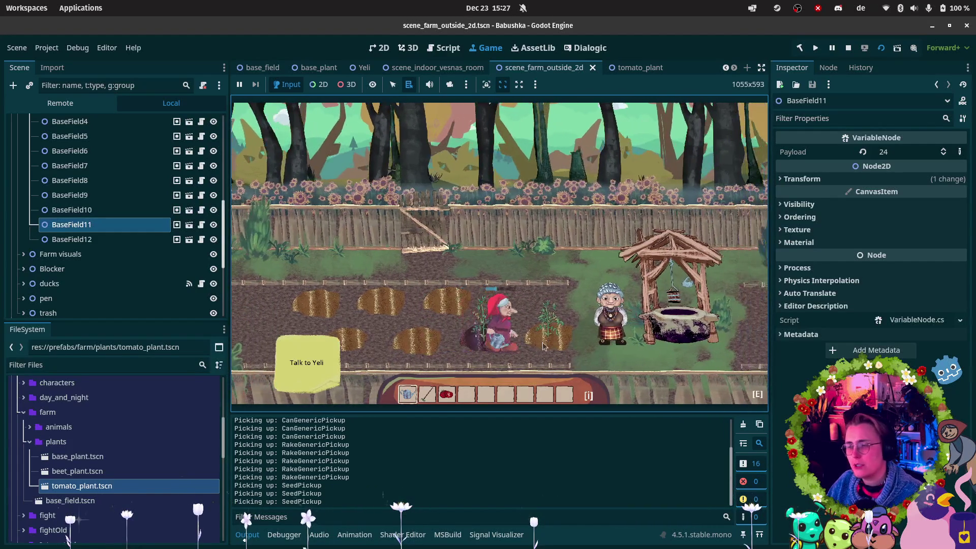
{"action": "left_click", "coordinate": [568, 342]}
- Walk past the well into the beet field, harvest two beets, and go through the fence gate
{"action": "key", "text": "d"}
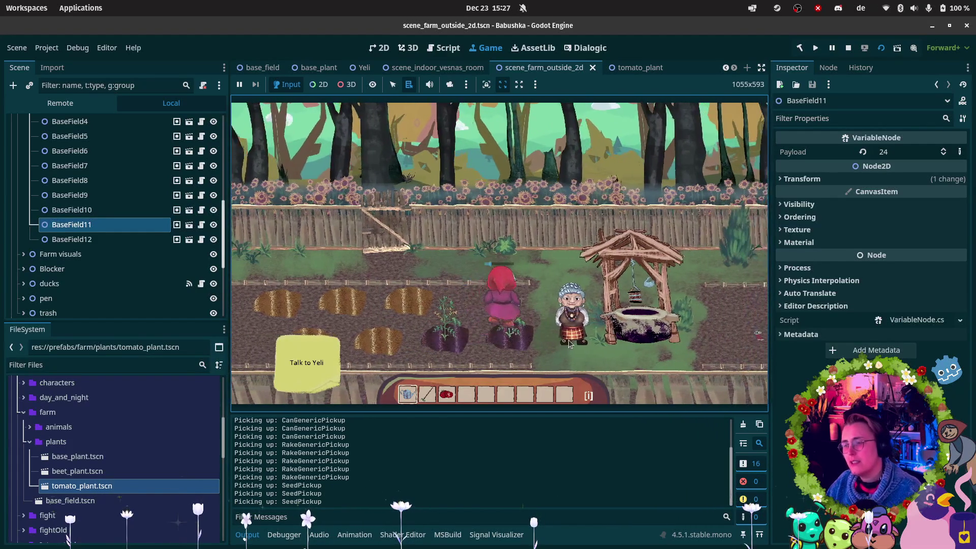
{"action": "key", "text": "w"}
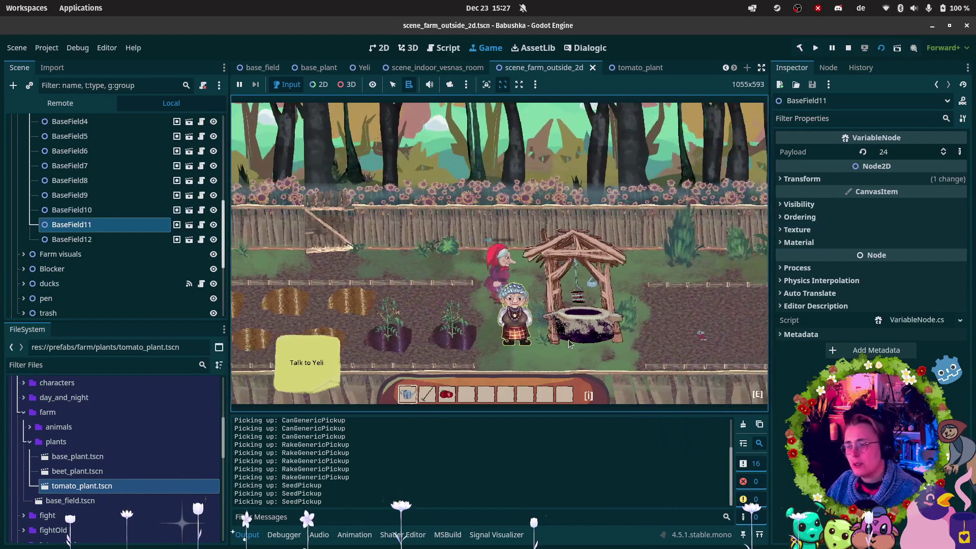
{"action": "key", "text": "d"}
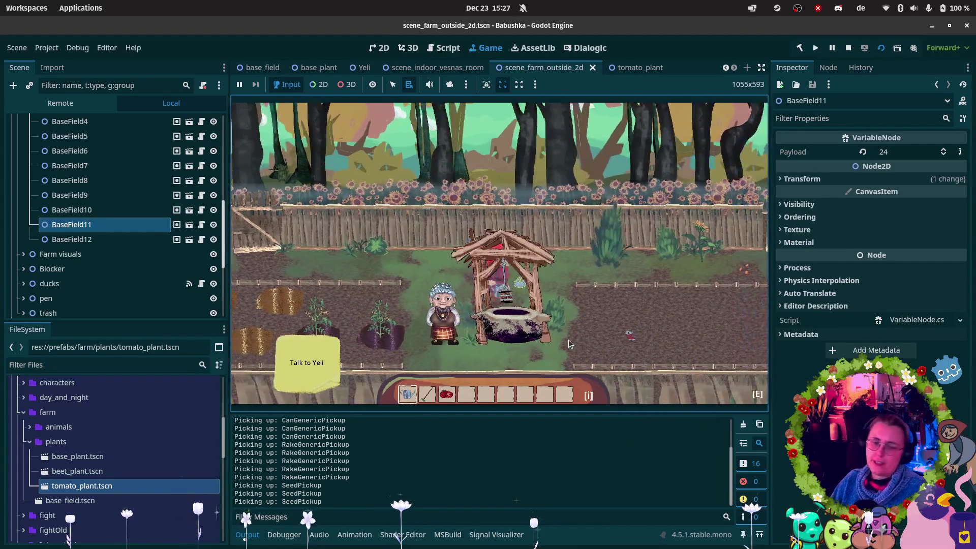
{"action": "key", "text": "d"}
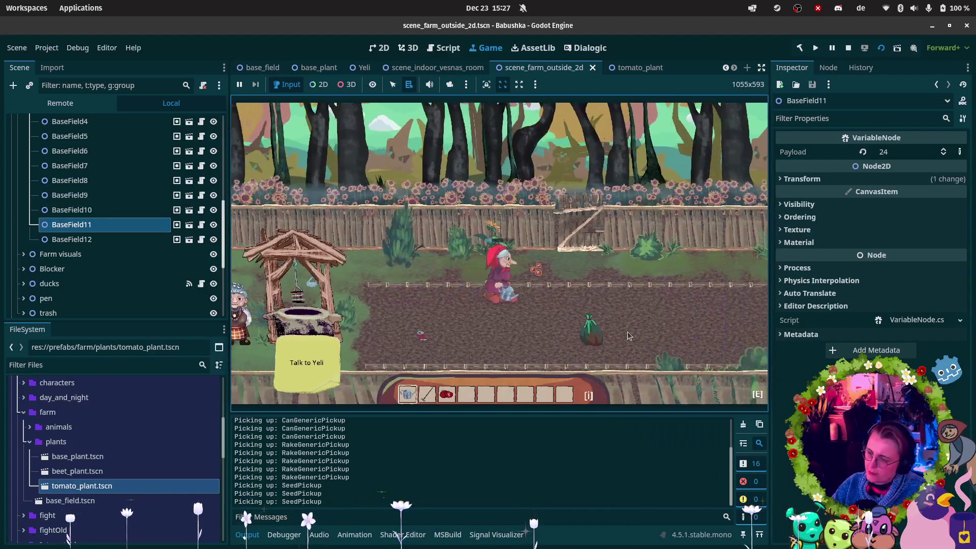
{"action": "key", "text": "w"}
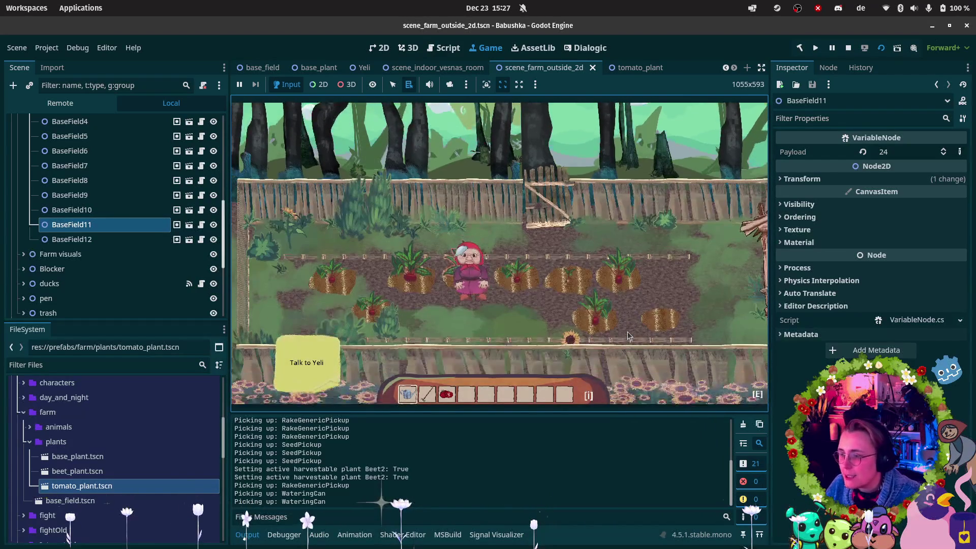
{"action": "key", "text": "a"}
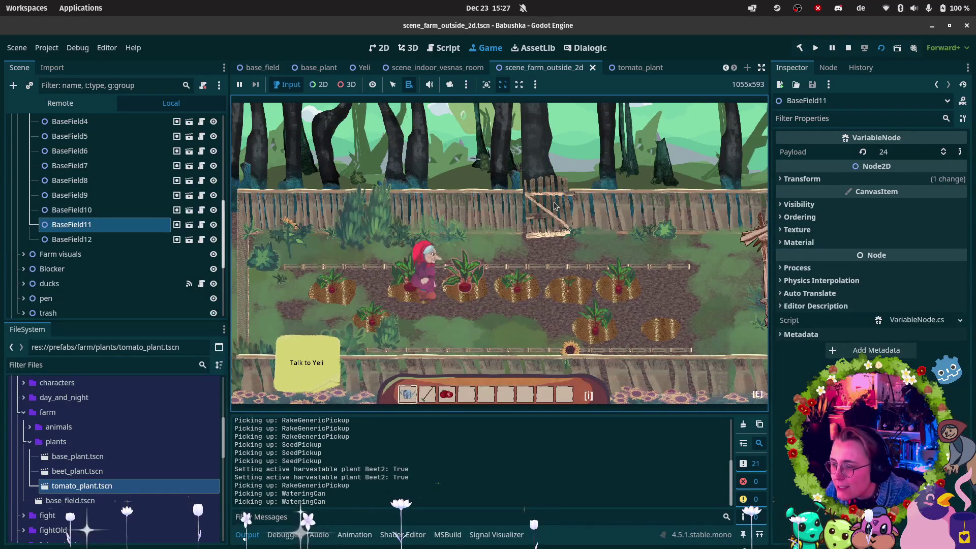
{"action": "key", "text": "d"}
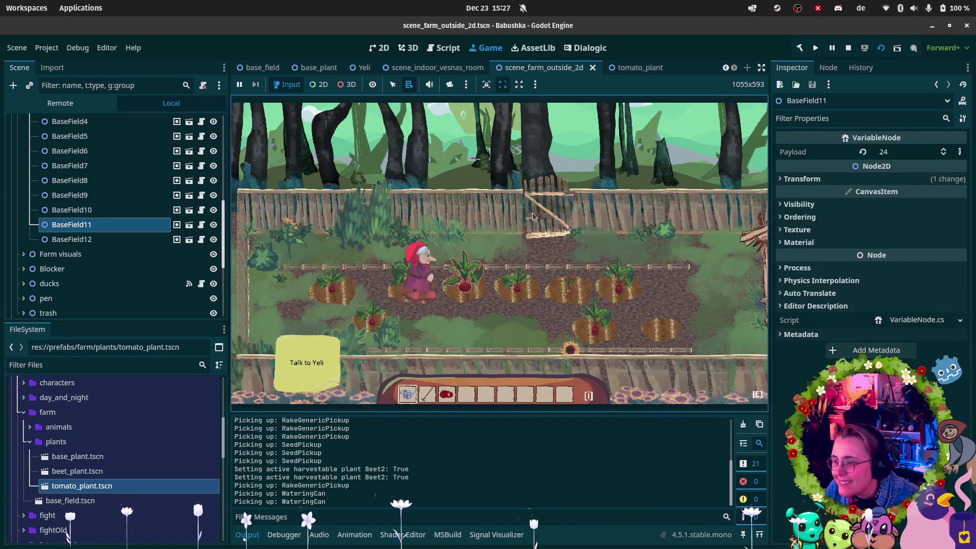
{"action": "key", "text": "e"}
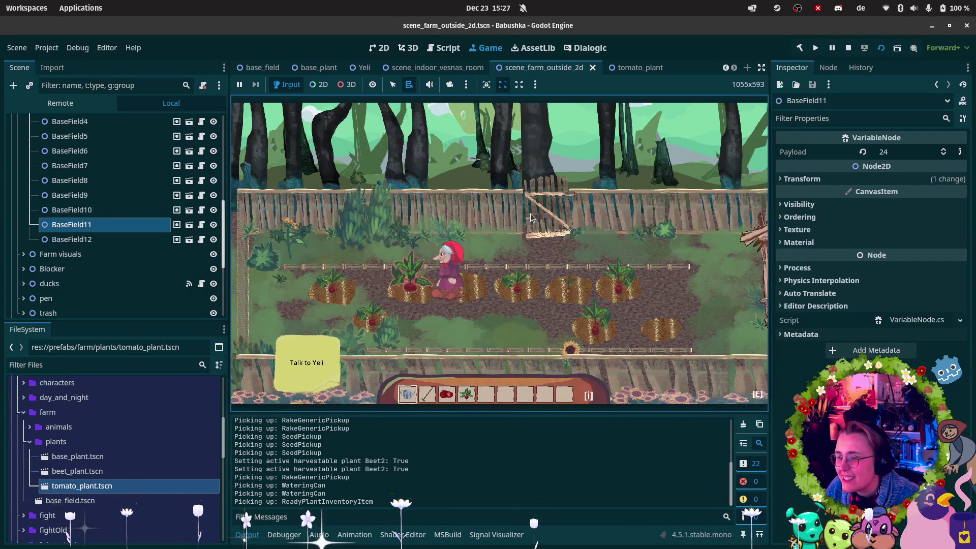
{"action": "key", "text": "a"}
{"action": "key", "text": "e"}
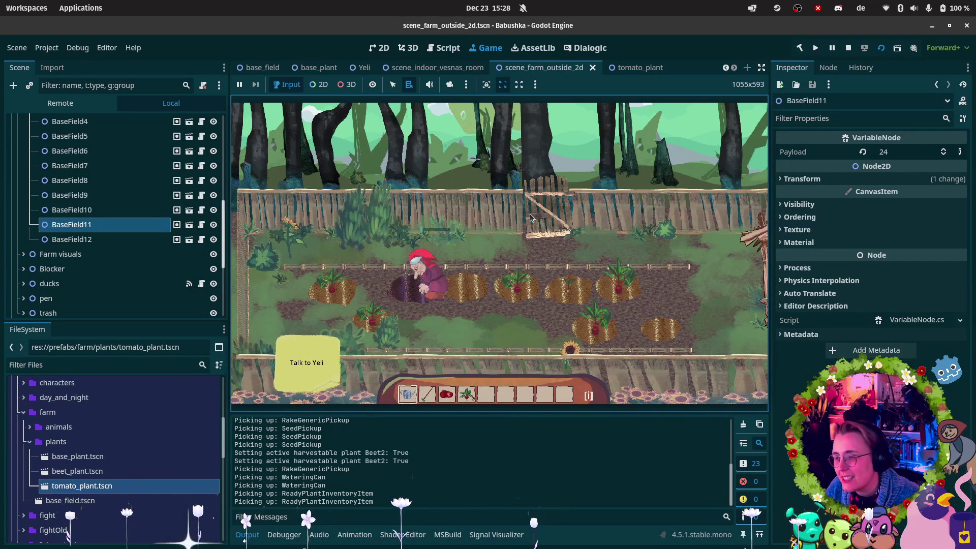
{"action": "key", "text": "d"}
{"action": "key", "text": "w"}
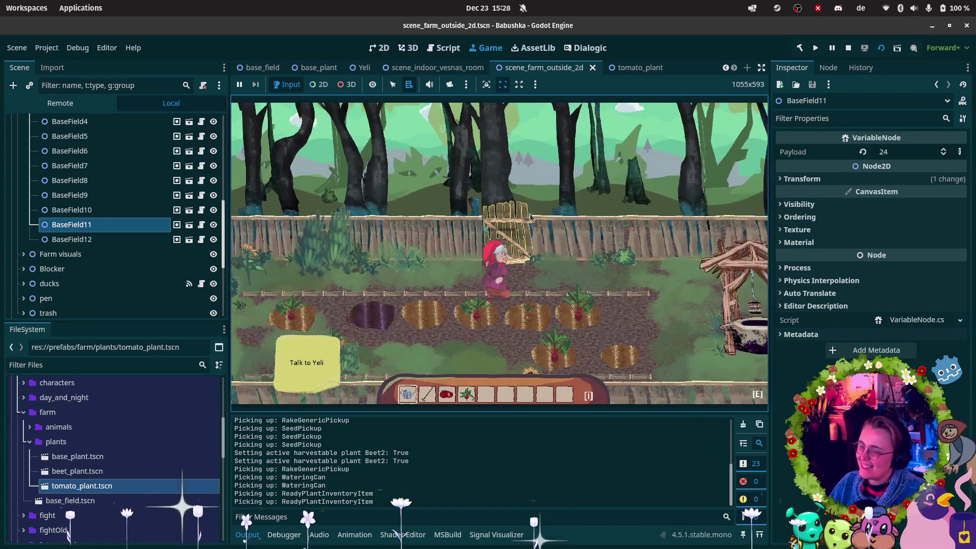
{"action": "key", "text": "e"}
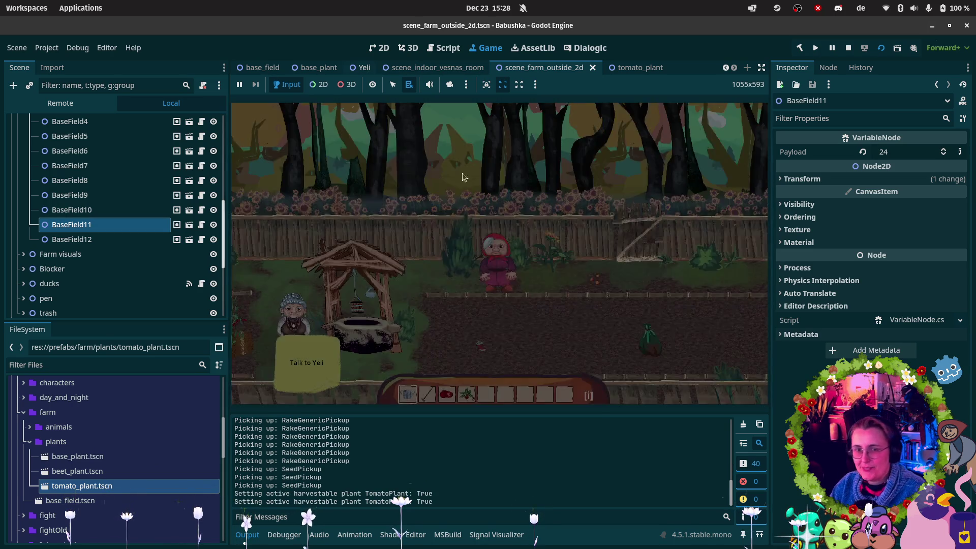
- Walk left behind the well, harvest the two ready tomato plants, and stop the game
{"action": "key", "text": "a"}
{"action": "key", "text": "a"}
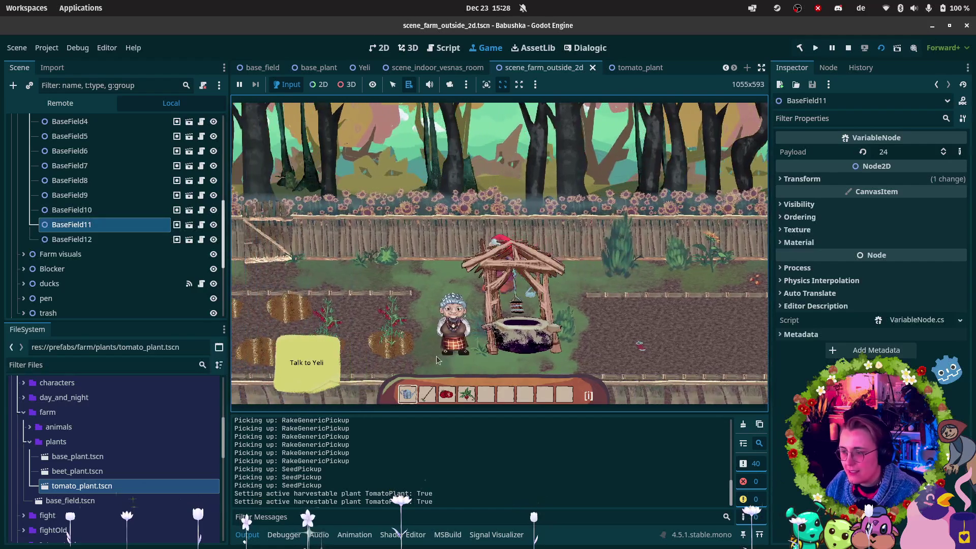
{"action": "key", "text": "a"}
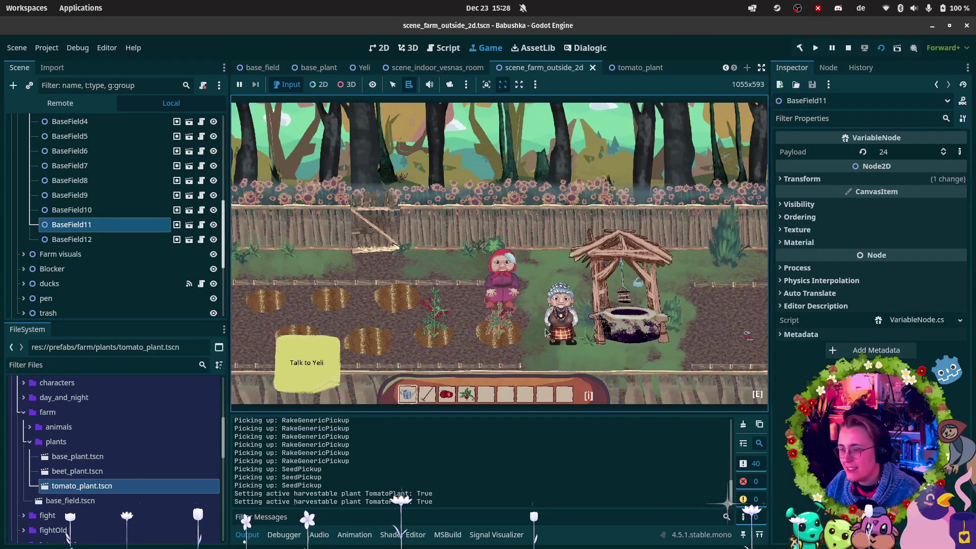
{"action": "key", "text": "e"}
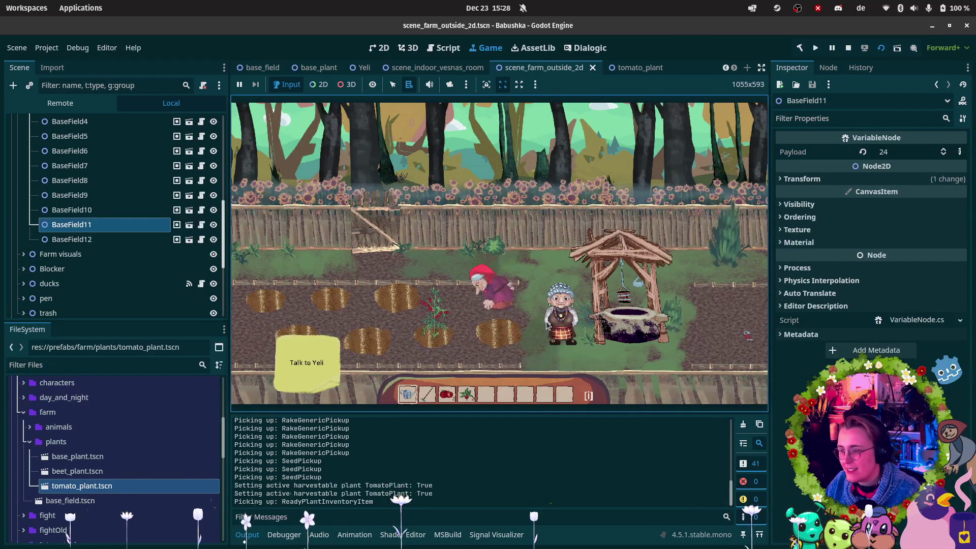
{"action": "key", "text": "a"}
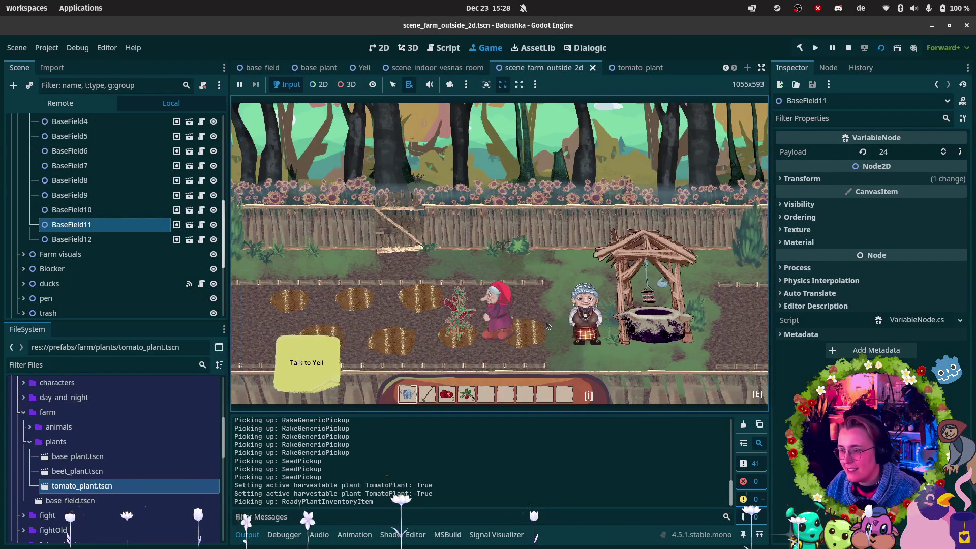
{"action": "key", "text": "a"}
{"action": "key", "text": "e"}
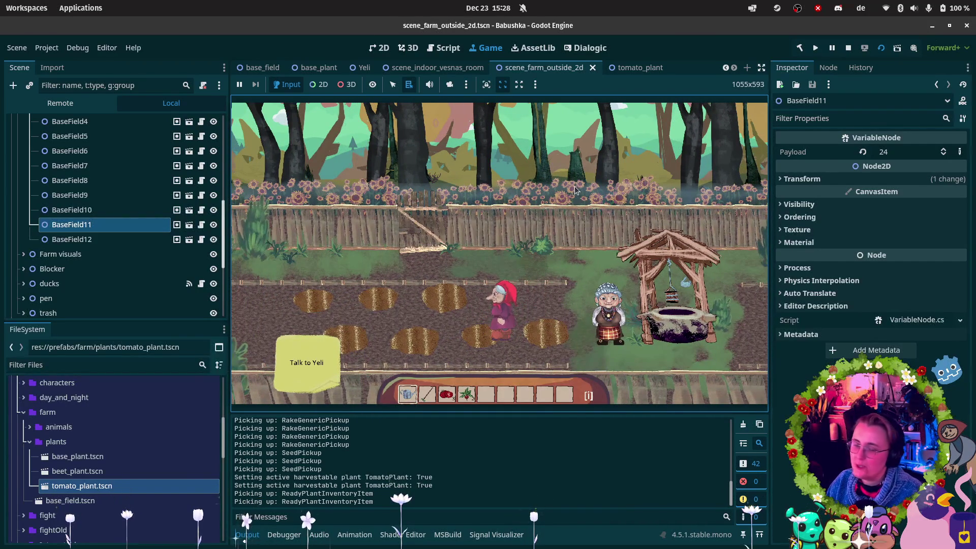
{"action": "left_click", "coordinate": [848, 47]}
- Empty the Output log in Godot and return to Rider's code editor
{"action": "mouse_move", "coordinate": [2, 427]}
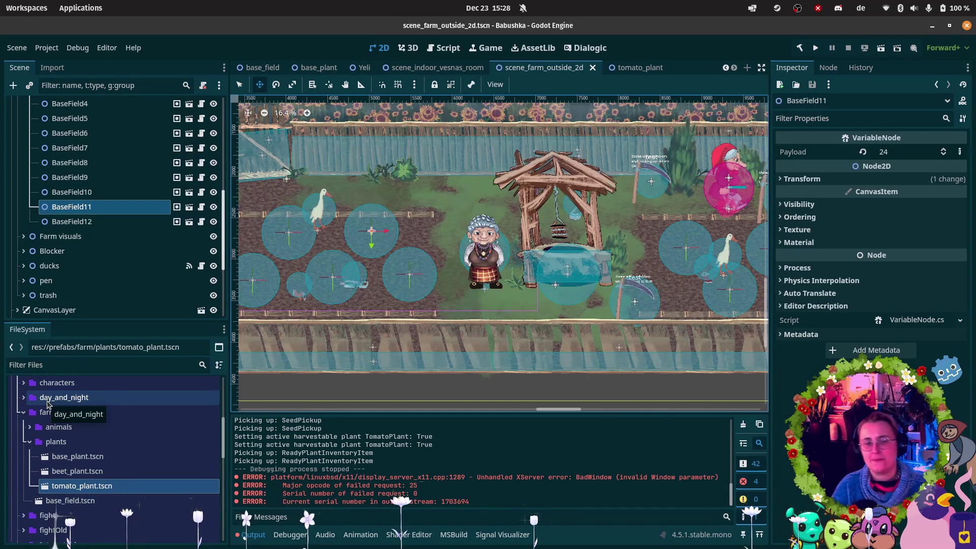
{"action": "mouse_move", "coordinate": [1, 407]}
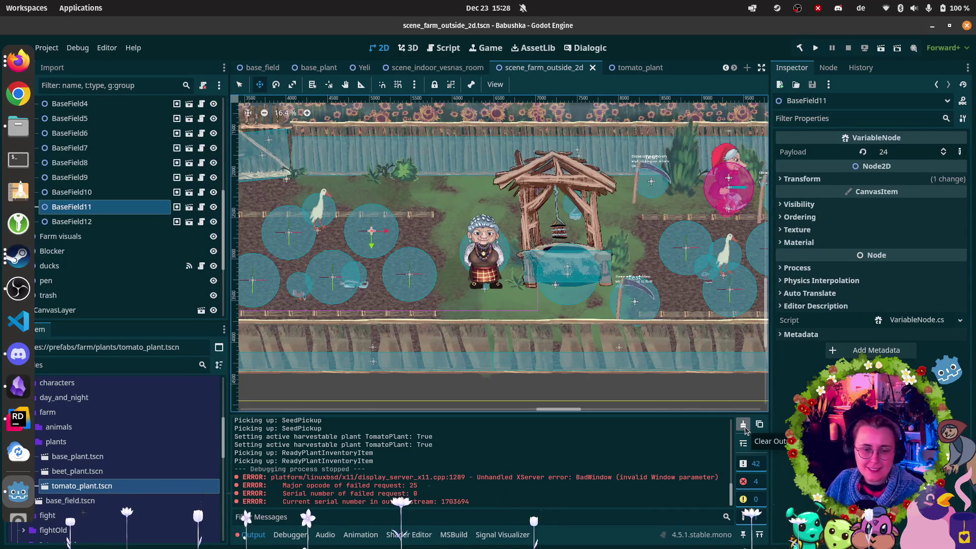
{"action": "left_click", "coordinate": [742, 425]}
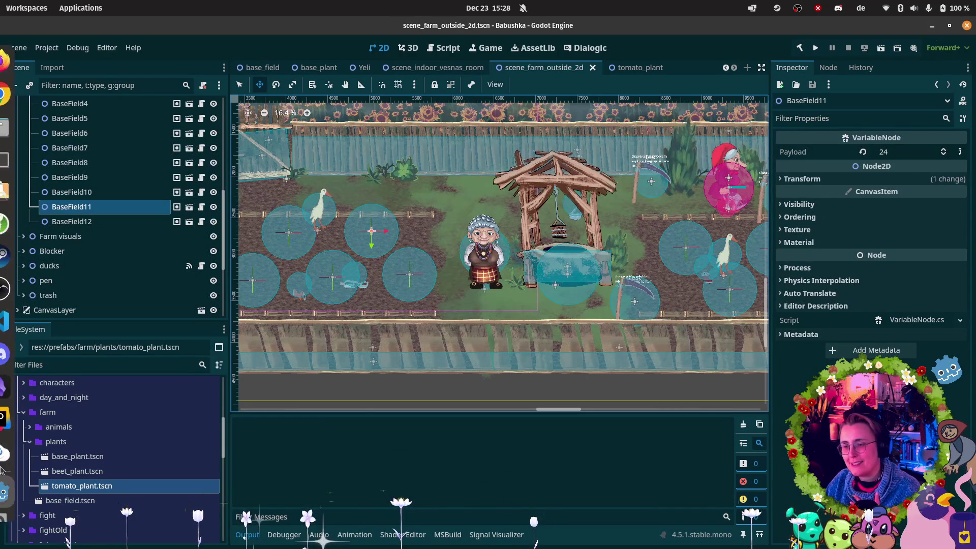
{"action": "left_click", "coordinate": [27, 418]}
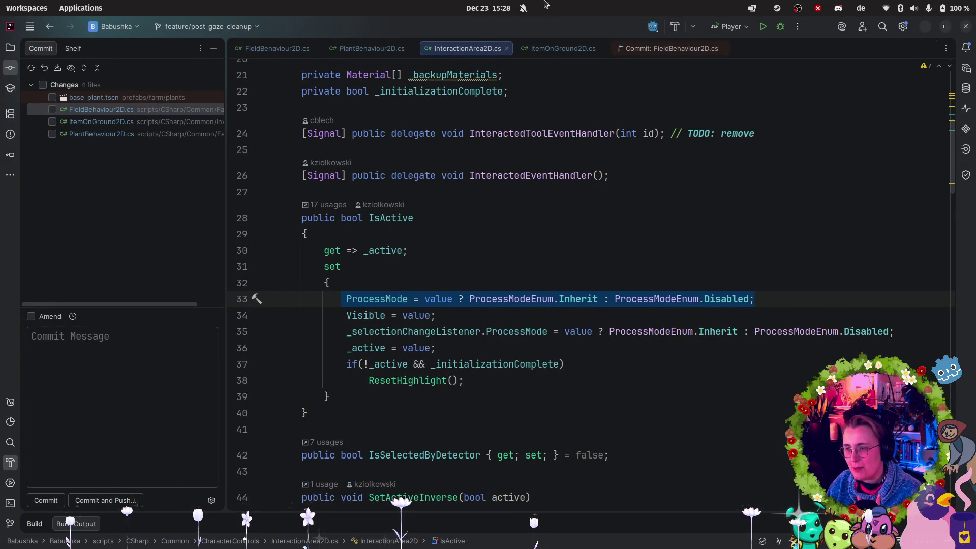
- Delete the 'Setting active harvestable plant' GD.Print line from PlantBehaviour2D.cs
{"action": "left_click", "coordinate": [558, 48]}
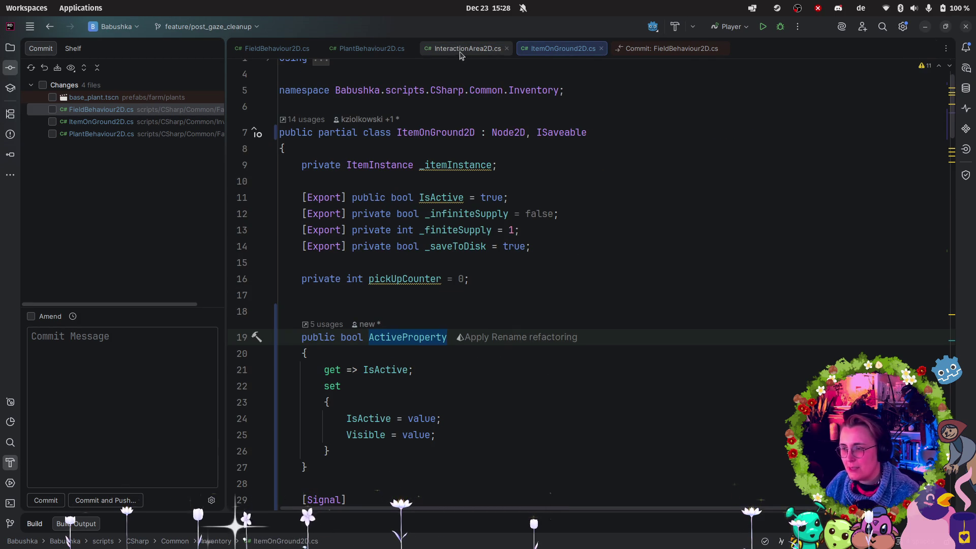
{"action": "left_click", "coordinate": [369, 51]}
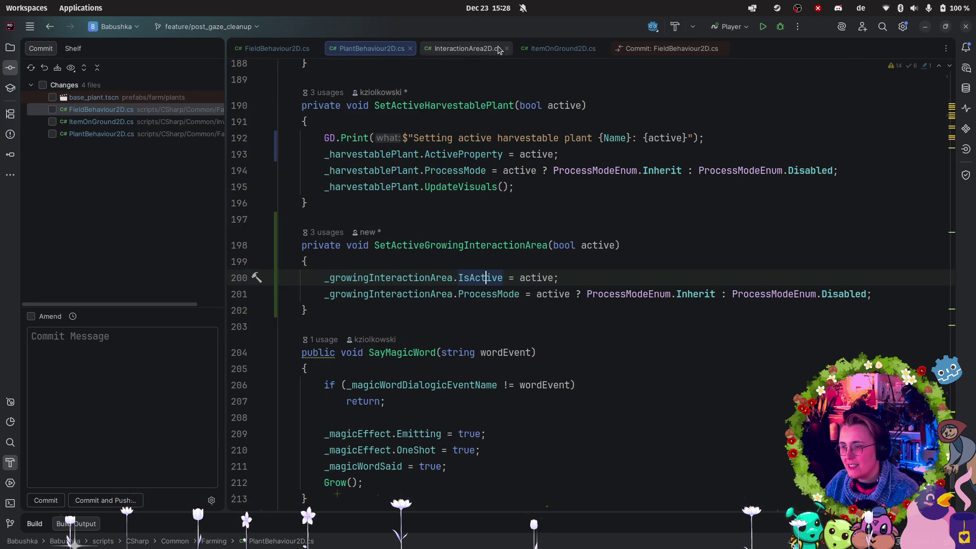
{"action": "left_click_drag", "start_coordinate": [729, 135], "coordinate": [146, 142]}
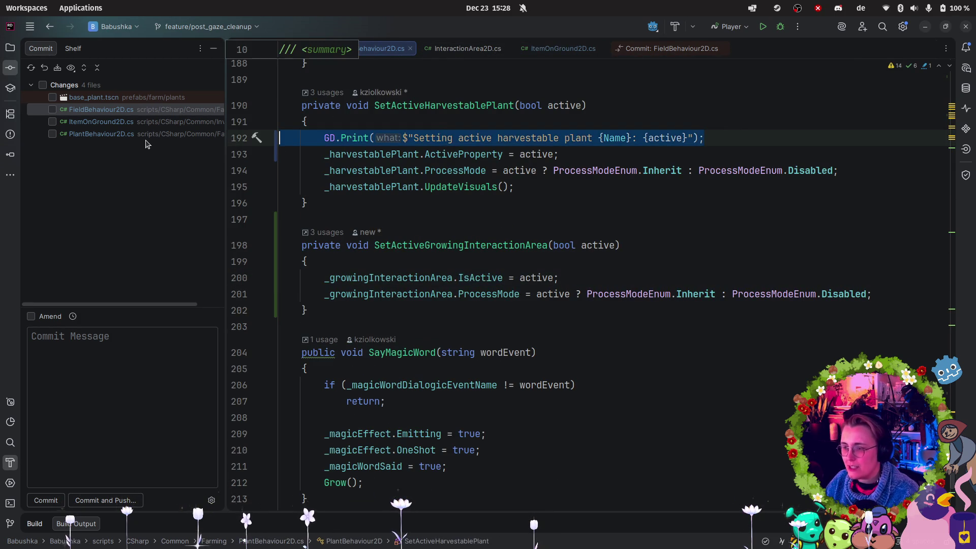
{"action": "key", "text": "BackSpace"}
{"action": "key", "text": "BackSpace"}
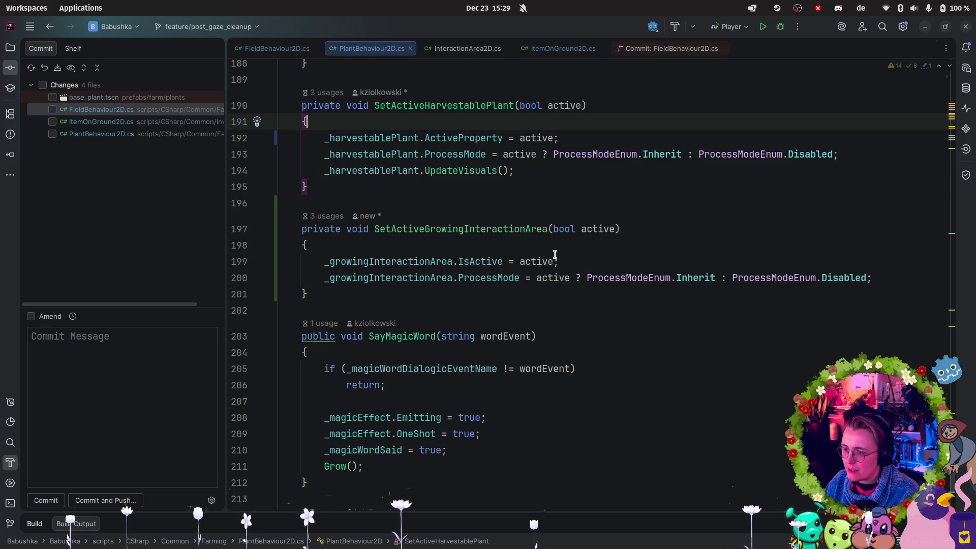
{"action": "scroll", "coordinate": [555, 212], "scroll_direction": "down", "scroll_amount": 2}
{"action": "scroll", "coordinate": [554, 260], "scroll_direction": "up", "scroll_amount": 14}
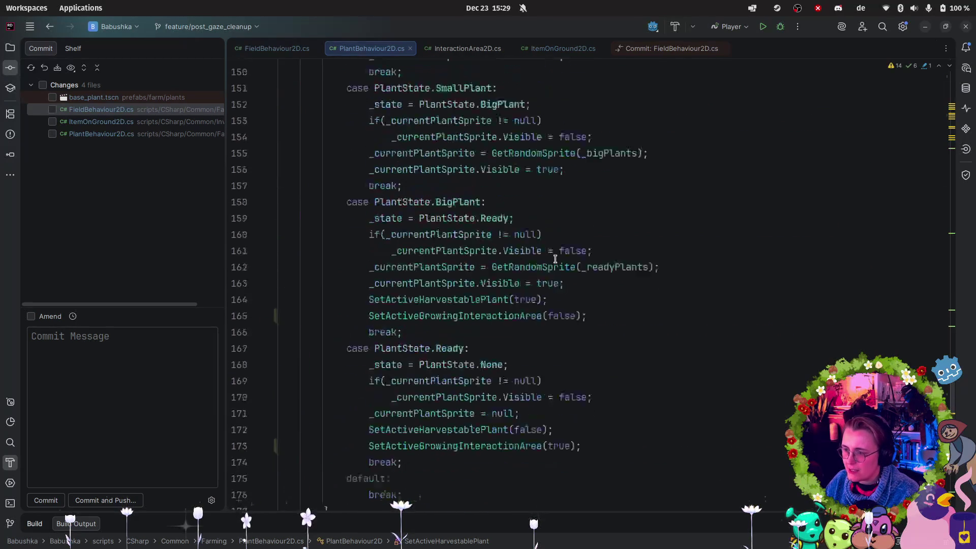
{"action": "scroll", "coordinate": [555, 260], "scroll_direction": "up", "scroll_amount": 10}
- Search ItemOnGround2D.cs for 'Gd' to find its pickup debug print
{"action": "left_click", "coordinate": [563, 48]}
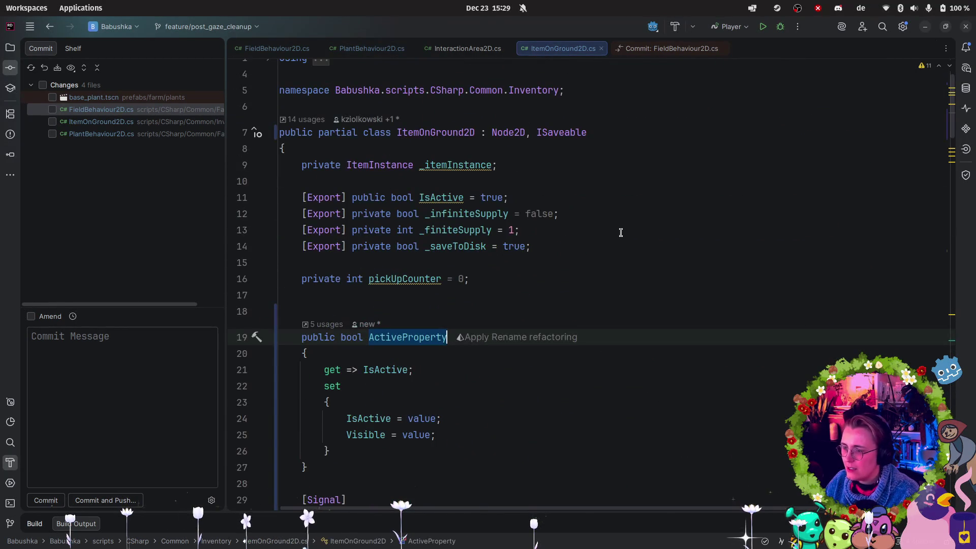
{"action": "scroll", "coordinate": [620, 232], "scroll_direction": "down", "scroll_amount": 20}
{"action": "scroll", "coordinate": [635, 236], "scroll_direction": "down", "scroll_amount": 5}
{"action": "key", "text": "ctrl+f"}
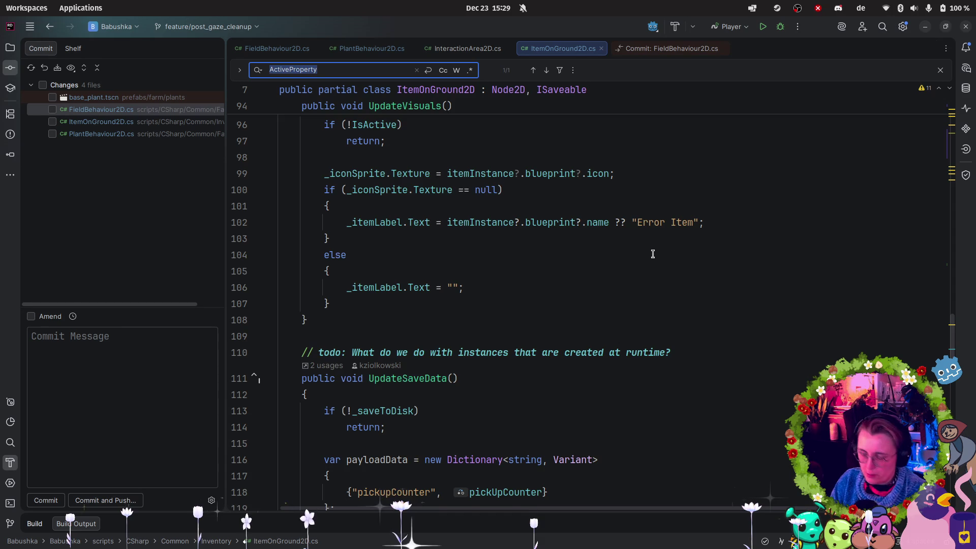
{"action": "type", "text": "Gd"}
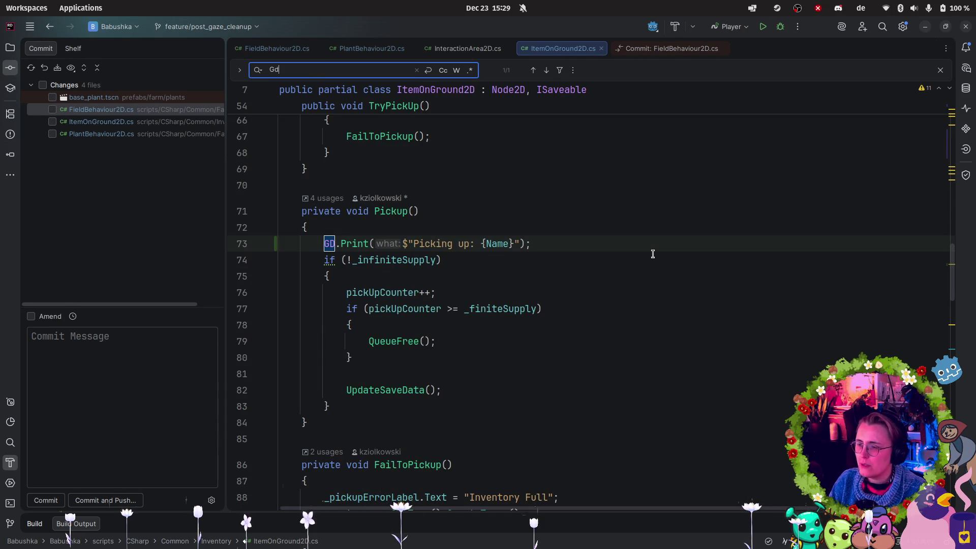
- Delete the 'Picking up' print in ItemOnGround2D.cs and the 'Toggle active' print in InteractionArea2D.cs
{"action": "left_click_drag", "start_coordinate": [609, 249], "coordinate": [233, 242]}
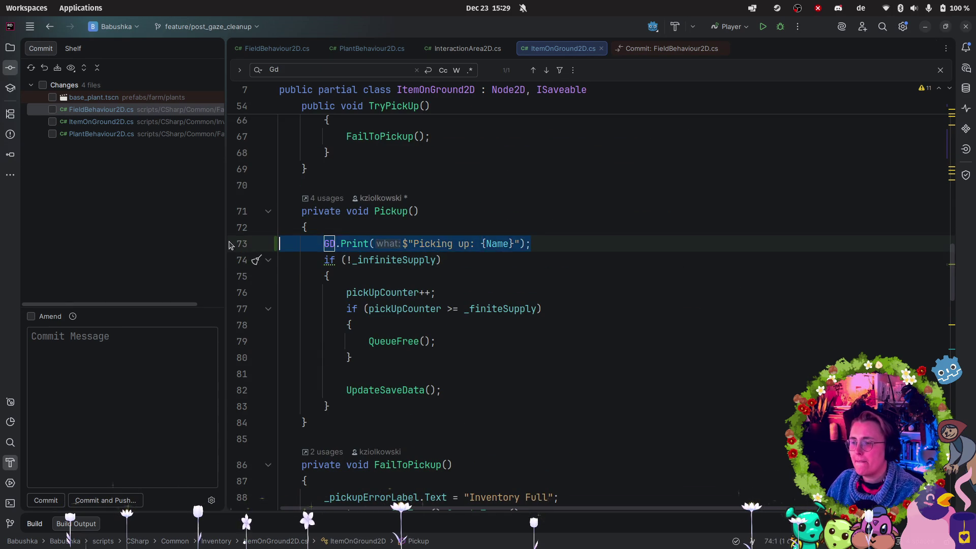
{"action": "key", "text": "BackSpace"}
{"action": "key", "text": "BackSpace"}
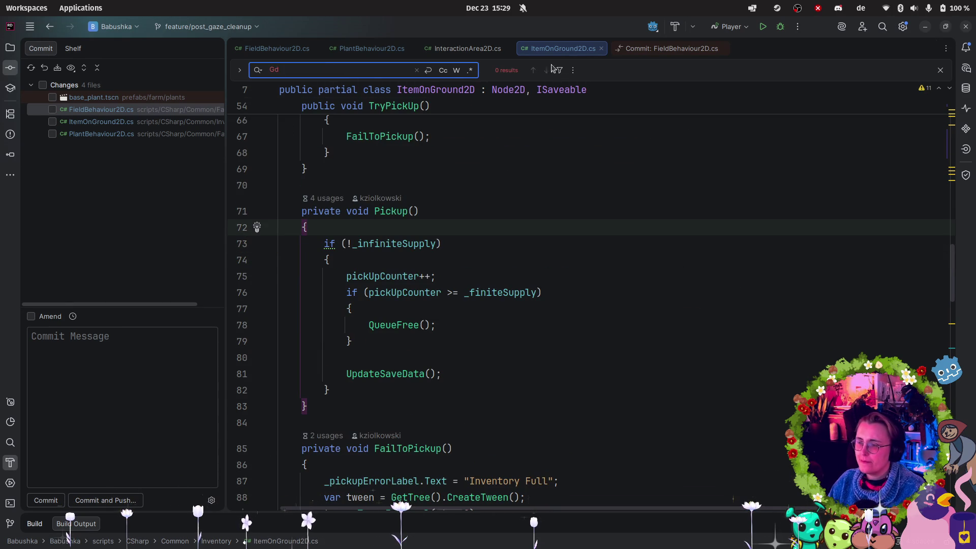
{"action": "left_click", "coordinate": [440, 50]}
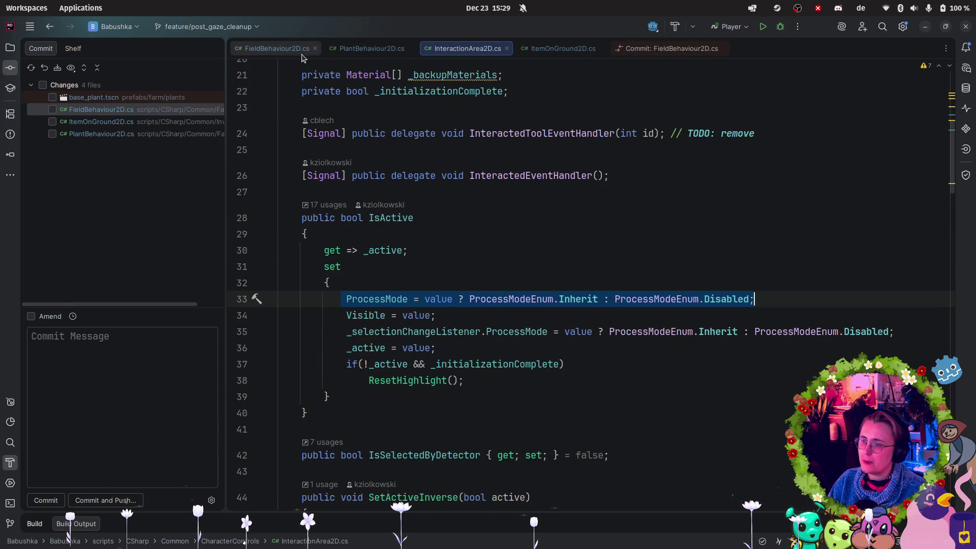
{"action": "key", "text": "ctrl+f"}
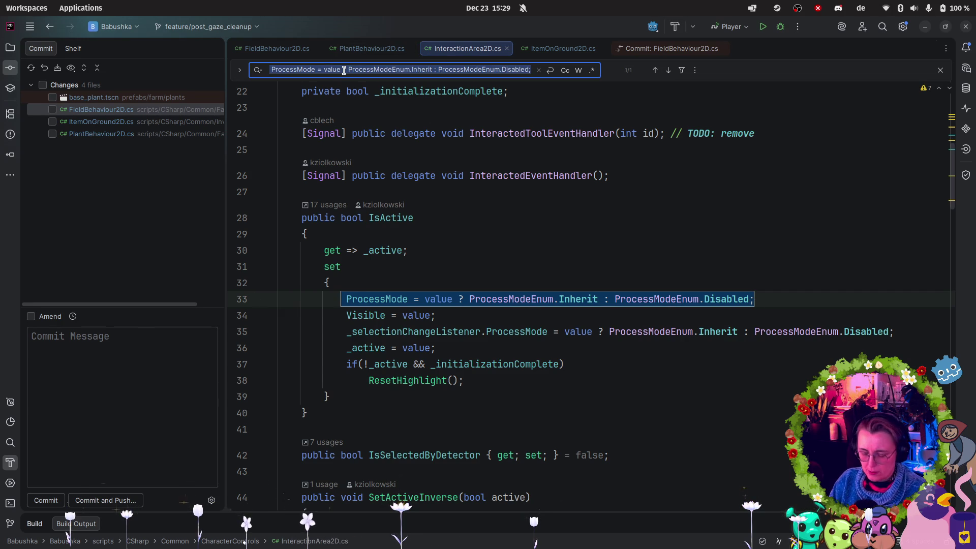
{"action": "type", "text": "GD"}
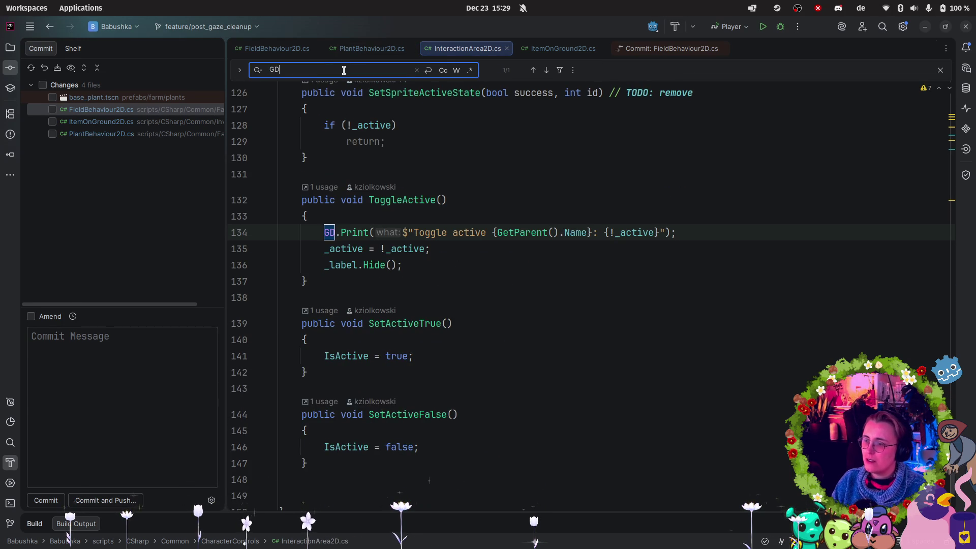
{"action": "left_click_drag", "start_coordinate": [732, 234], "coordinate": [251, 233]}
{"action": "key", "text": "BackSpace"}
{"action": "key", "text": "BackSpace"}
{"action": "left_click", "coordinate": [313, 70]}
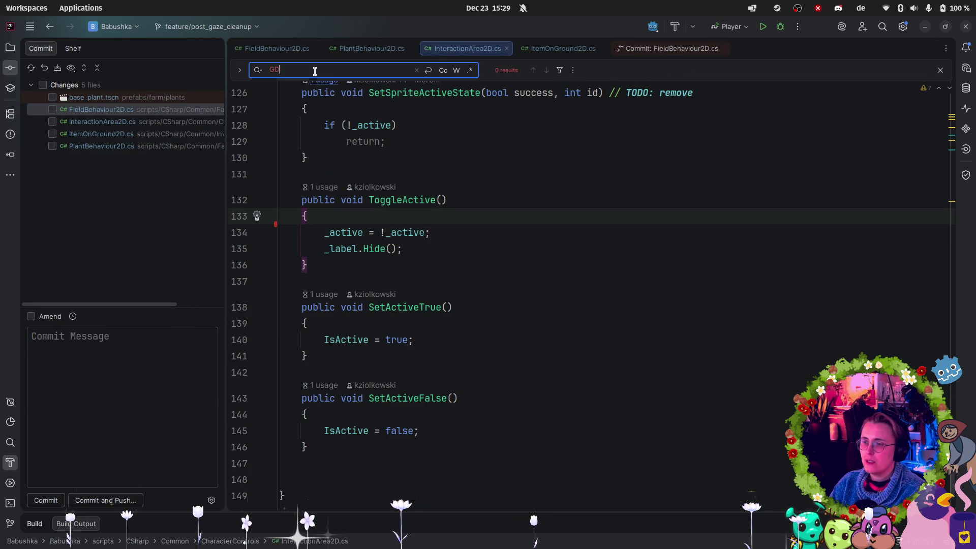
- Confirm PlantBehaviour2D.cs and FieldBehaviour2D.cs have no 'GD.' calls left, then select FieldBehaviour2D.cs in Changes
{"action": "left_click", "coordinate": [361, 47]}
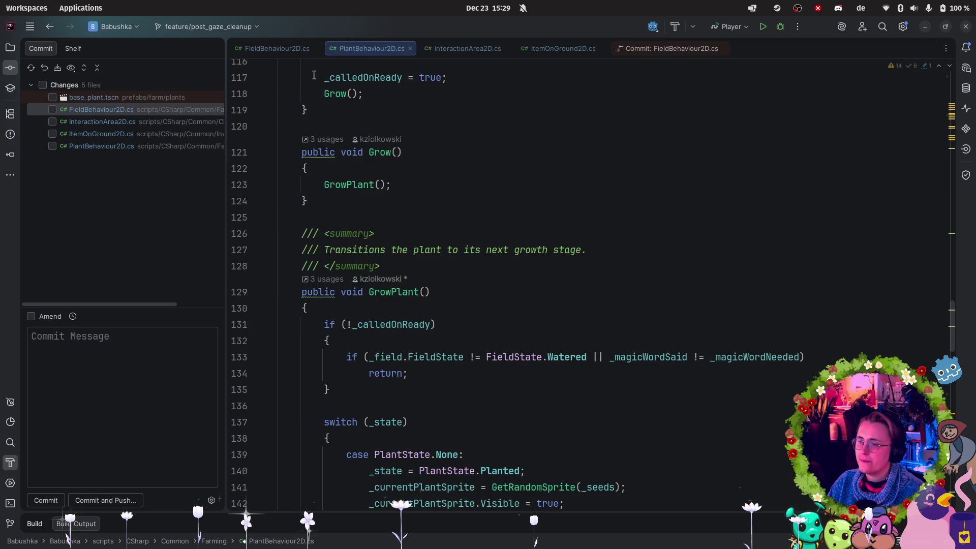
{"action": "key", "text": "ctrl+f"}
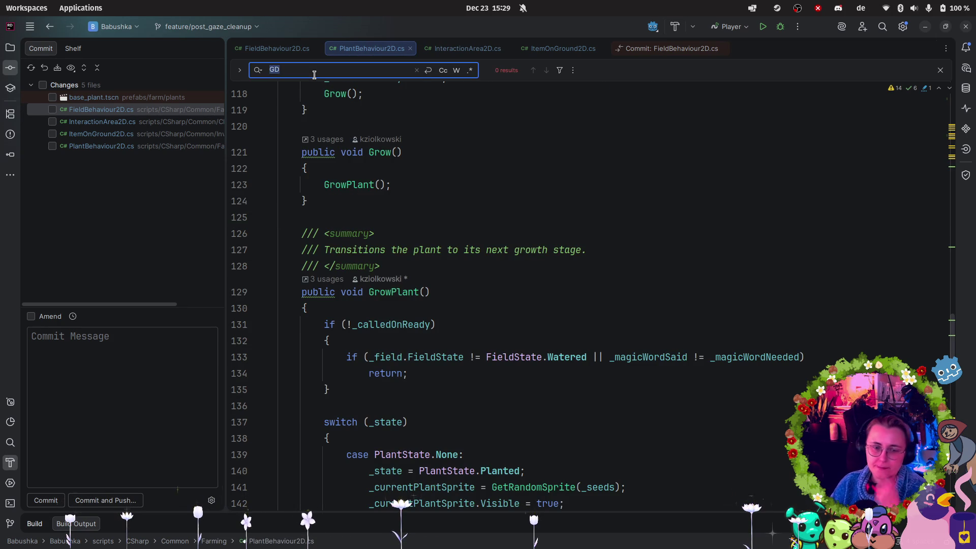
{"action": "key", "text": "Escape"}
{"action": "left_click", "coordinate": [285, 48]}
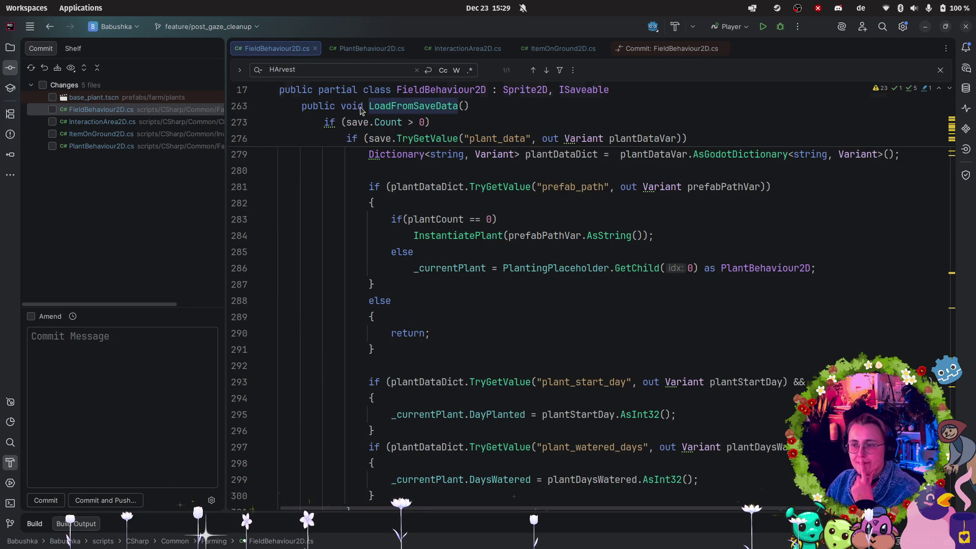
{"action": "key", "text": "ctrl+f"}
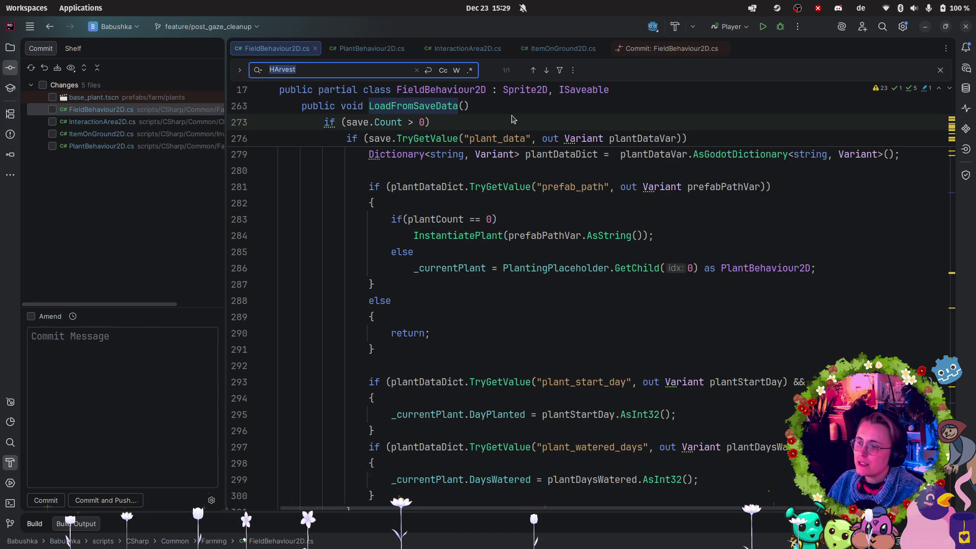
{"action": "scroll", "coordinate": [510, 119], "scroll_direction": "up", "scroll_amount": 5}
{"action": "type", "text": "GD."}
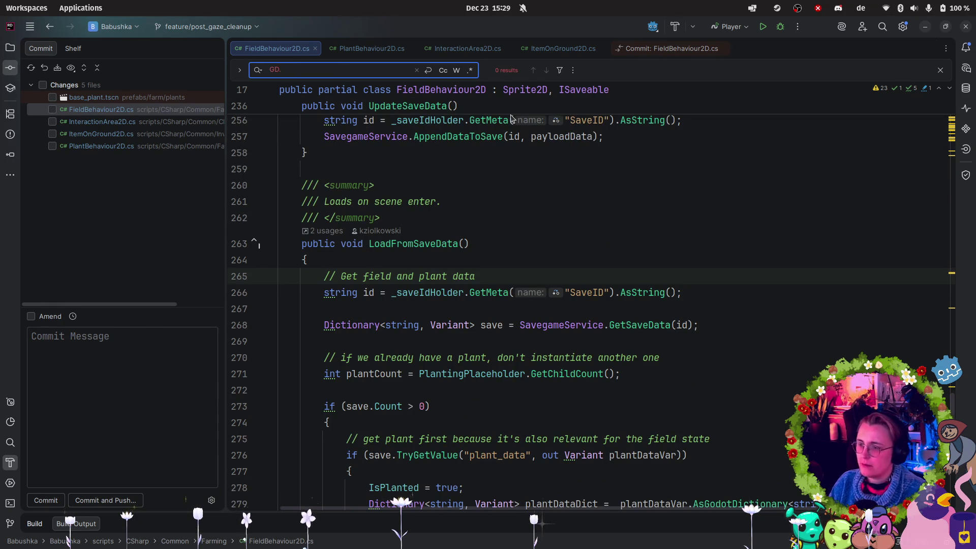
{"action": "left_click", "coordinate": [132, 109]}
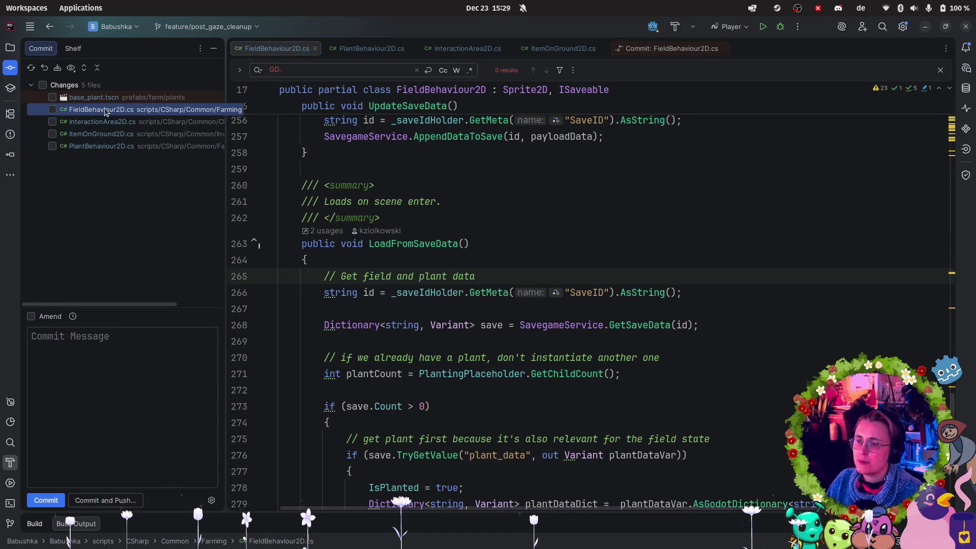
- Scroll through the FieldBehaviour2D.cs diff, then include all five changed files in the commit
{"action": "double_click", "coordinate": [131, 111]}
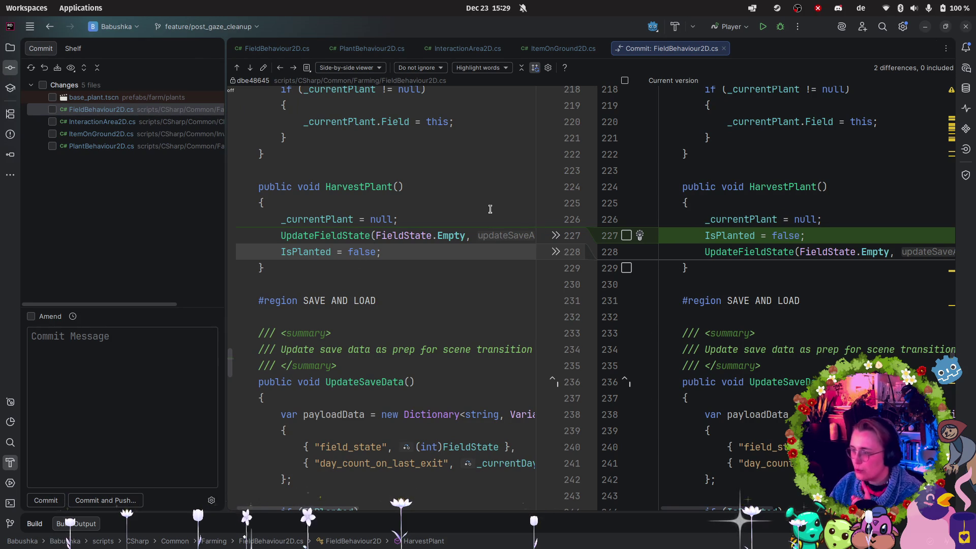
{"action": "scroll", "coordinate": [468, 181], "scroll_direction": "down", "scroll_amount": 20}
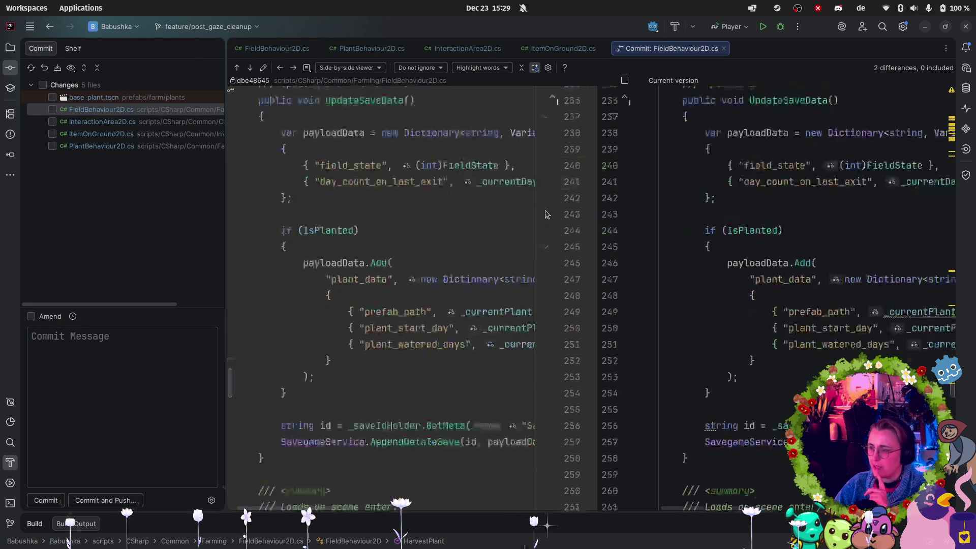
{"action": "scroll", "coordinate": [468, 181], "scroll_direction": "down", "scroll_amount": 12}
{"action": "scroll", "coordinate": [433, 152], "scroll_direction": "up", "scroll_amount": 20}
{"action": "scroll", "coordinate": [433, 151], "scroll_direction": "up", "scroll_amount": 17}
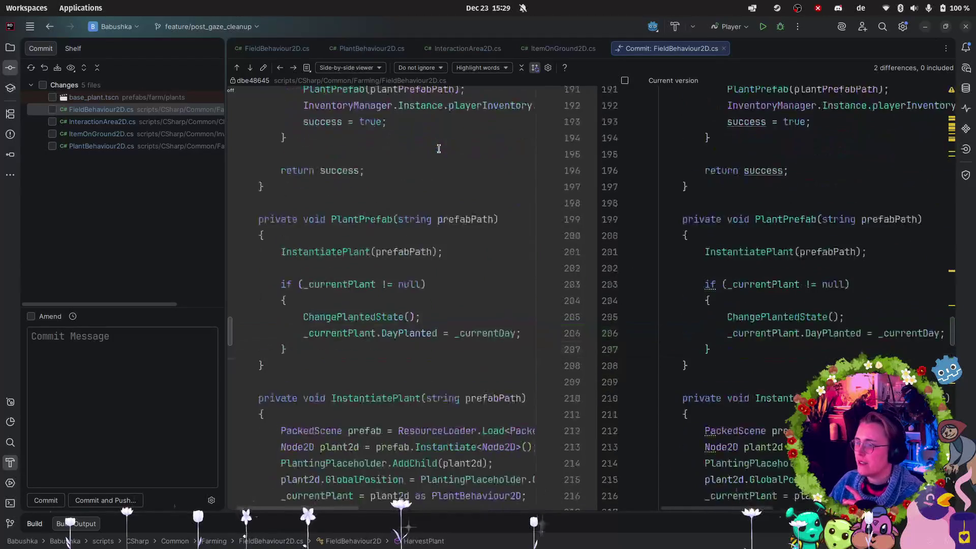
{"action": "scroll", "coordinate": [437, 151], "scroll_direction": "down", "scroll_amount": 5}
{"action": "mouse_move", "coordinate": [440, 150]}
{"action": "scroll", "coordinate": [305, 173], "scroll_direction": "up", "scroll_amount": 1}
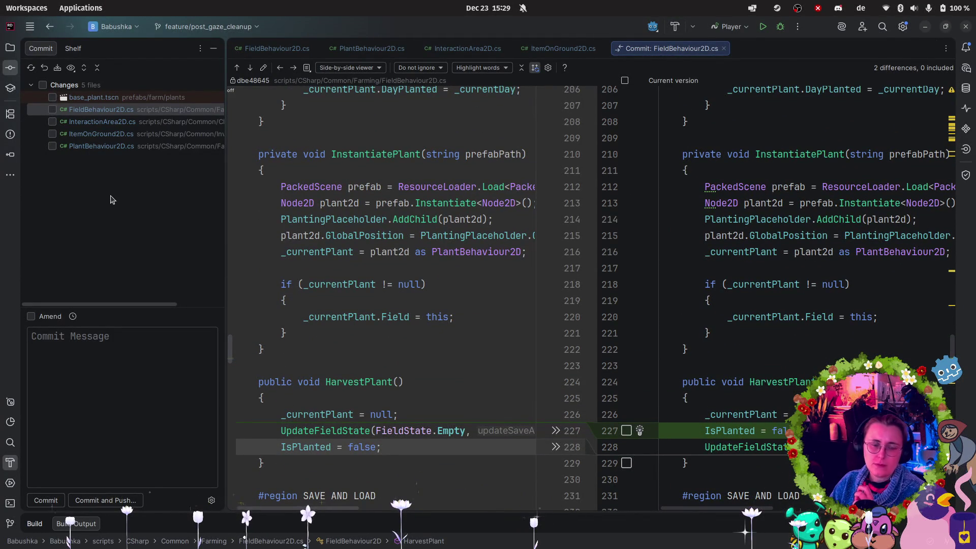
{"action": "left_click", "coordinate": [43, 85]}
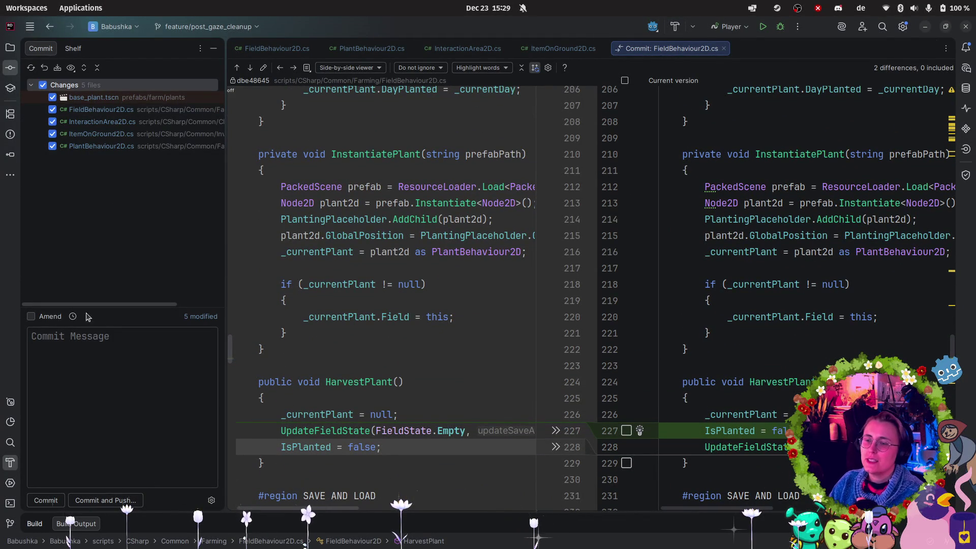
- Uncheck the other four files and commit FieldBehaviour2D.cs as ':bug: Fixed Nullref on harvesting'
{"action": "left_click", "coordinate": [35, 336]}
{"action": "type", "text": ":bug"}
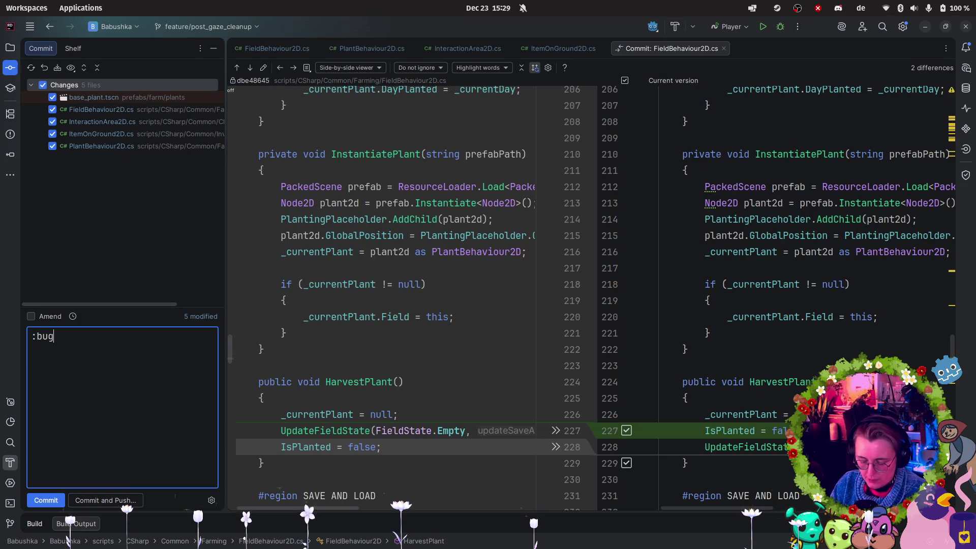
{"action": "type", "text": ": Fix"}
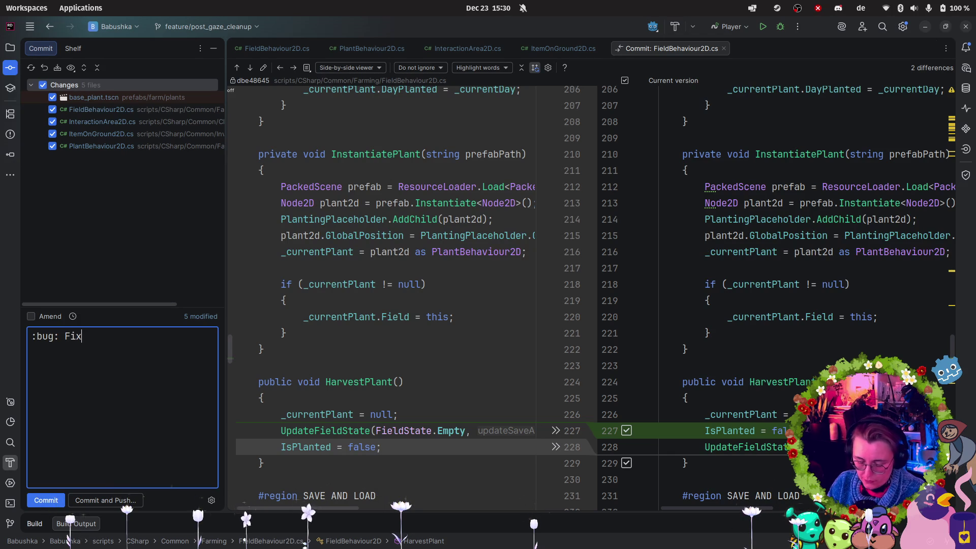
{"action": "type", "text": "on"}
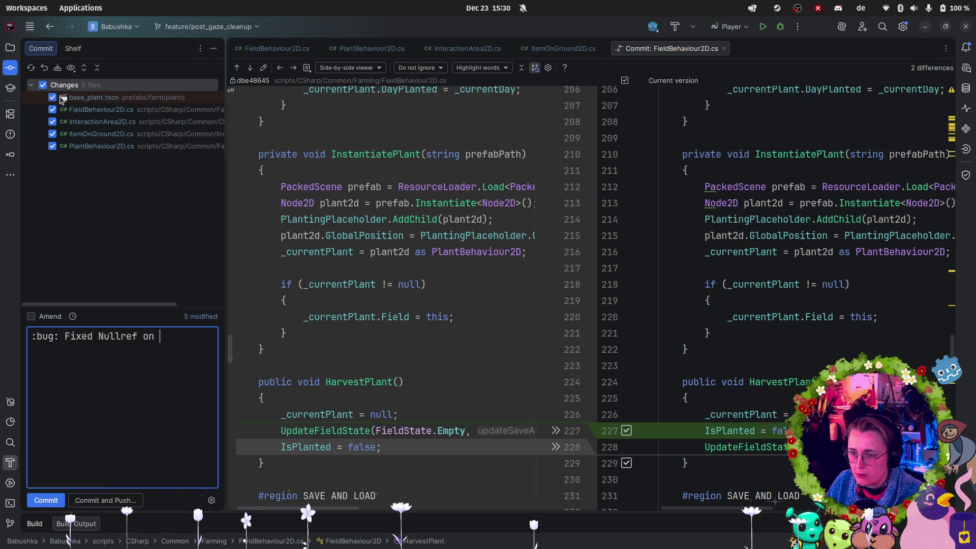
{"action": "left_click", "coordinate": [53, 98]}
{"action": "left_click", "coordinate": [52, 122]}
{"action": "left_click", "coordinate": [52, 146]}
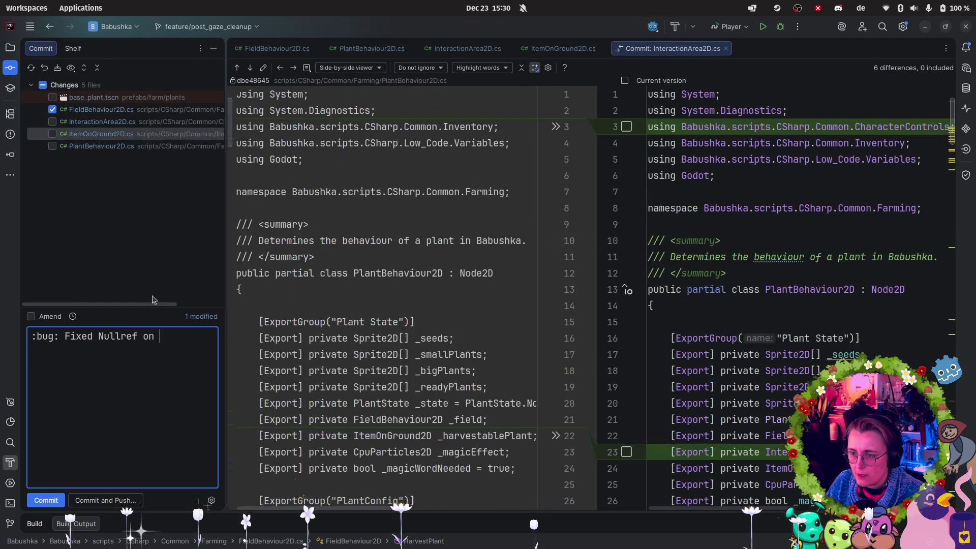
{"action": "left_click", "coordinate": [53, 134]}
{"action": "left_click", "coordinate": [170, 337]}
{"action": "type", "text": "harvesting"}
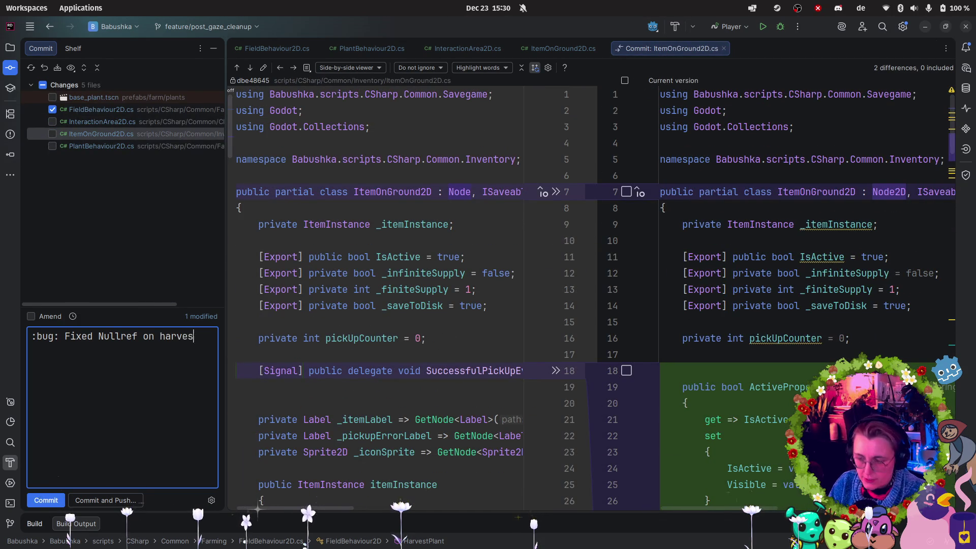
{"action": "left_click", "coordinate": [46, 500]}
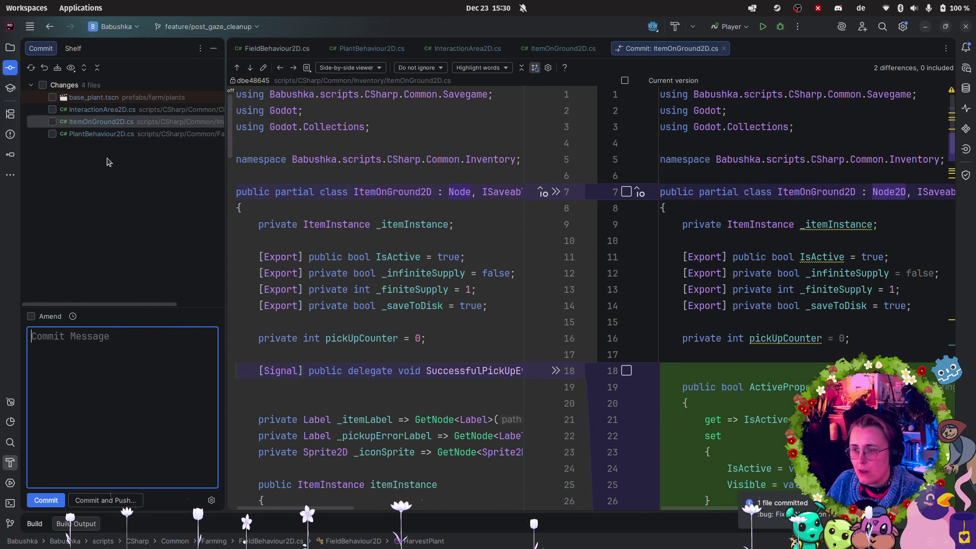
- Commit the four files as ':bug: fixed plant outline and colllider conflict issue', then maximize the Dev To Dos notes
{"action": "type", "text": ":bug:"}
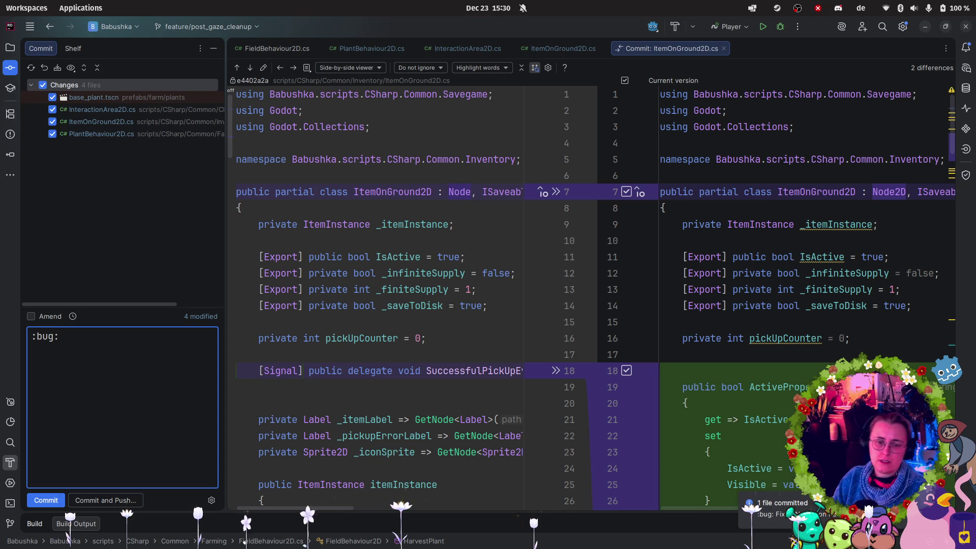
{"action": "type", "text": " fixed "}
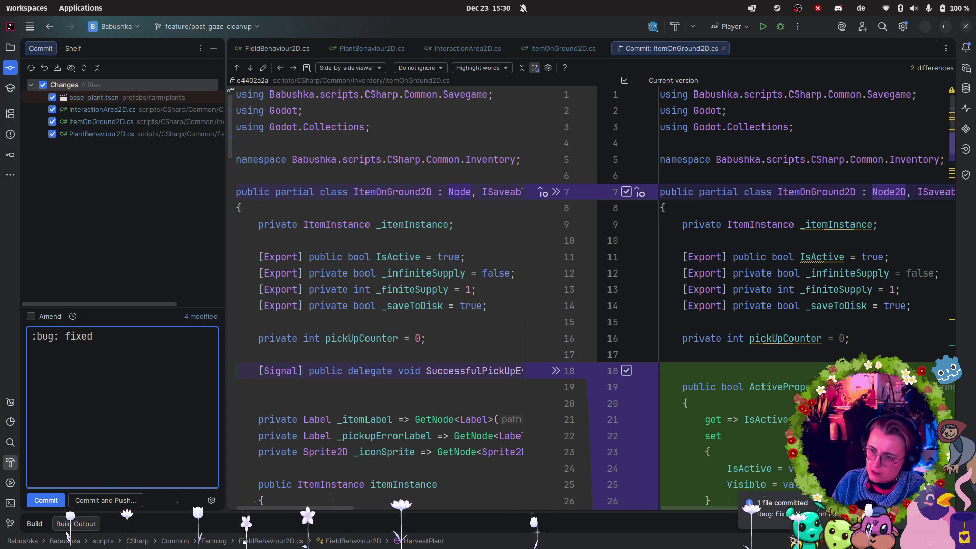
{"action": "type", "text": "plant outline and col"}
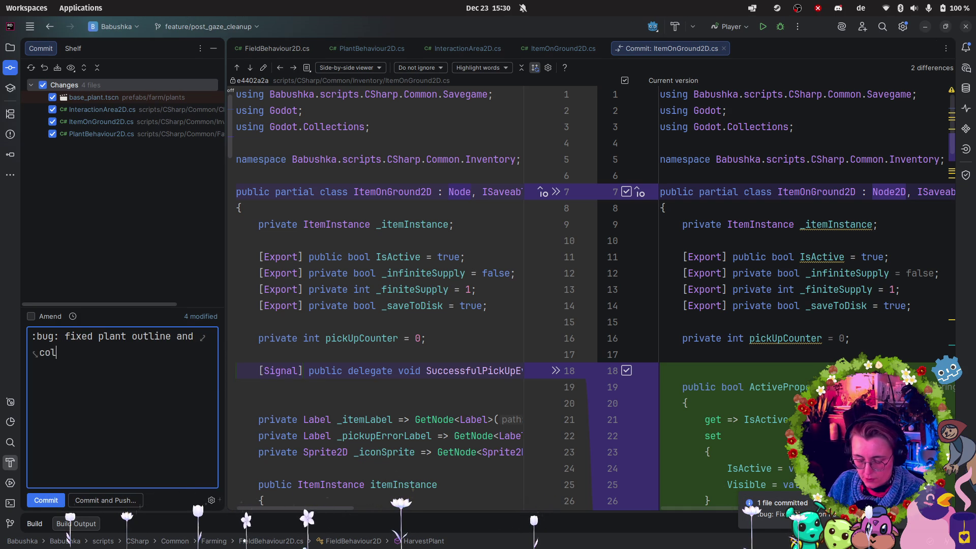
{"action": "type", "text": "llider overlay "}
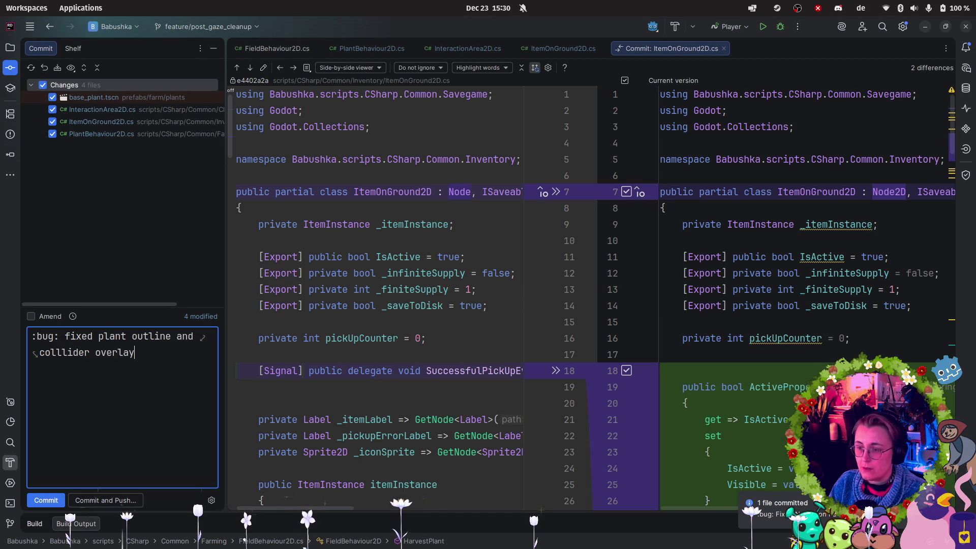
{"action": "type", "text": "issue"}
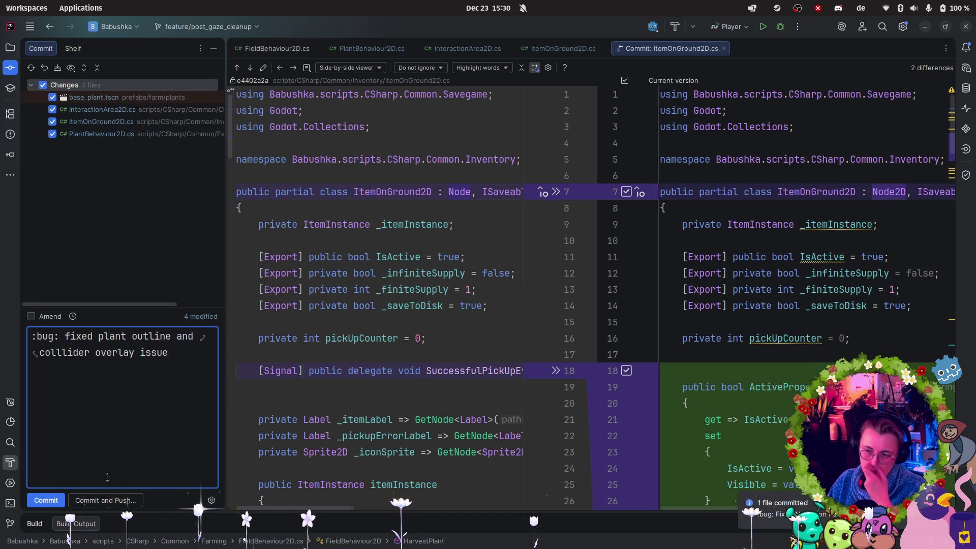
{"action": "double_click", "coordinate": [129, 354]}
{"action": "type", "text": "con"}
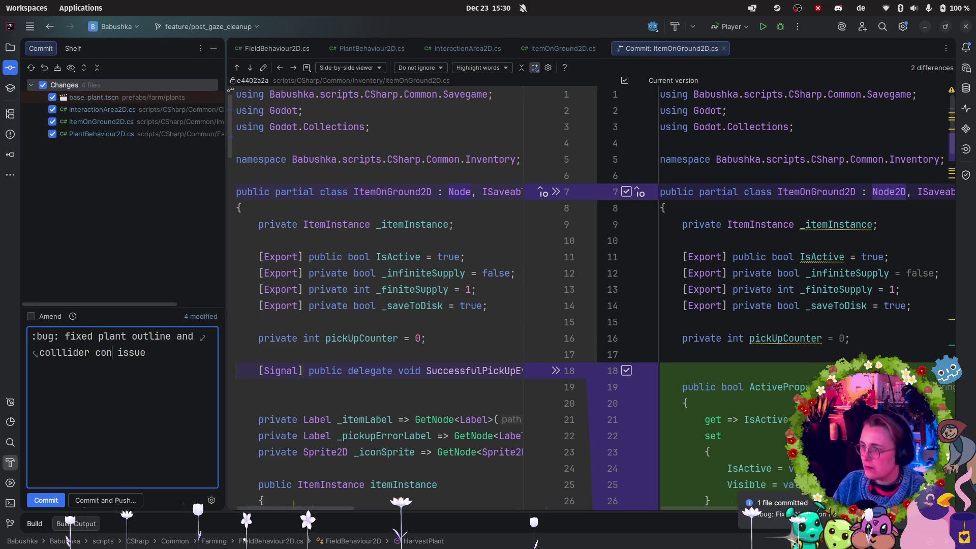
{"action": "key", "text": "BackSpace"}
{"action": "key", "text": "BackSpace"}
{"action": "key", "text": "BackSpace"}
{"action": "type", "text": "conflict"}
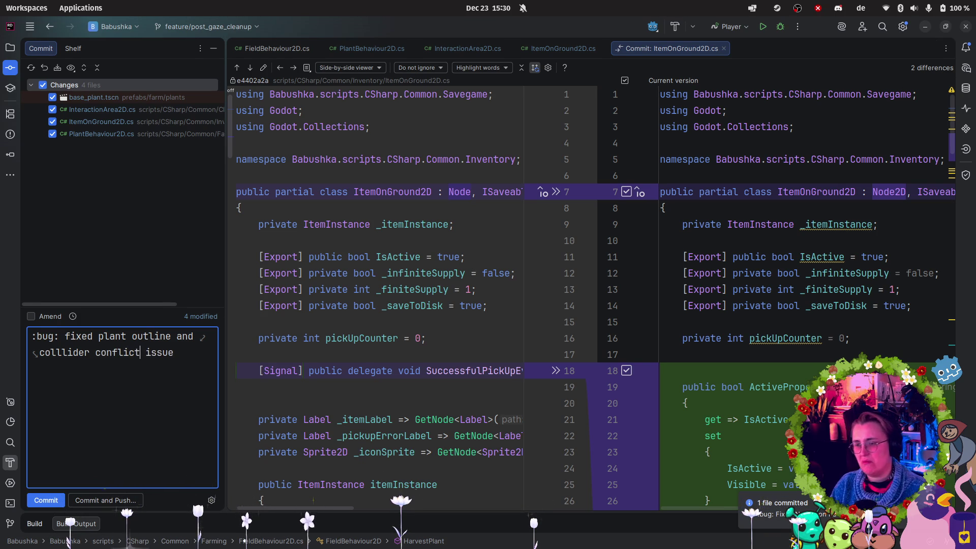
{"action": "key", "text": "ctrl+Return"}
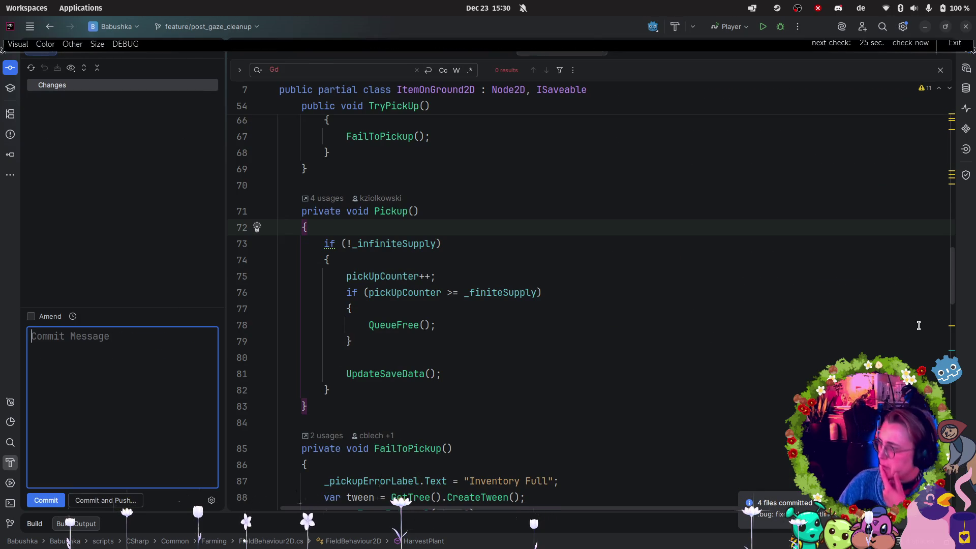
{"action": "key", "text": "alt+Tab"}
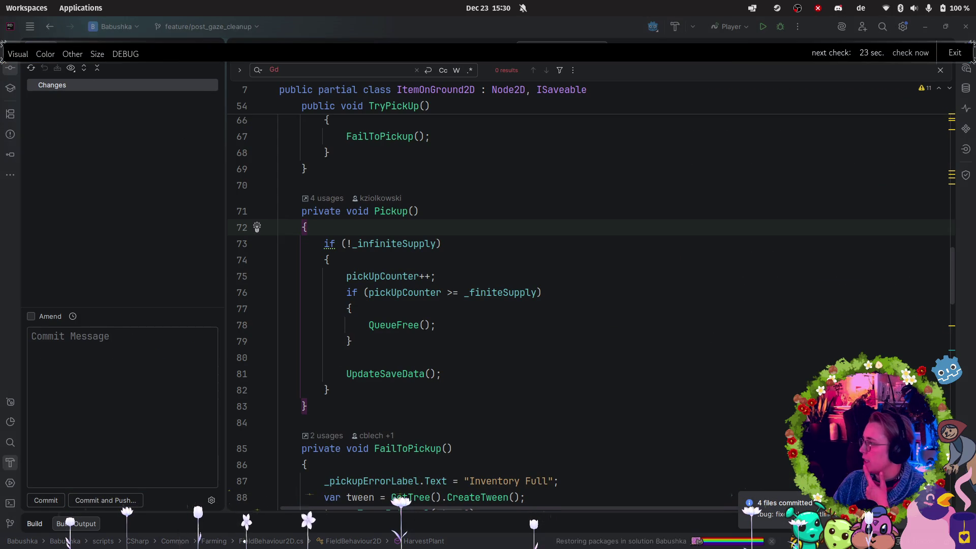
{"action": "key", "text": "super+Up"}
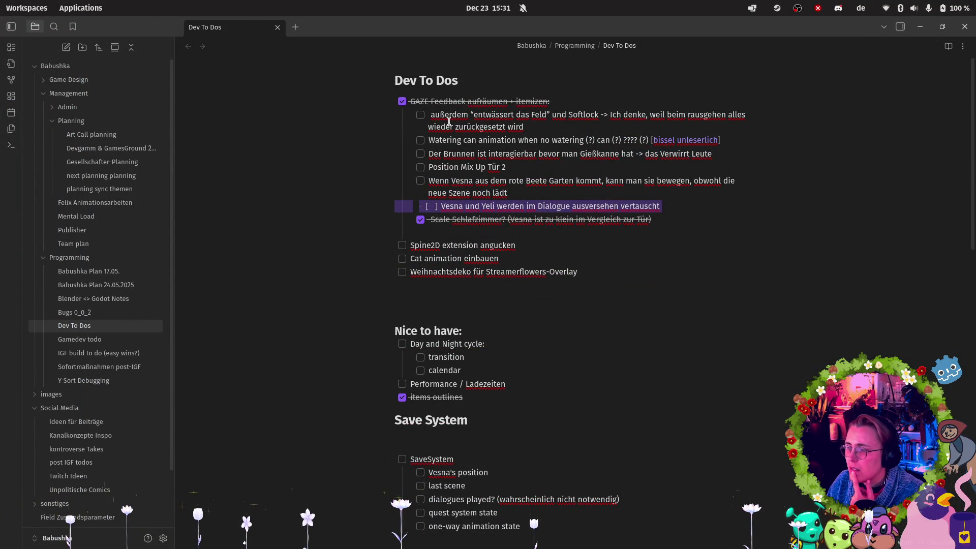
- Check 'außerdem entwässert das Feld' and add a checked 'harvestable plants no outline' after 'Scale Schlafzimmer?'
{"action": "mouse_move", "coordinate": [478, 114]}
{"action": "left_mouse_down"}
{"action": "mouse_move", "coordinate": [559, 115]}
{"action": "mouse_move", "coordinate": [550, 115]}
{"action": "left_mouse_up"}
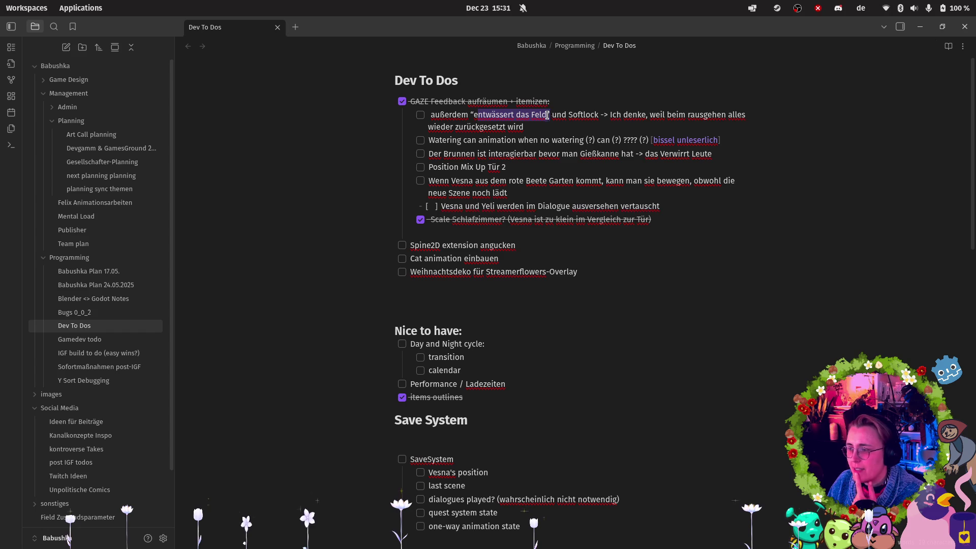
{"action": "left_click", "coordinate": [420, 116]}
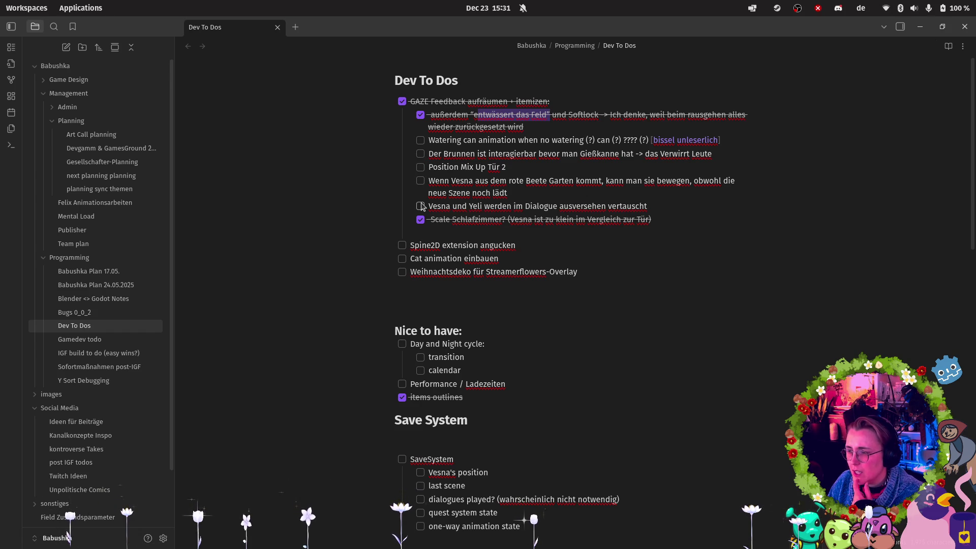
{"action": "left_click", "coordinate": [657, 220]}
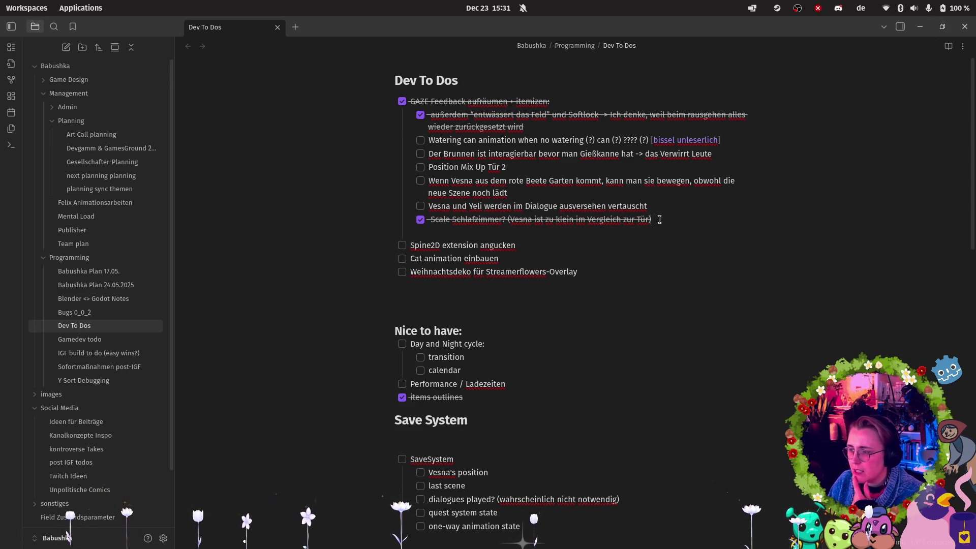
{"action": "key", "text": "Return"}
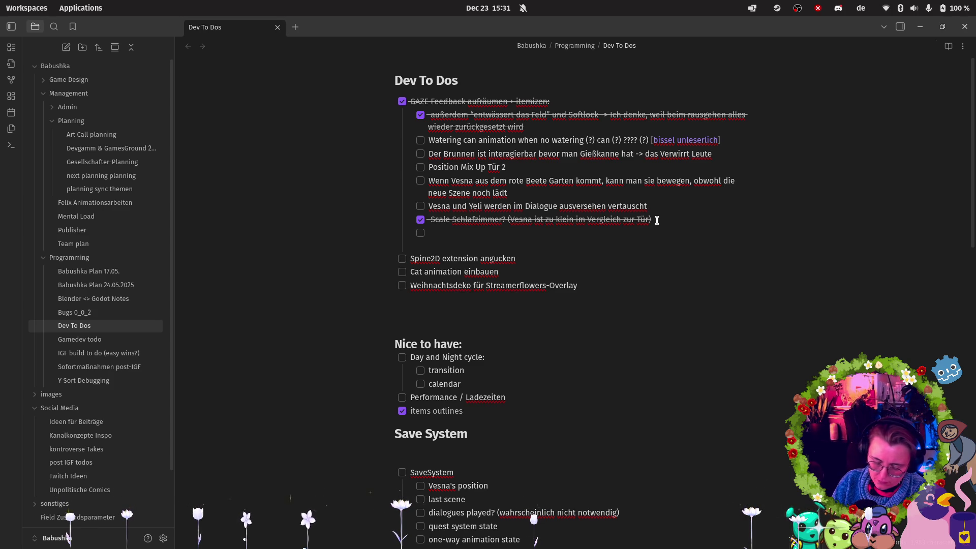
{"action": "type", "text": "harvestable"}
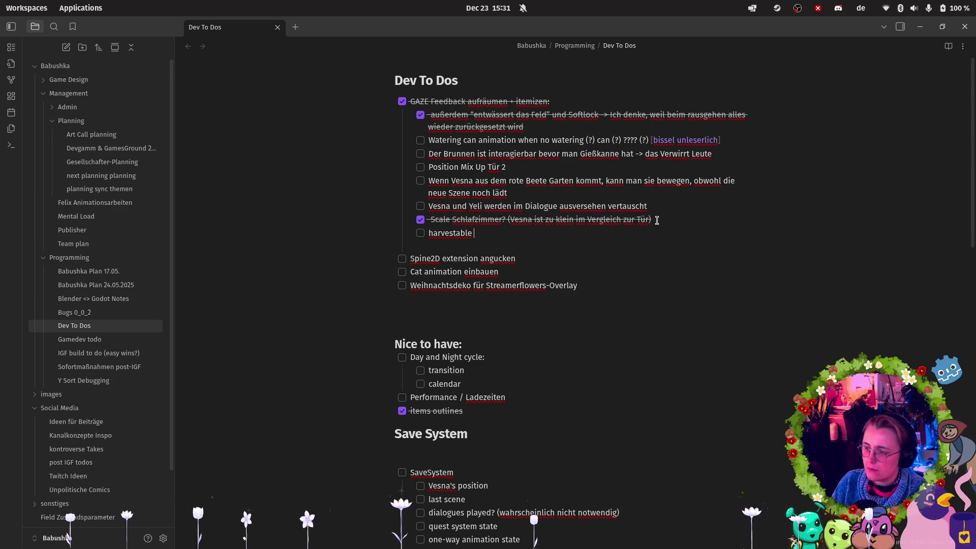
{"action": "type", "text": "no outline"}
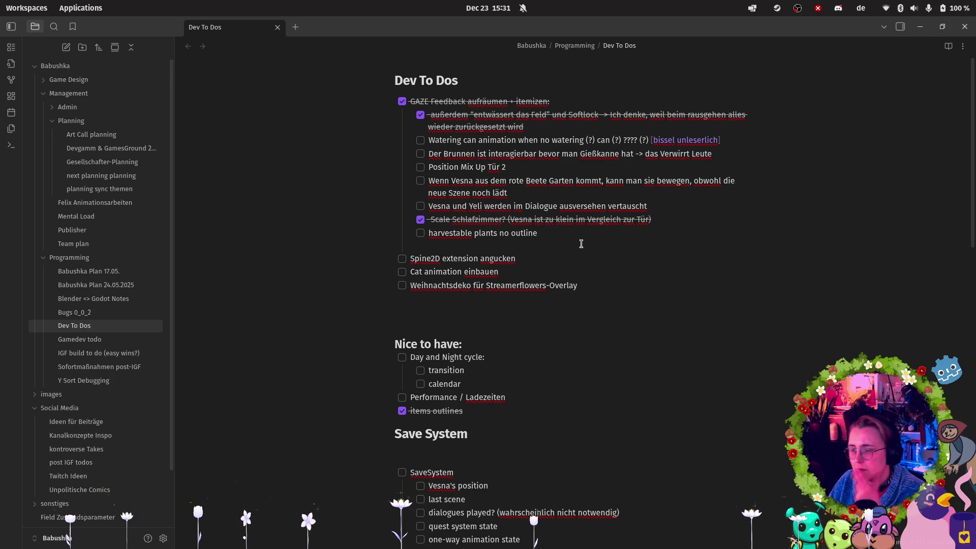
{"action": "left_click", "coordinate": [421, 233]}
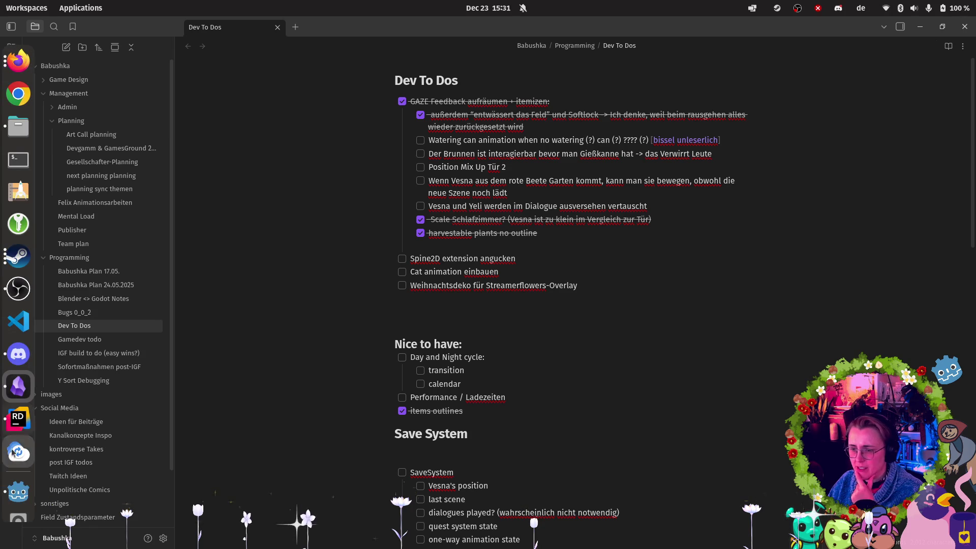
- Switch to Godot and start the .NET build with the hammer Build button
{"action": "left_click", "coordinate": [9, 500]}
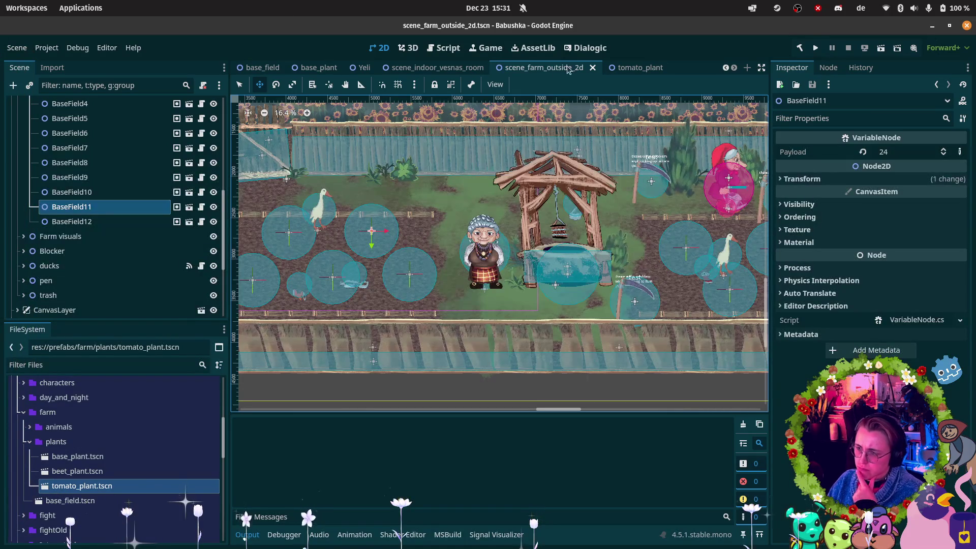
{"action": "left_click", "coordinate": [881, 48]}
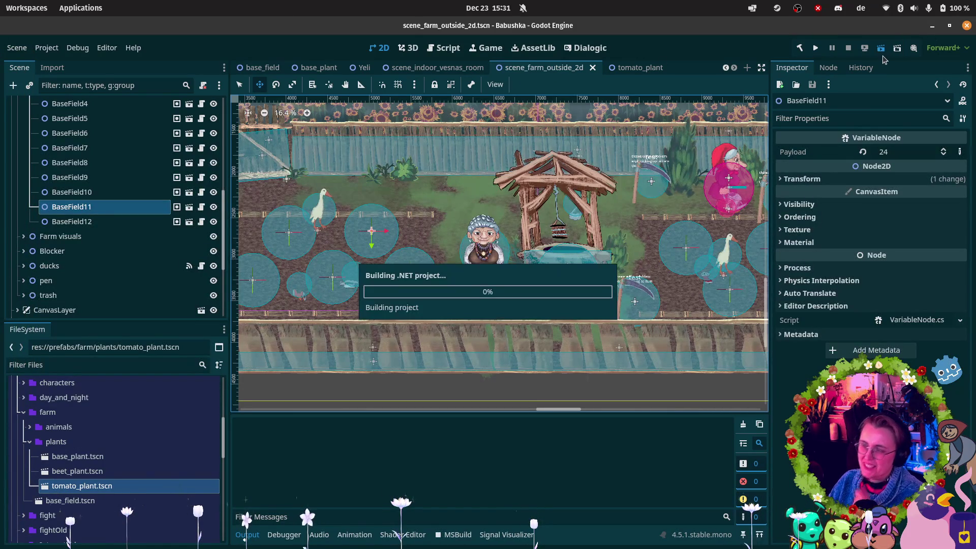
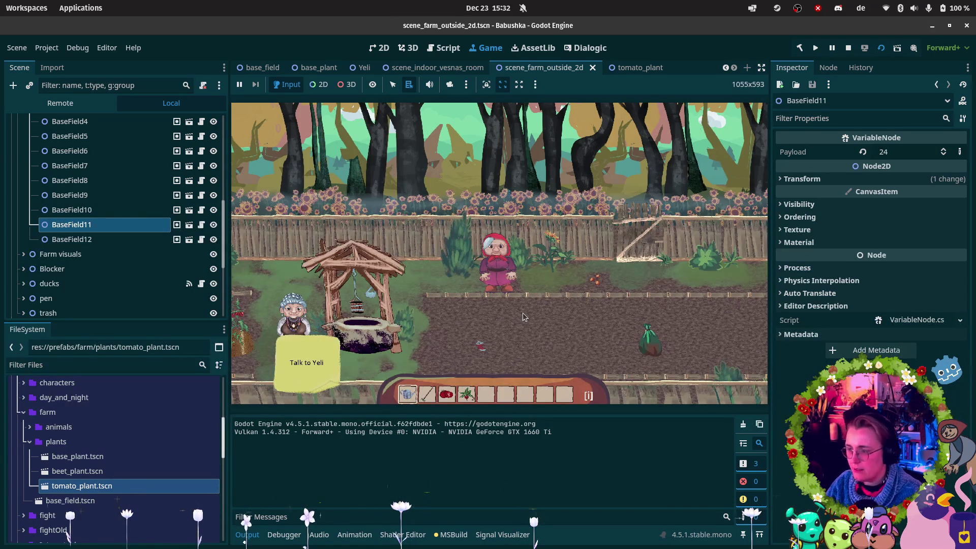
- Walk the character right and up through the fence gate into the next scene
{"action": "left_click", "coordinate": [523, 313]}
{"action": "key", "text": "d"}
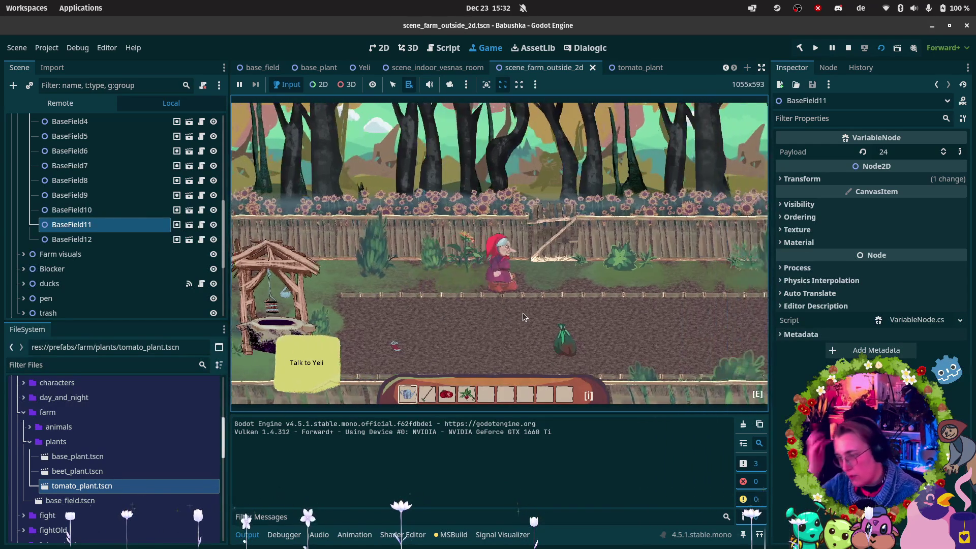
{"action": "key", "text": "w"}
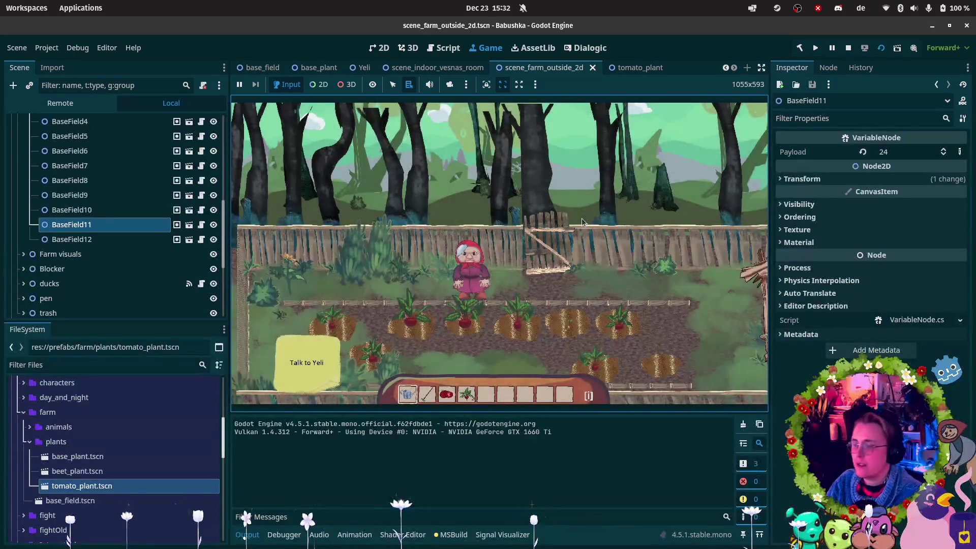
{"action": "key", "text": "w"}
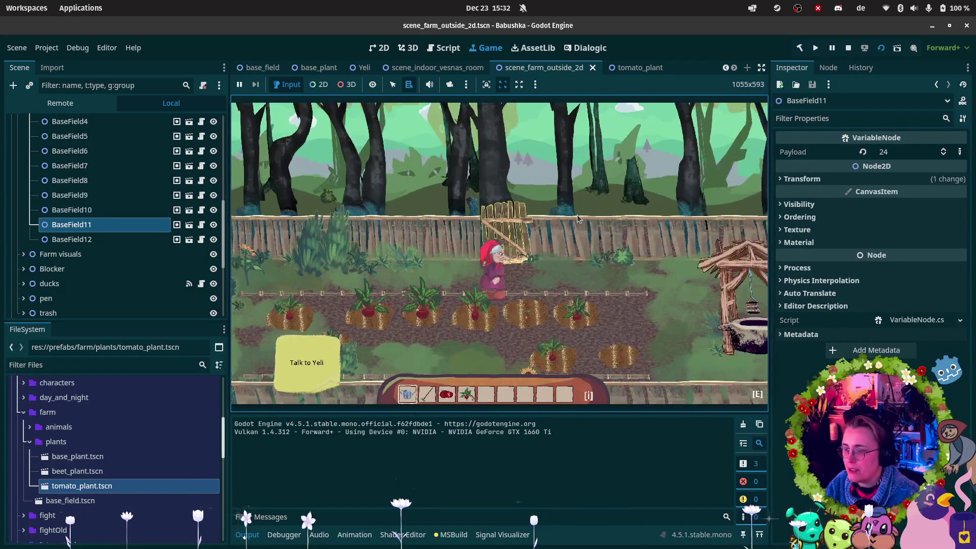
{"action": "key", "text": "e"}
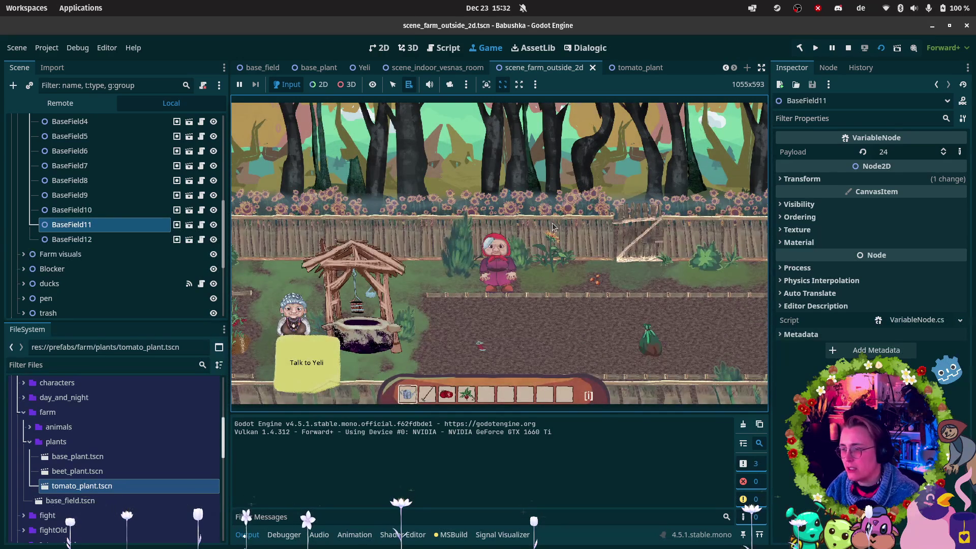
- Switch via Rider to Obsidian and place the caret at the end of the Vesna task
{"action": "key", "text": "alt+Tab"}
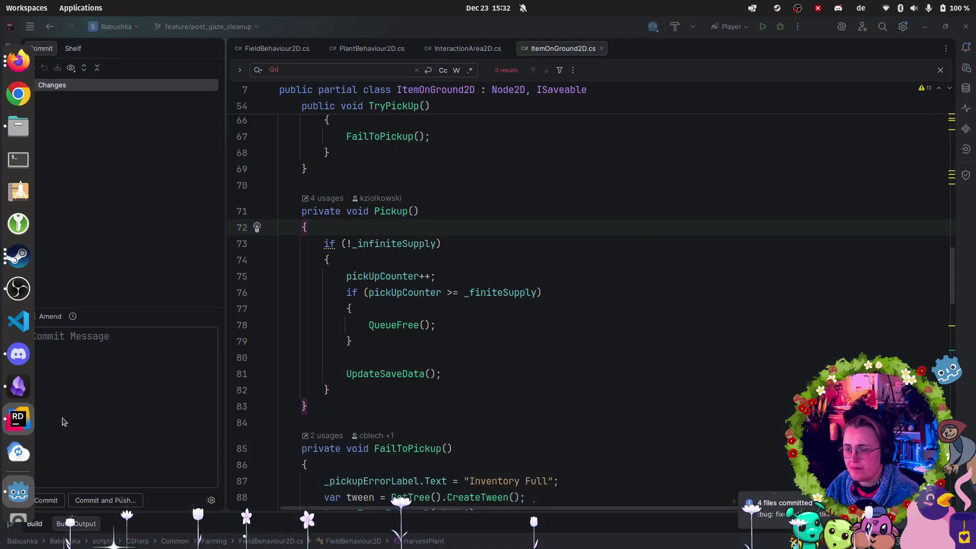
{"action": "key", "text": "alt+Tab"}
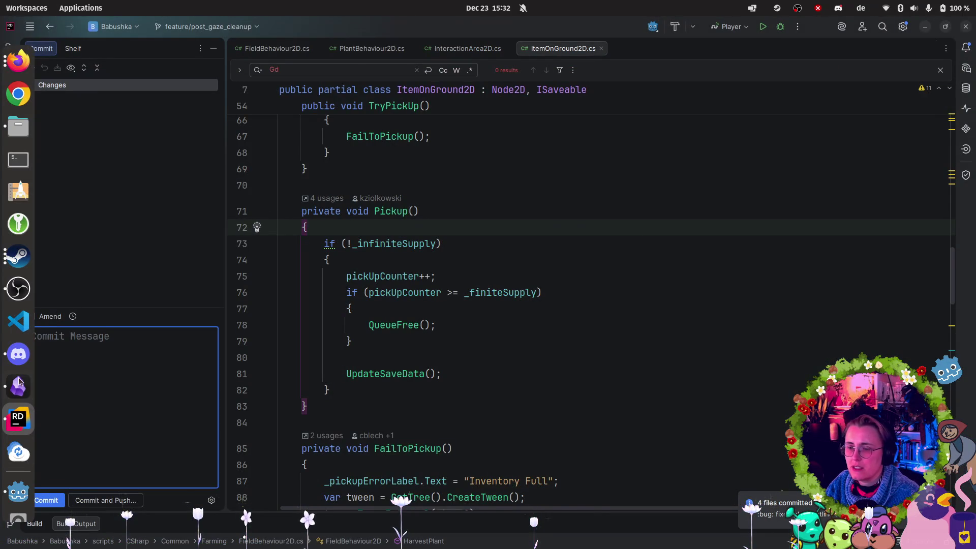
{"action": "left_click", "coordinate": [563, 194]}
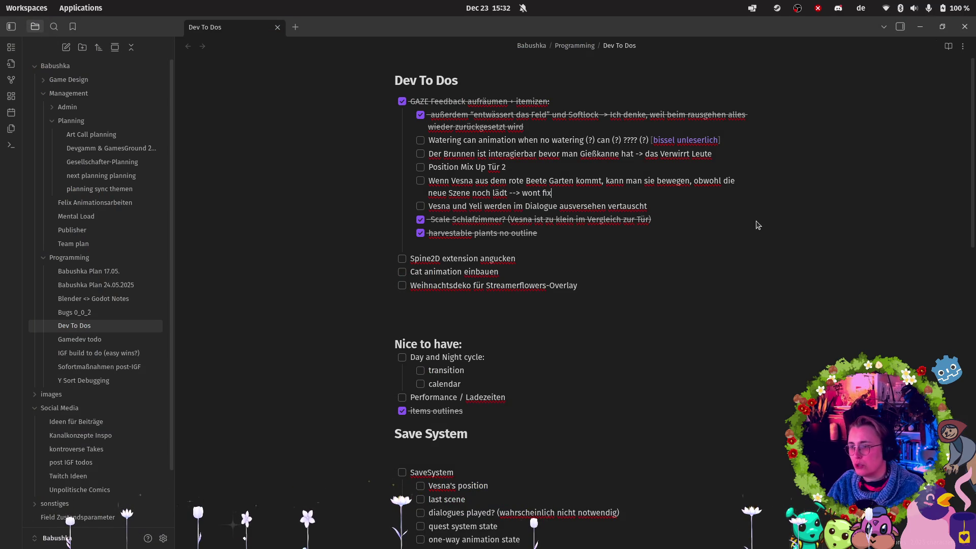
- Tick off the Vesna scene-loading task, delete the watering can animation line, and return to Godot
{"action": "key", "text": "ctrl+Return"}
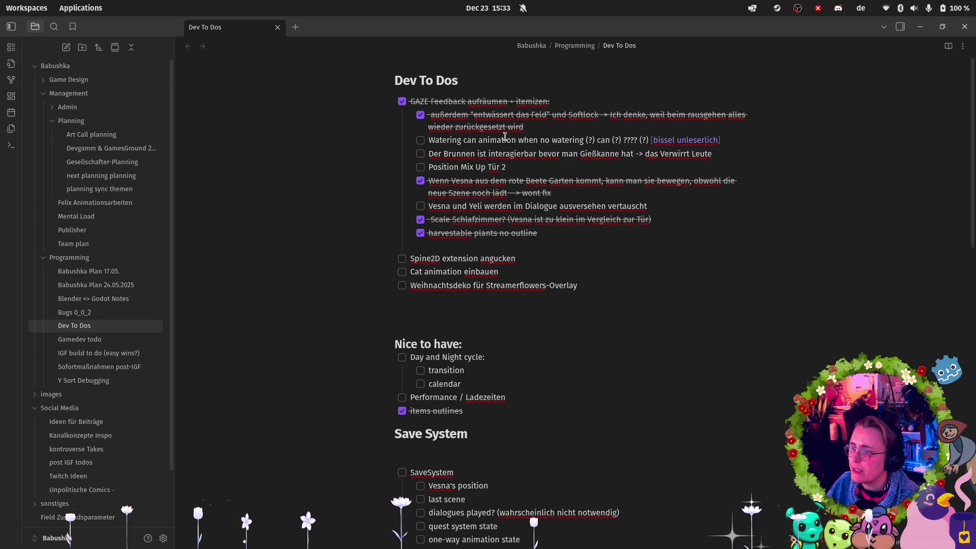
{"action": "mouse_move", "coordinate": [719, 138]}
{"action": "left_mouse_down"}
{"action": "mouse_move", "coordinate": [388, 152]}
{"action": "mouse_move", "coordinate": [340, 135]}
{"action": "mouse_move", "coordinate": [340, 144]}
{"action": "left_mouse_up"}
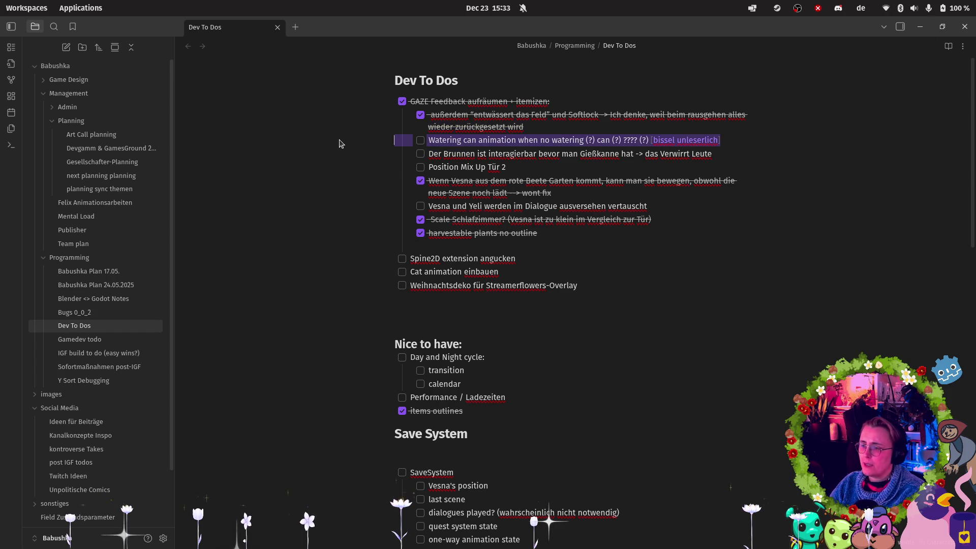
{"action": "key", "text": "BackSpace"}
{"action": "key", "text": "BackSpace"}
{"action": "mouse_move", "coordinate": [2, 407]}
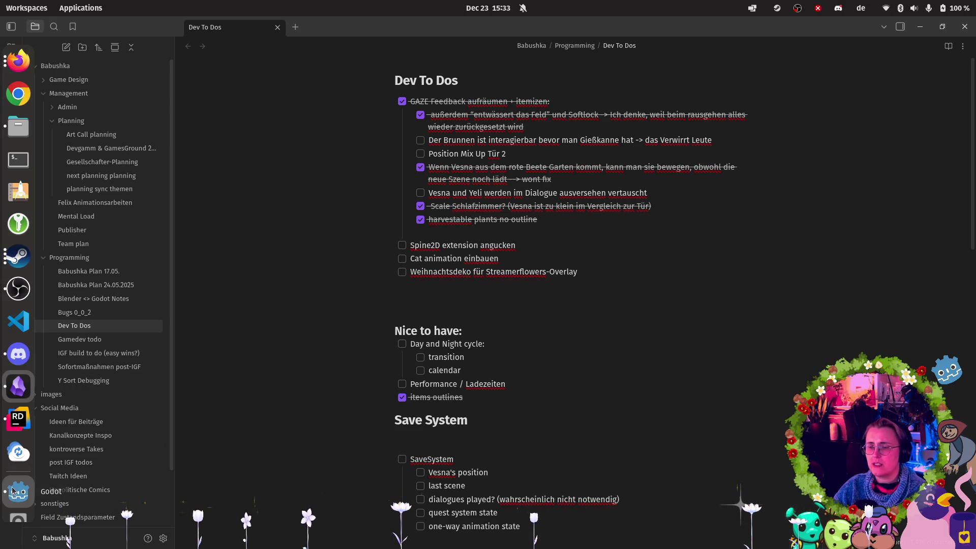
{"action": "left_click", "coordinate": [19, 496]}
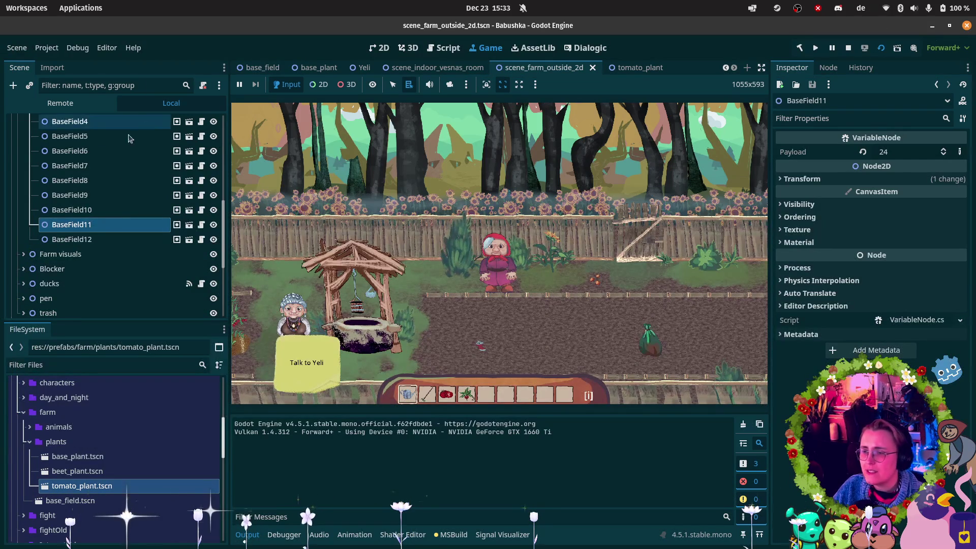
- Collapse the base-field group and FieldParent in the Scene tree
{"action": "scroll", "coordinate": [101, 204], "scroll_direction": "up", "scroll_amount": 3}
{"action": "left_click", "coordinate": [30, 212]}
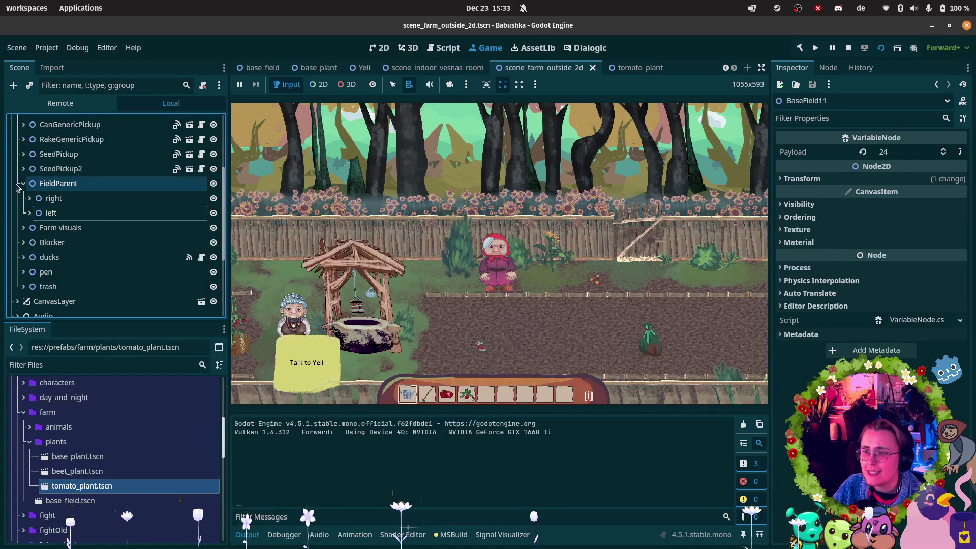
{"action": "left_click", "coordinate": [22, 184]}
{"action": "scroll", "coordinate": [79, 212], "scroll_direction": "up", "scroll_amount": 3}
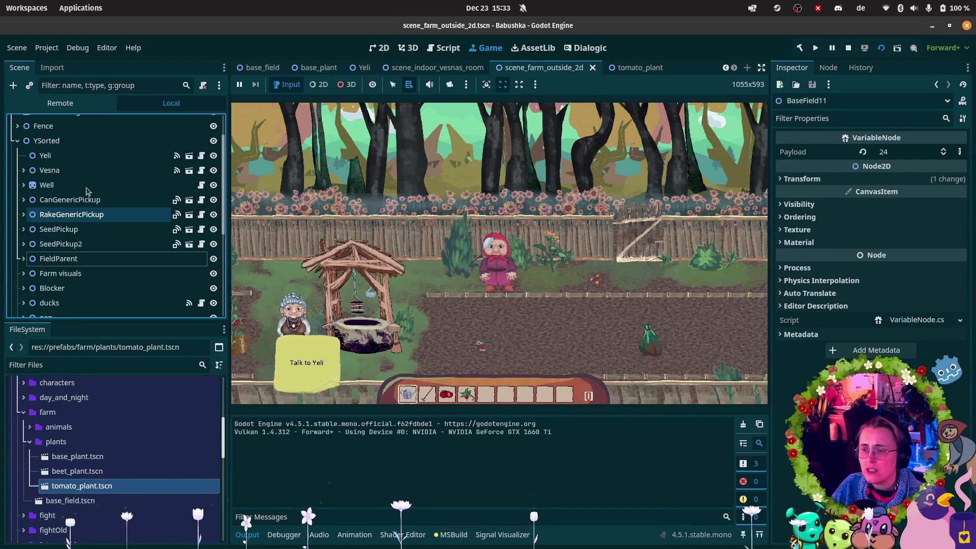
{"action": "scroll", "coordinate": [81, 239], "scroll_direction": "down", "scroll_amount": 3}
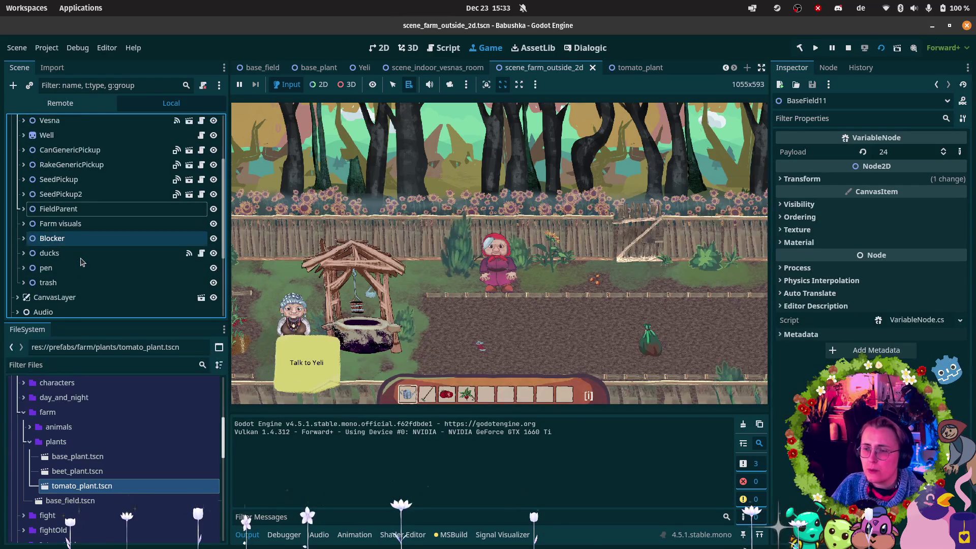
{"action": "scroll", "coordinate": [81, 261], "scroll_direction": "up", "scroll_amount": 2}
- Expand Well > InteractionArea and show SelectionListener's Variable Resources list in the Inspector
{"action": "left_click", "coordinate": [41, 160]}
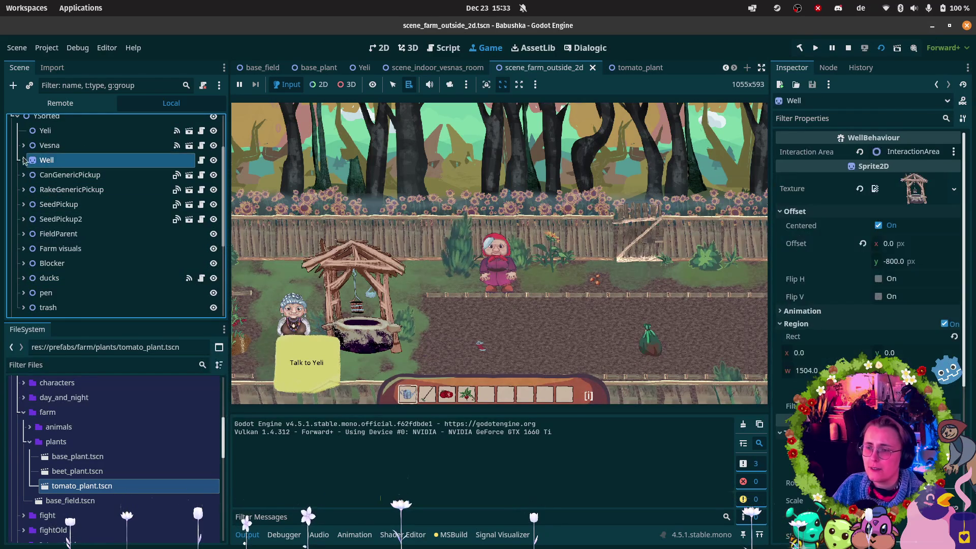
{"action": "left_click", "coordinate": [22, 160]}
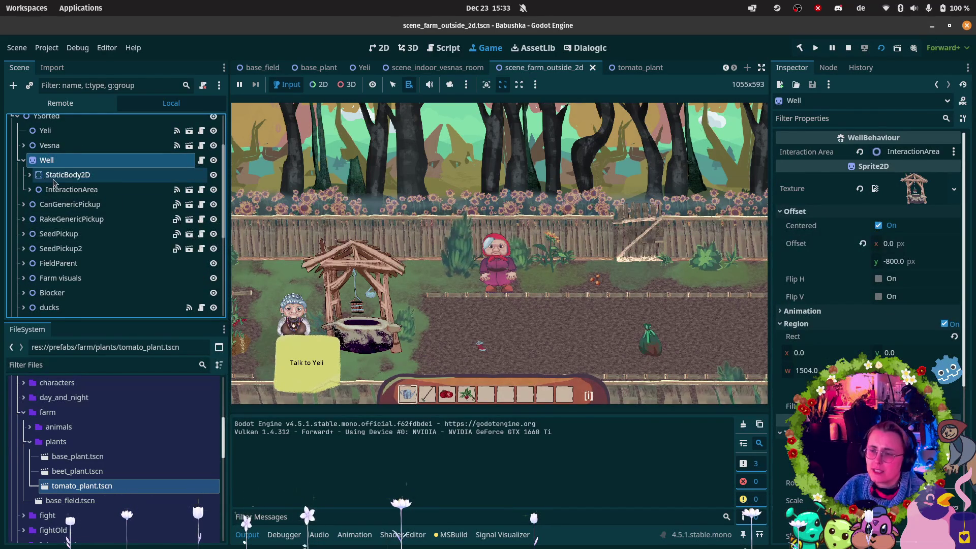
{"action": "left_click", "coordinate": [29, 189]}
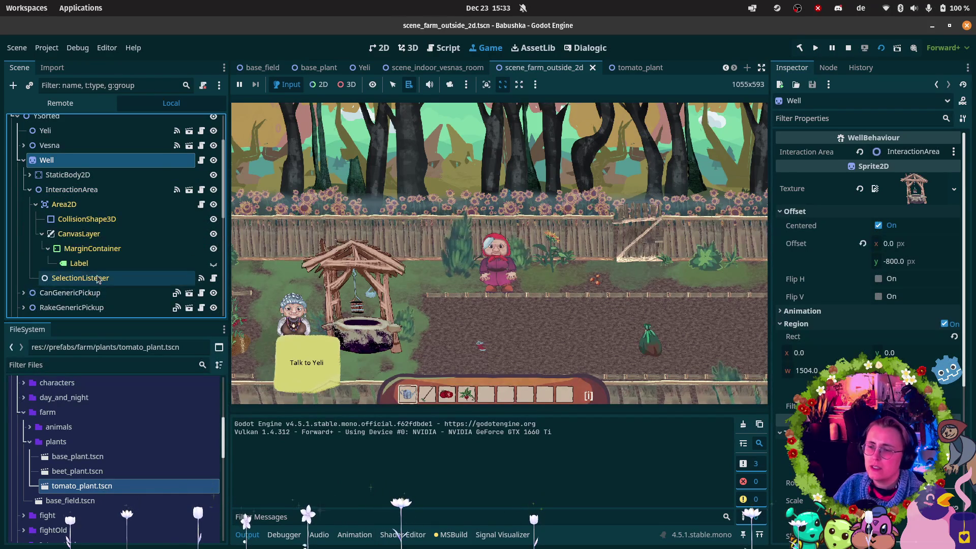
{"action": "left_click", "coordinate": [81, 278]}
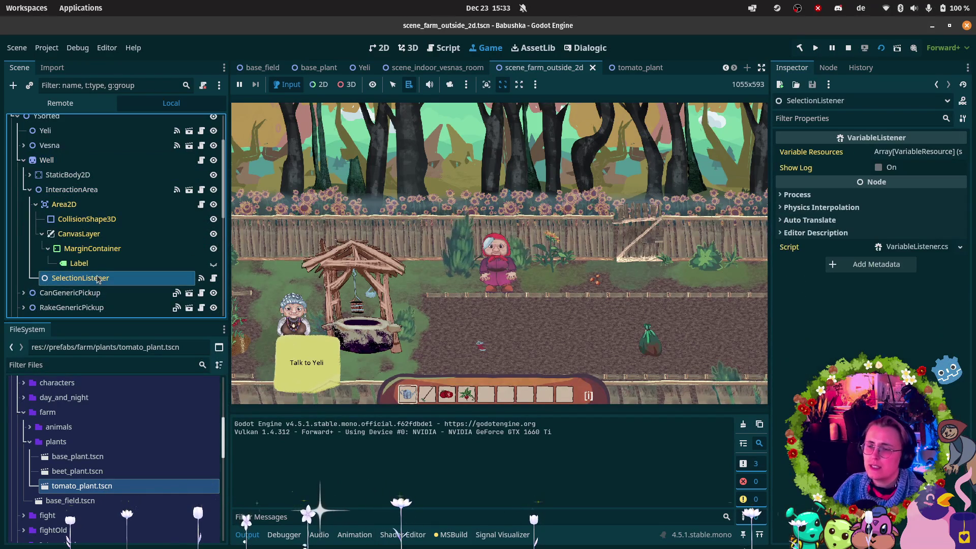
{"action": "left_click", "coordinate": [895, 151]}
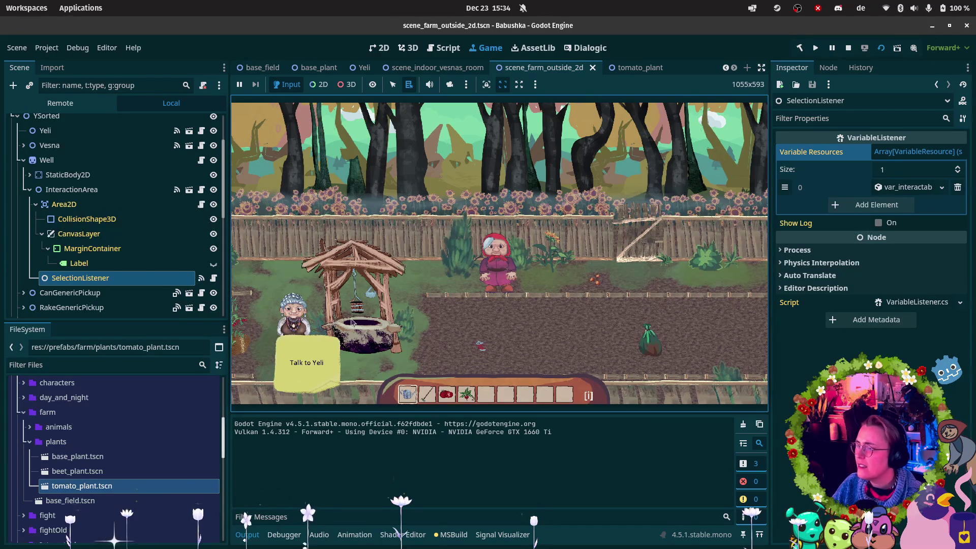
{"action": "left_click", "coordinate": [29, 189]}
- Create the InventoryListener node under Well and collapse the FileSystem folders down to resources
{"action": "key", "text": "ctrl+shift+z"}
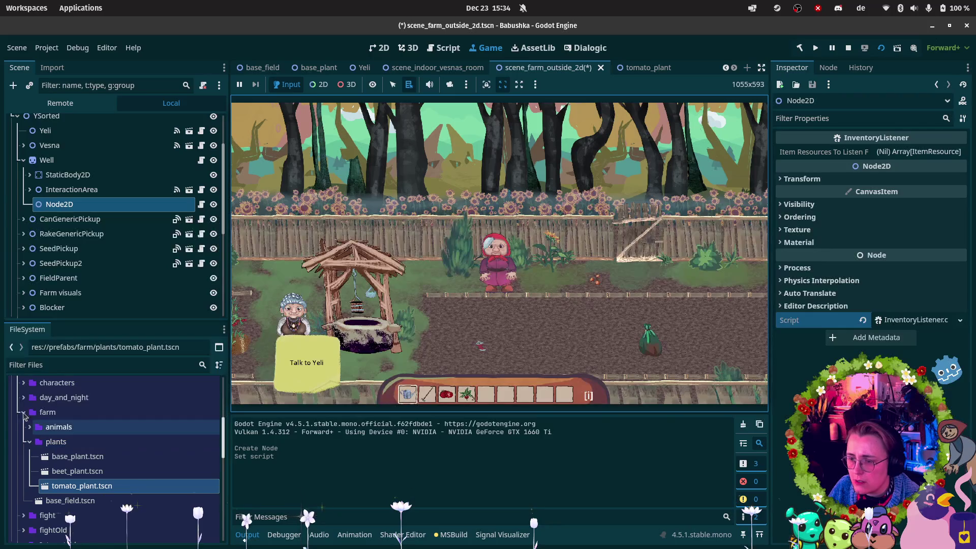
{"action": "left_click", "coordinate": [24, 414]}
{"action": "scroll", "coordinate": [24, 415], "scroll_direction": "up", "scroll_amount": 2}
{"action": "left_click", "coordinate": [16, 430]}
{"action": "scroll", "coordinate": [16, 417], "scroll_direction": "down", "scroll_amount": 2}
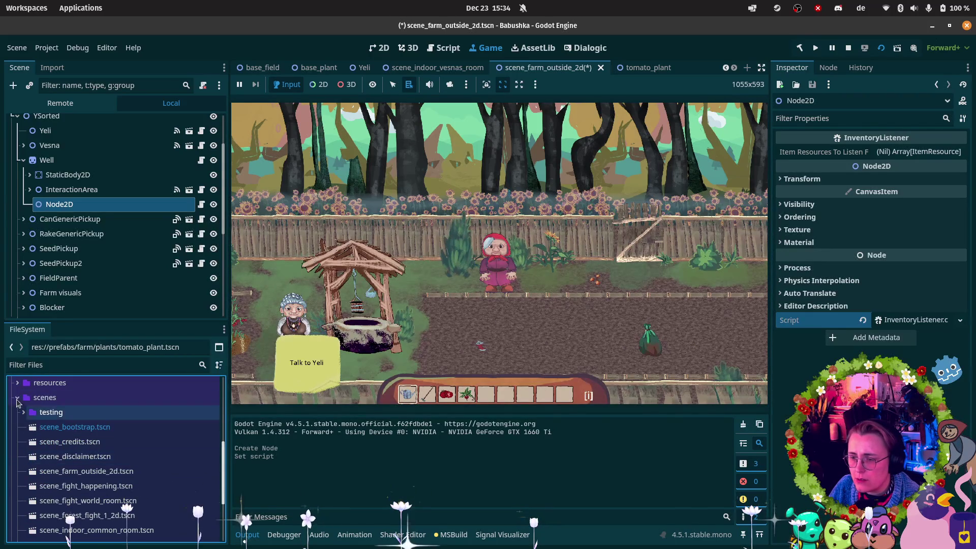
{"action": "left_click", "coordinate": [17, 398]}
{"action": "left_click", "coordinate": [18, 473]}
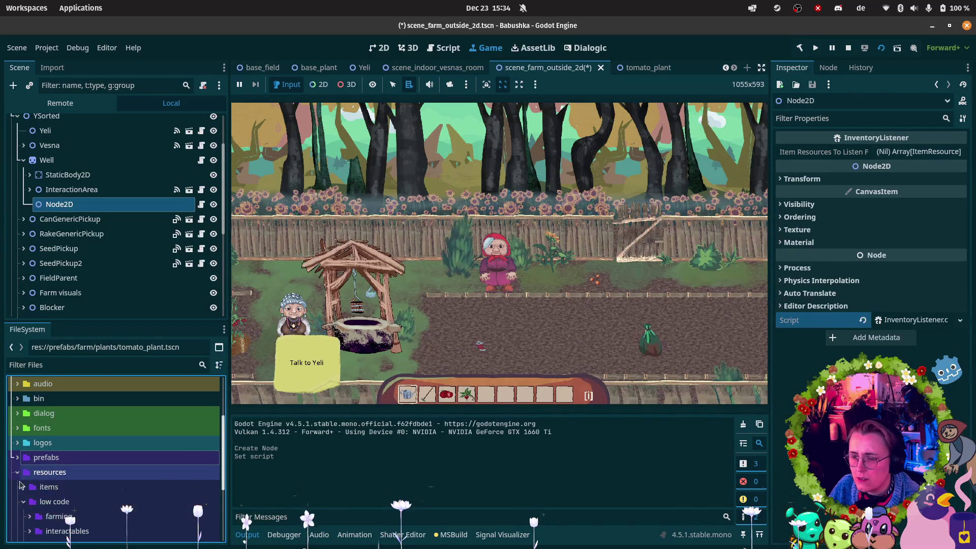
{"action": "scroll", "coordinate": [20, 478], "scroll_direction": "down", "scroll_amount": 2}
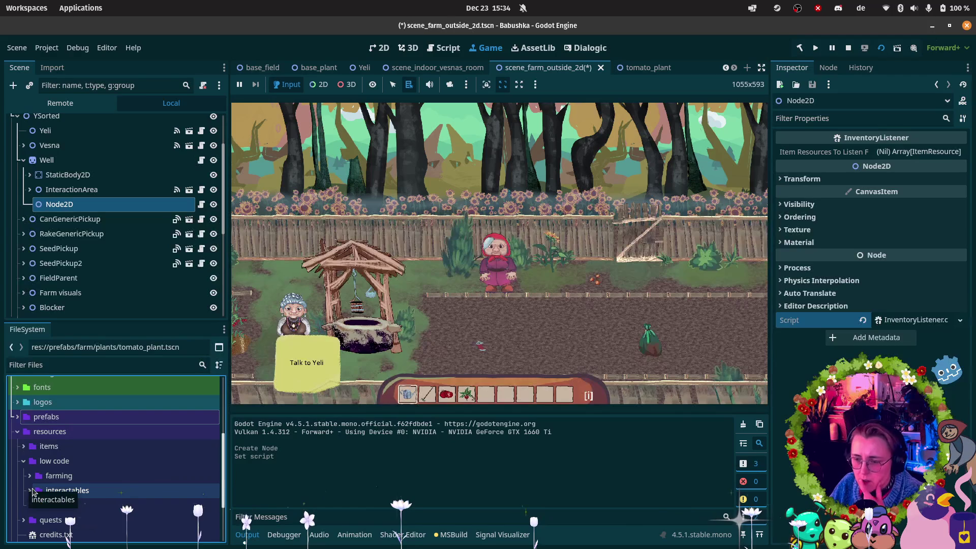
{"action": "left_click", "coordinate": [32, 492]}
{"action": "left_click", "coordinate": [29, 491]}
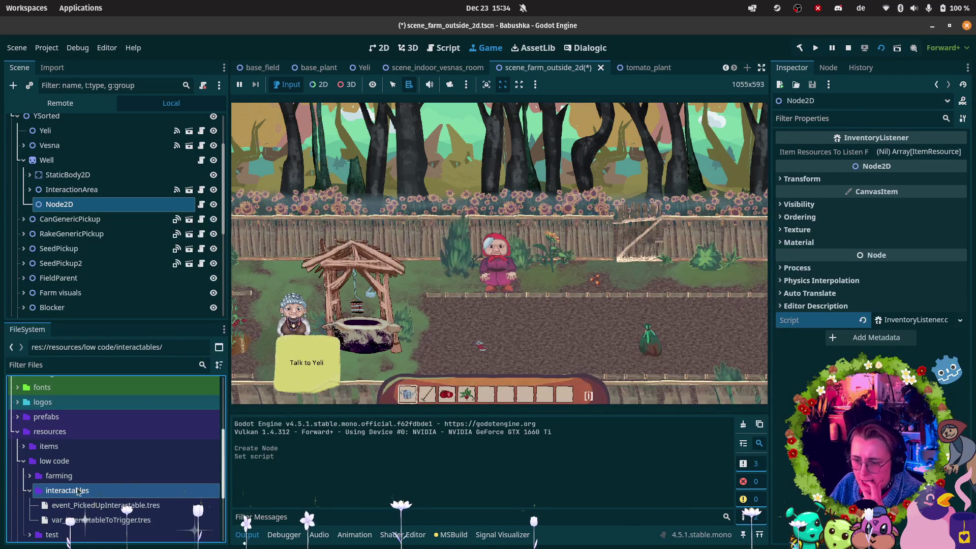
{"action": "left_click", "coordinate": [28, 491]}
{"action": "left_click", "coordinate": [26, 461]}
{"action": "left_click", "coordinate": [23, 461]}
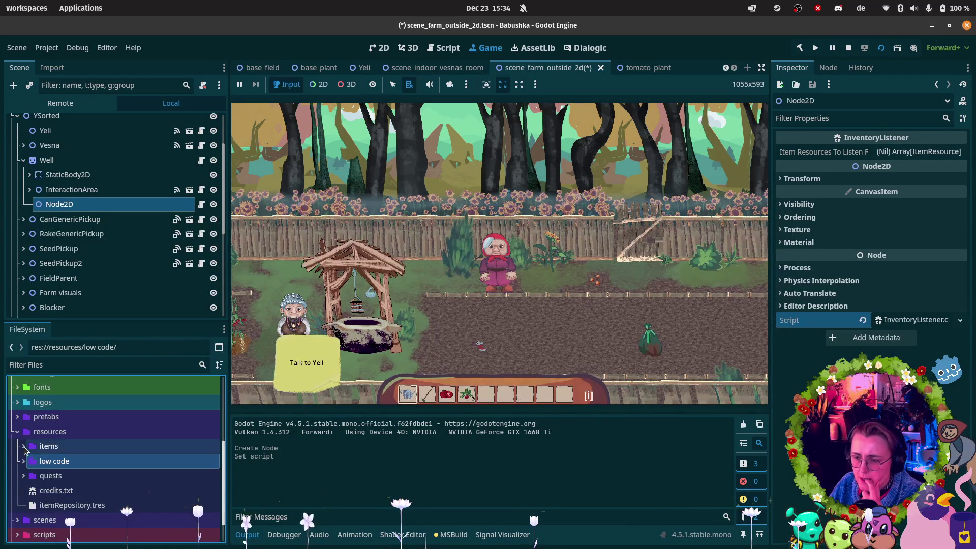
- Drag wateringcan.tres from the items folder into the listener's Item Resources
{"action": "left_click", "coordinate": [24, 446]}
{"action": "scroll", "coordinate": [53, 481], "scroll_direction": "down", "scroll_amount": 3}
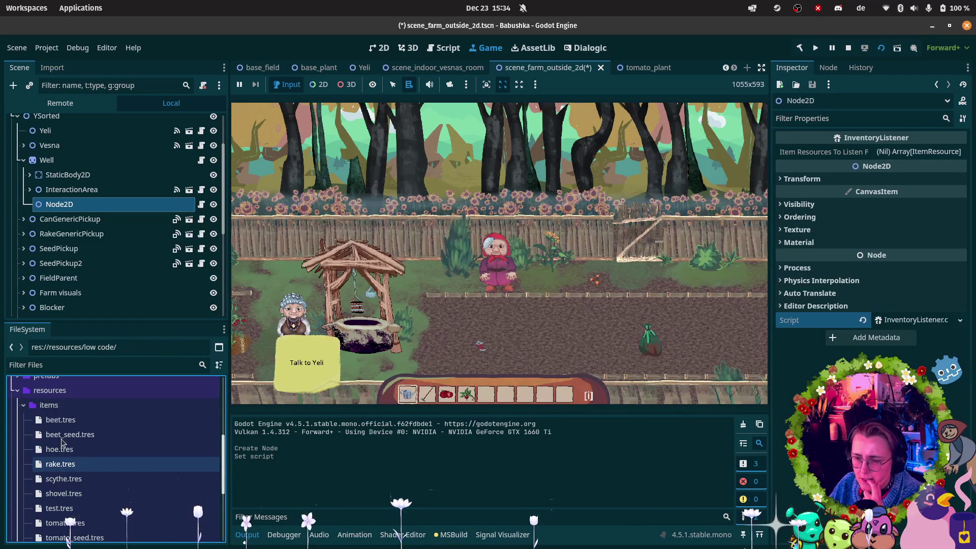
{"action": "left_click", "coordinate": [60, 420]}
{"action": "left_click", "coordinate": [60, 464]}
{"action": "left_click", "coordinate": [63, 478]}
{"action": "left_click", "coordinate": [72, 448]}
{"action": "scroll", "coordinate": [71, 448], "scroll_direction": "down", "scroll_amount": 2}
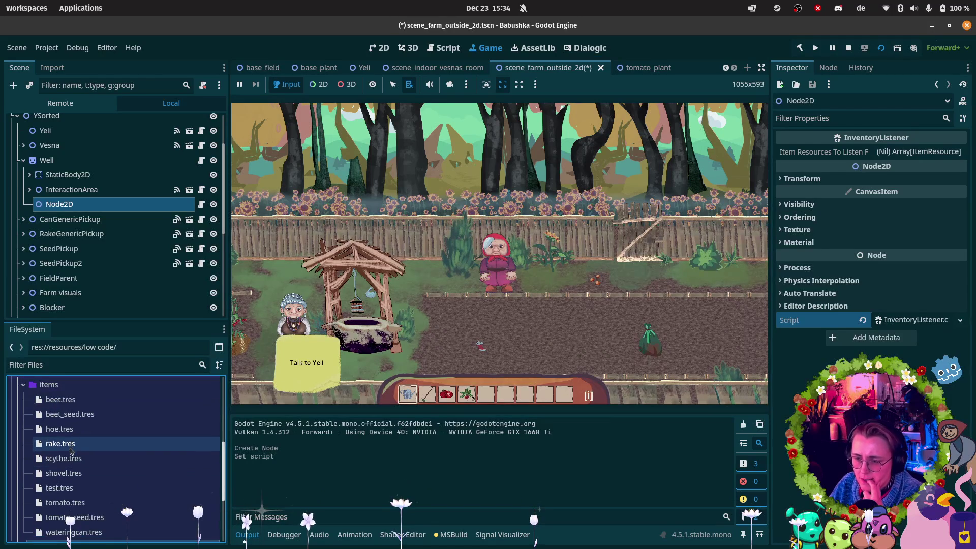
{"action": "mouse_move", "coordinate": [74, 532]}
{"action": "left_mouse_down"}
{"action": "mouse_move", "coordinate": [407, 476]}
{"action": "mouse_move", "coordinate": [900, 154]}
{"action": "left_mouse_up"}
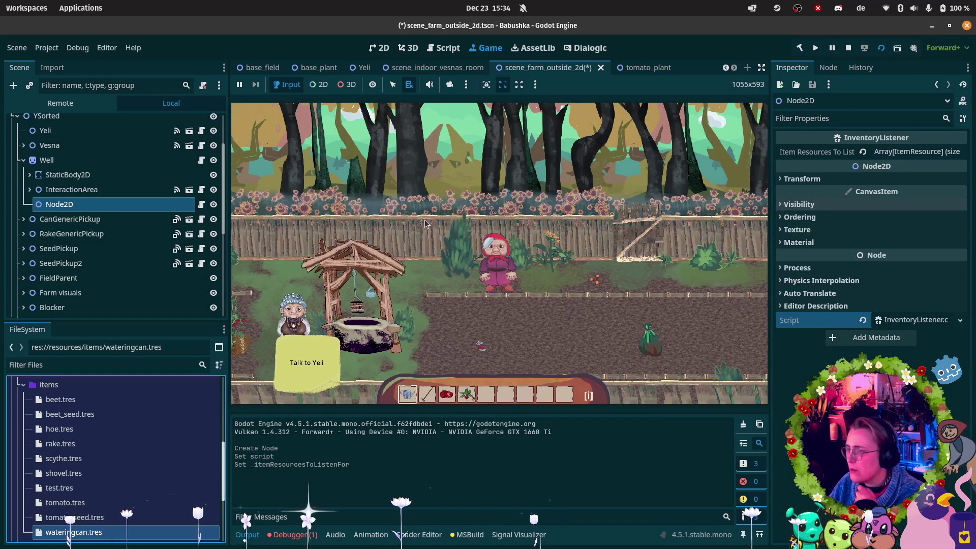
- Rename the listener to WateringCanListener and pick its ItemInstanceActivated signal
{"action": "double_click", "coordinate": [76, 206]}
{"action": "type", "text": "WateringCan"}
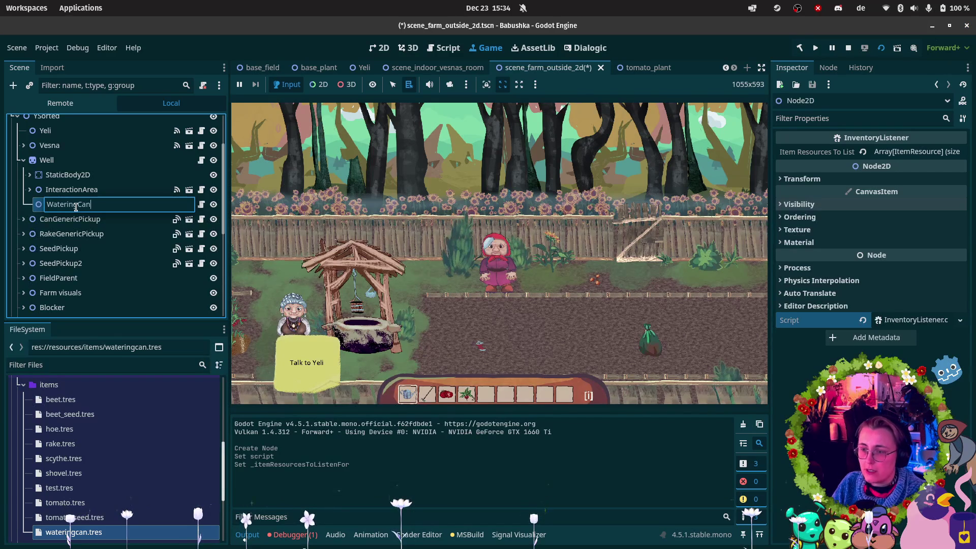
{"action": "type", "text": "Listener"}
{"action": "key", "text": "Return"}
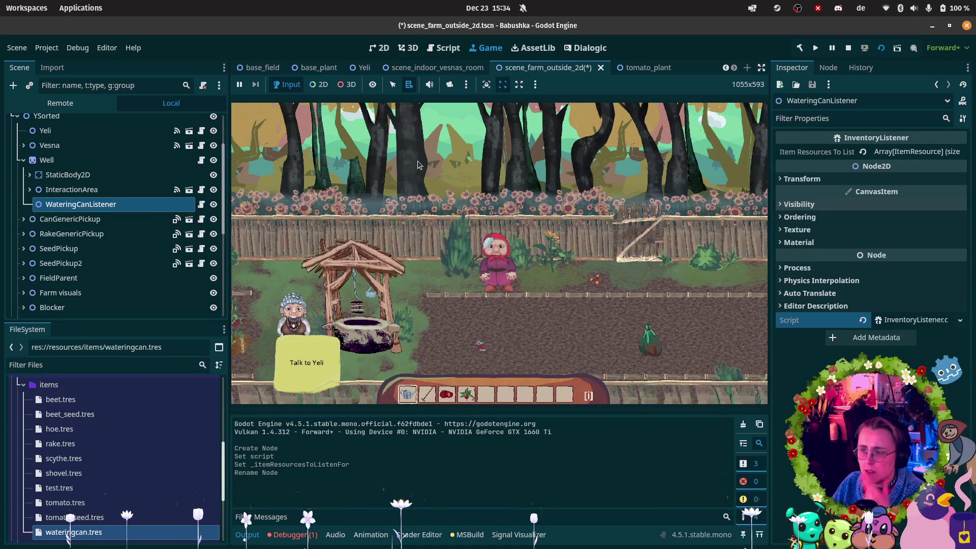
{"action": "left_click", "coordinate": [831, 69]}
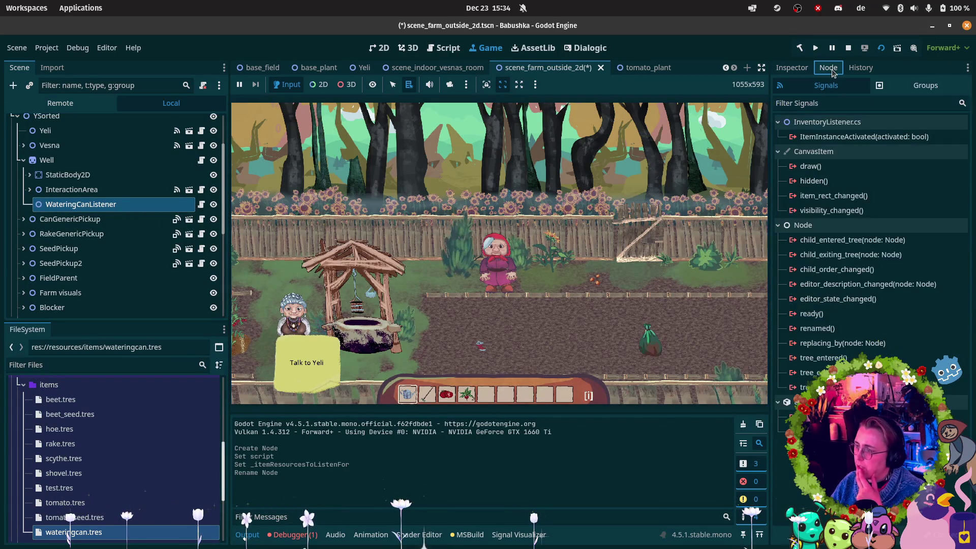
{"action": "left_click", "coordinate": [844, 137]}
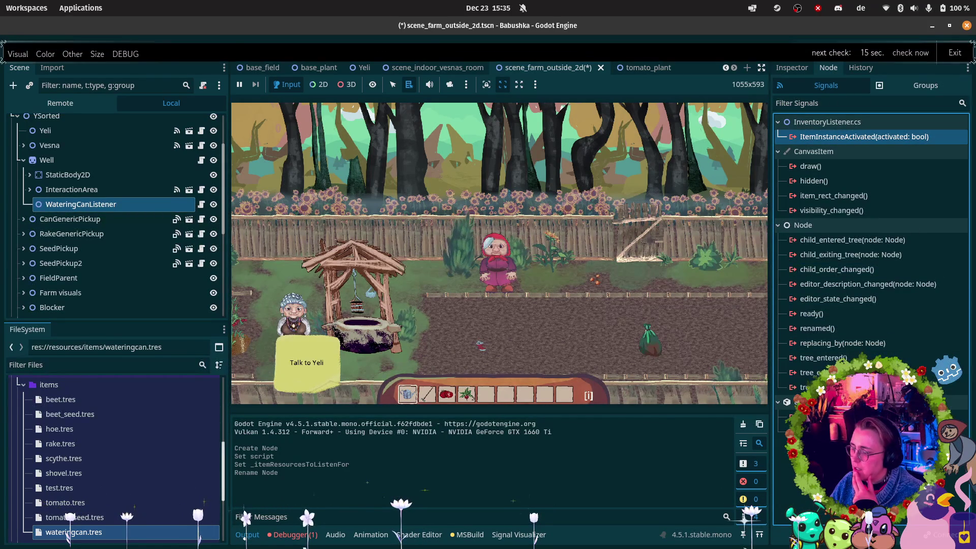
{"action": "key", "text": "Return"}
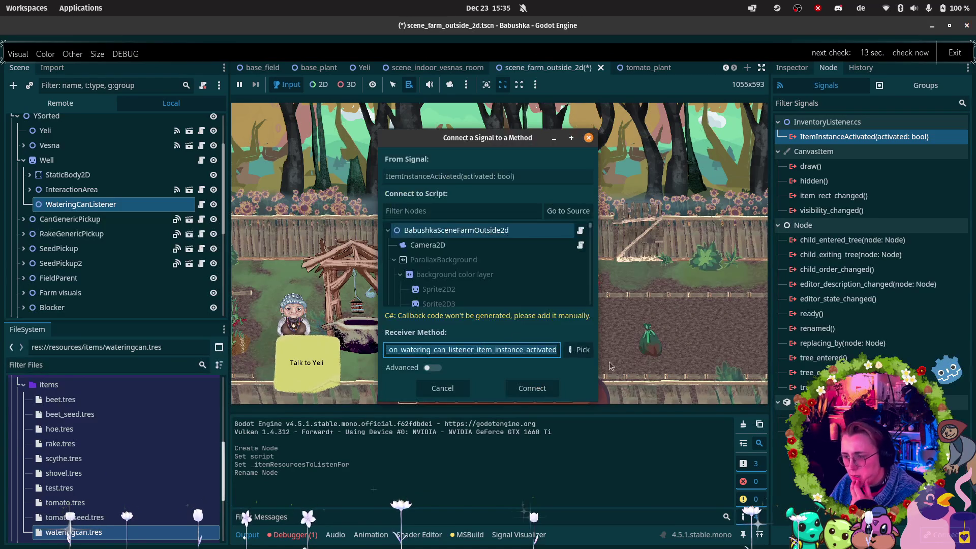
{"action": "left_click", "coordinate": [569, 212]}
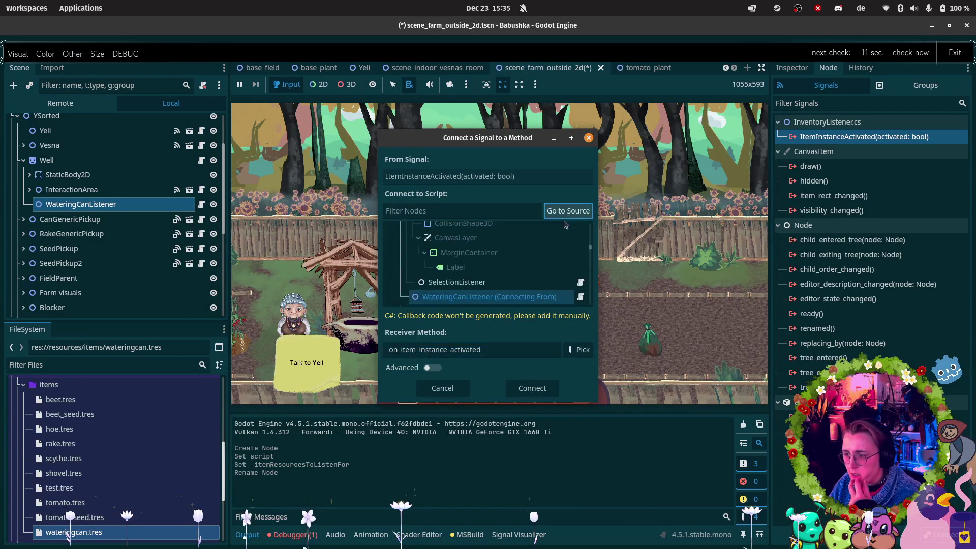
{"action": "scroll", "coordinate": [474, 285], "scroll_direction": "up", "scroll_amount": 1}
{"action": "scroll", "coordinate": [473, 265], "scroll_direction": "down", "scroll_amount": 2}
{"action": "left_click", "coordinate": [406, 238]}
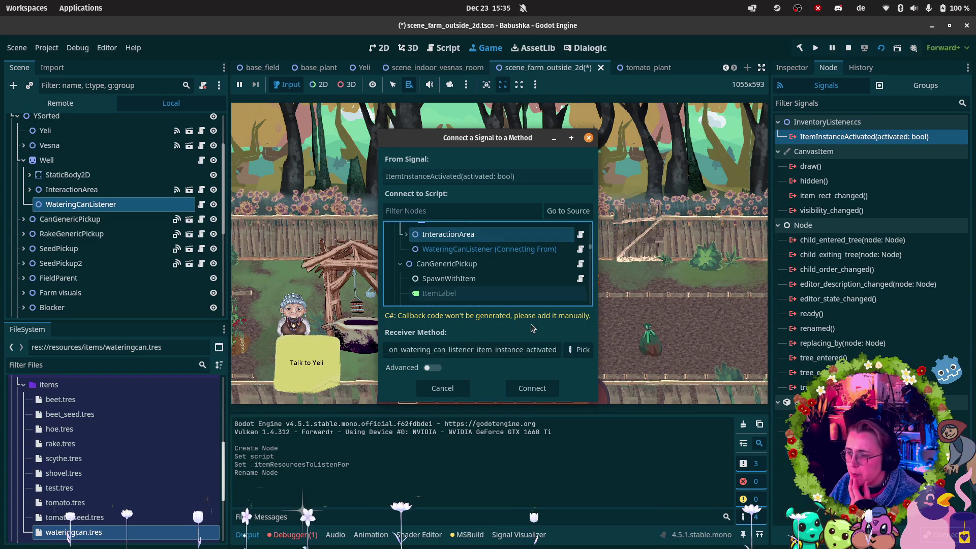
{"action": "left_click", "coordinate": [579, 349]}
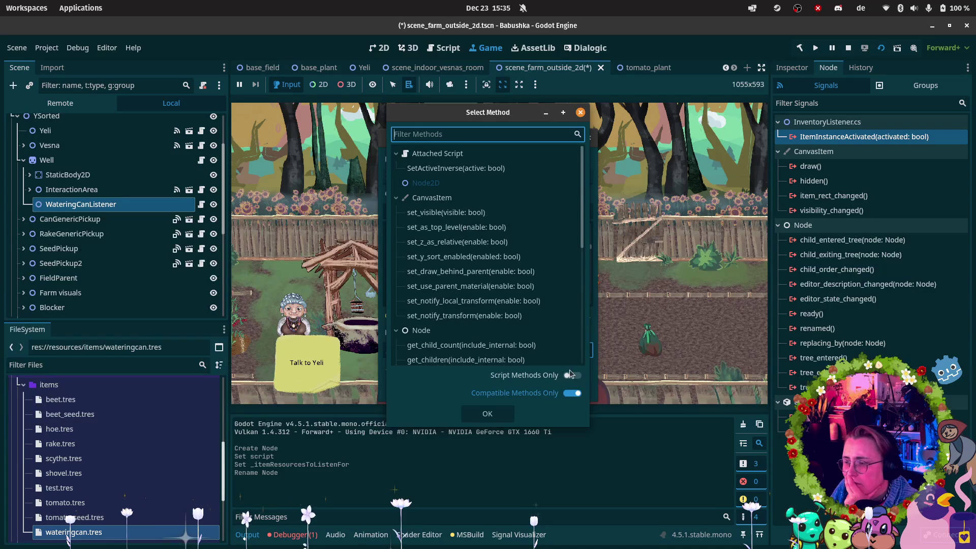
{"action": "left_click", "coordinate": [569, 394]}
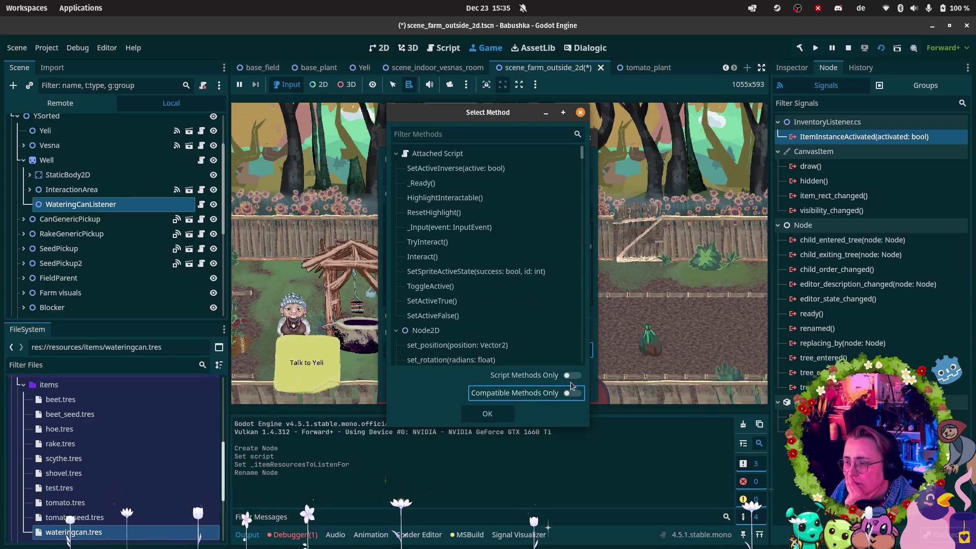
{"action": "left_click", "coordinate": [570, 379]}
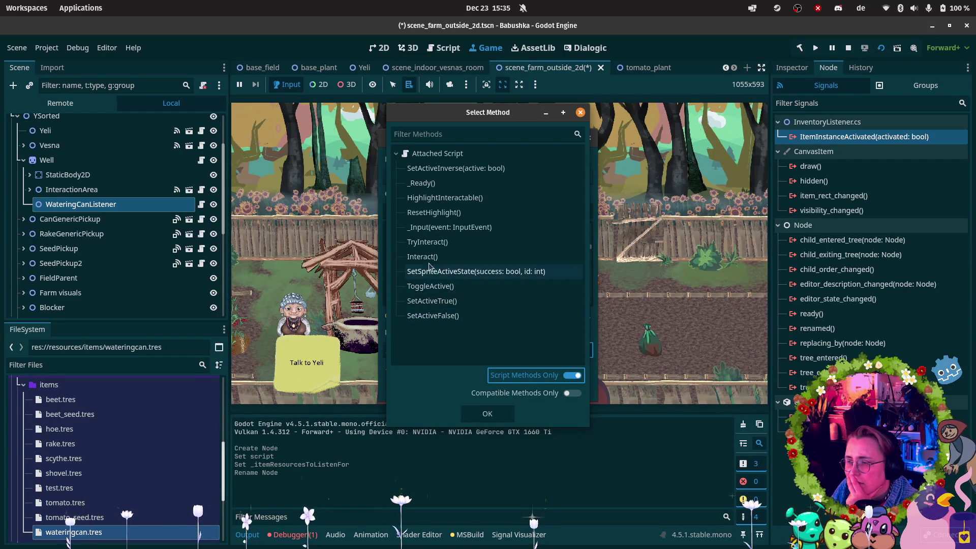
{"action": "left_click", "coordinate": [457, 168]}
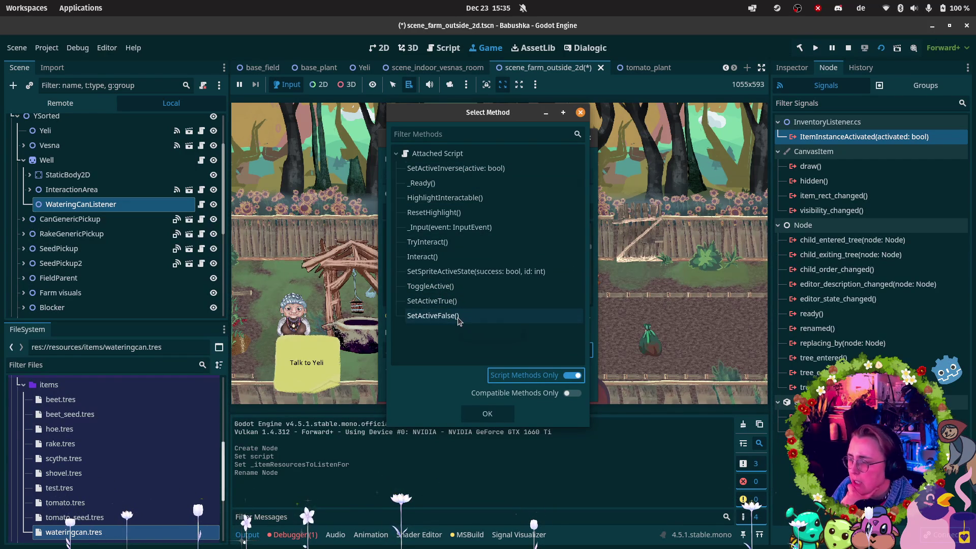
{"action": "left_click", "coordinate": [580, 113]}
{"action": "left_click", "coordinate": [588, 138]}
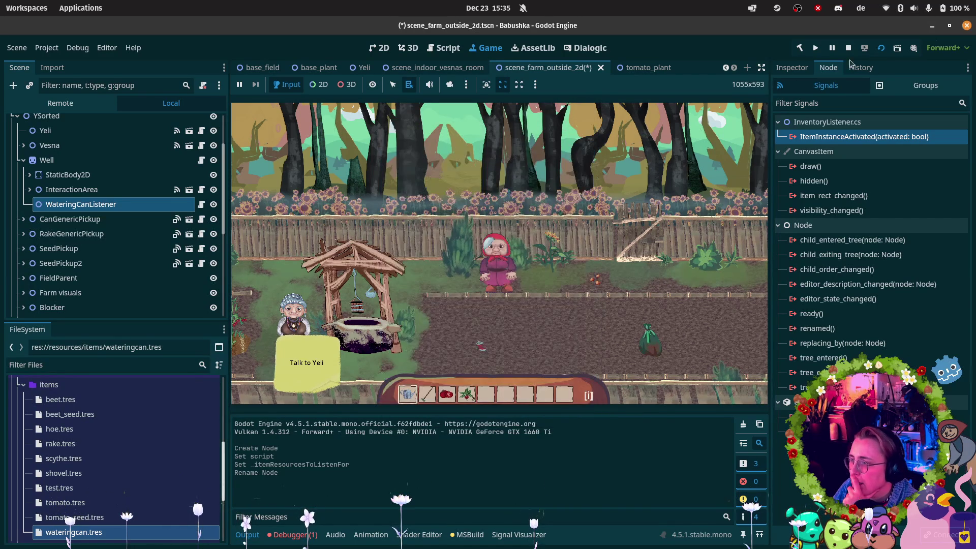
{"action": "left_click", "coordinate": [848, 48]}
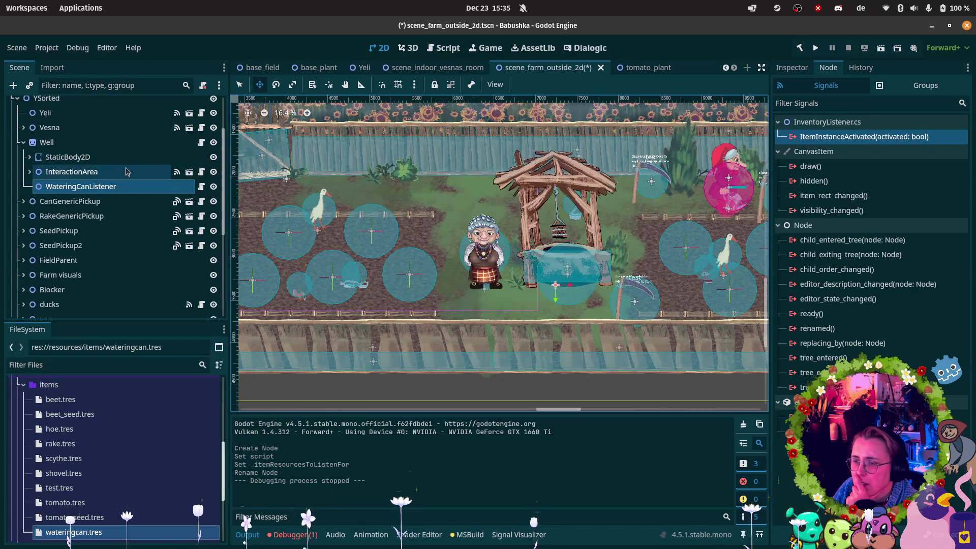
- View the InvalidCastException in the debugger's Errors list, then bring up Rider
{"action": "left_click", "coordinate": [318, 534]}
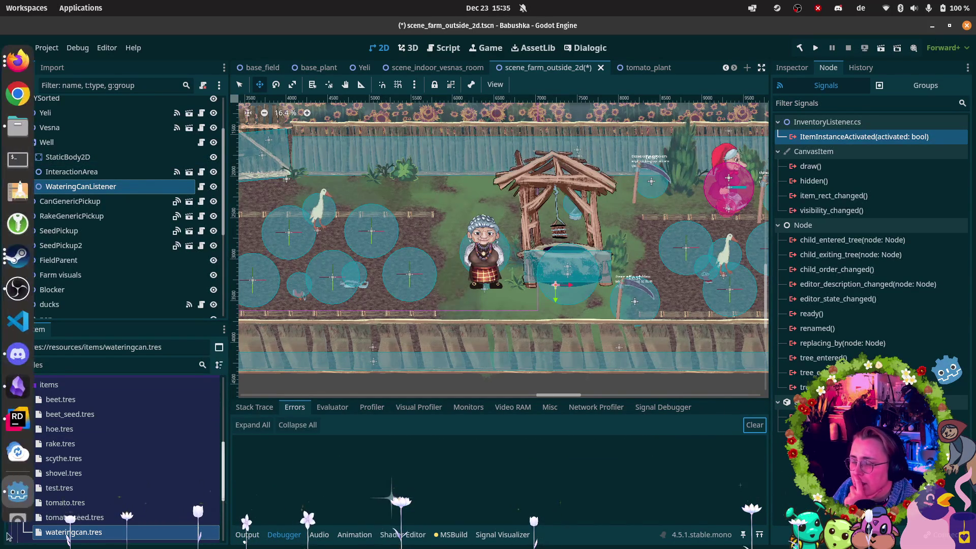
{"action": "left_click", "coordinate": [29, 421]}
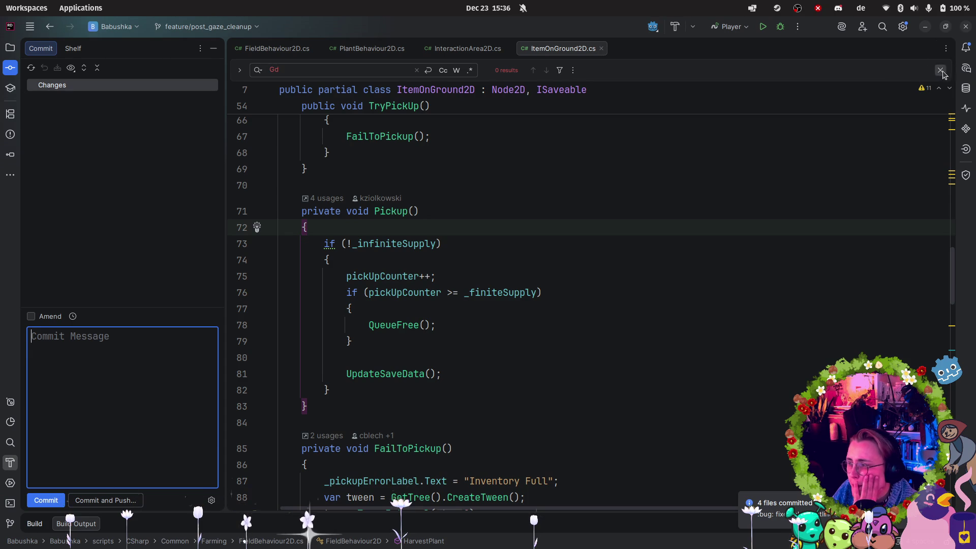
- Open InteractionArea2D.cs and scroll through it to the SetActiveTrue and SetActiveFalse methods
{"action": "key", "text": "Escape"}
{"action": "left_click", "coordinate": [434, 50]}
{"action": "scroll", "coordinate": [621, 203], "scroll_direction": "up", "scroll_amount": 20}
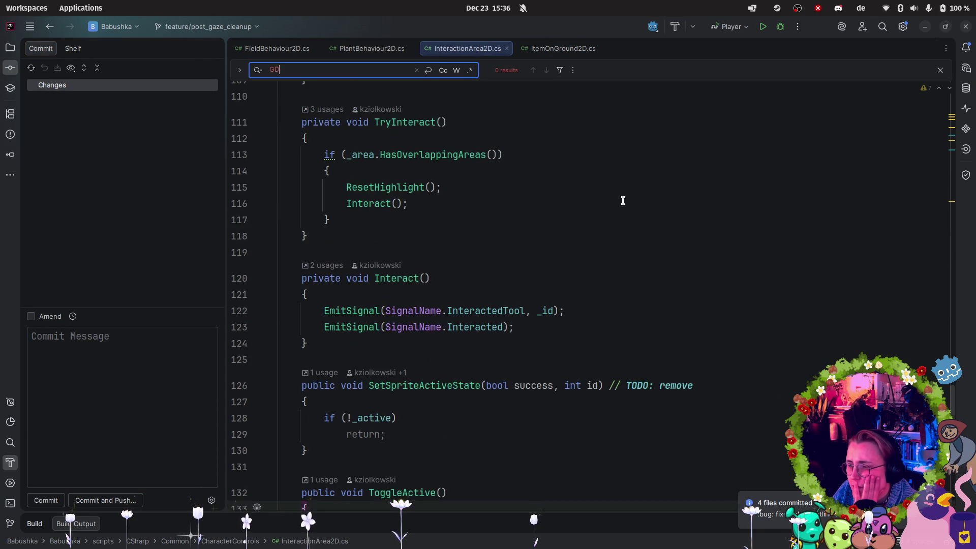
{"action": "scroll", "coordinate": [651, 204], "scroll_direction": "up", "scroll_amount": 15}
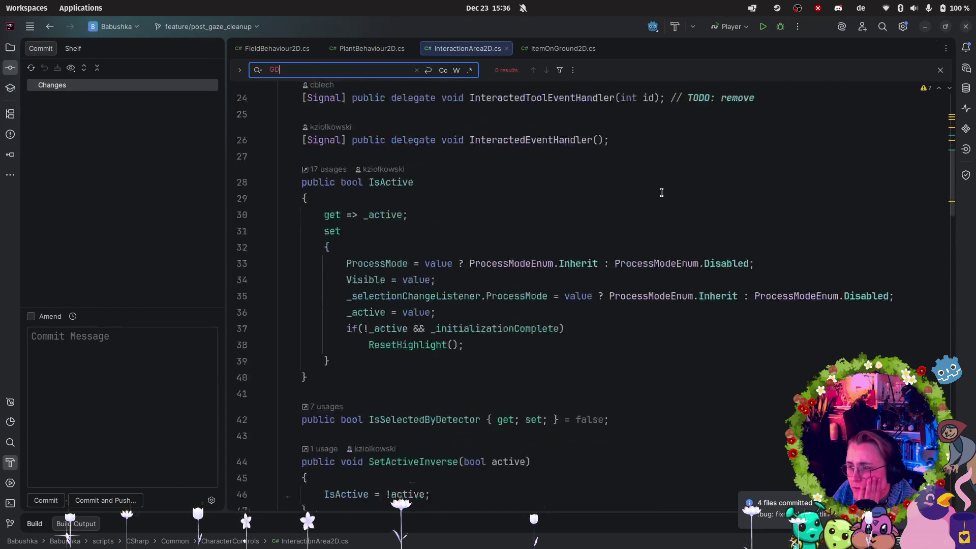
{"action": "scroll", "coordinate": [684, 188], "scroll_direction": "down", "scroll_amount": 6}
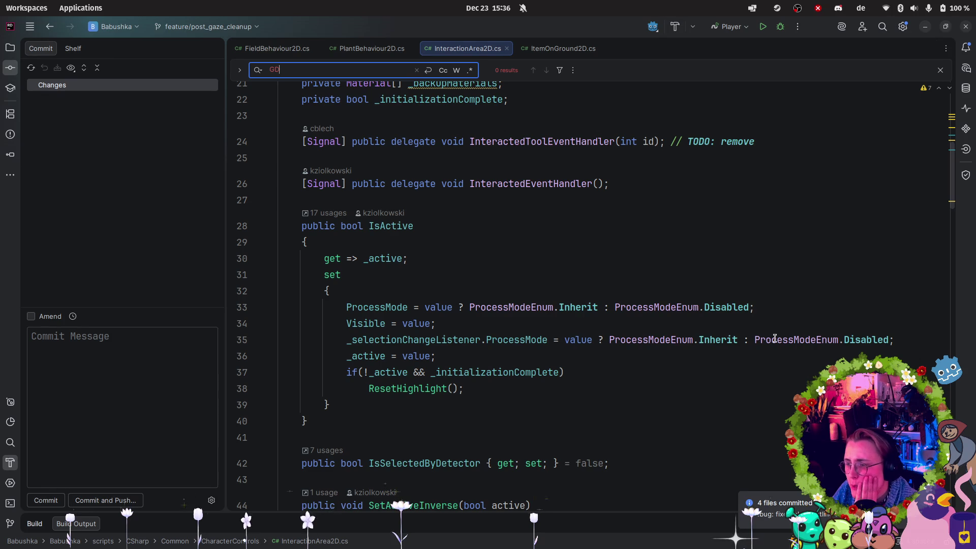
{"action": "scroll", "coordinate": [747, 335], "scroll_direction": "down", "scroll_amount": 2}
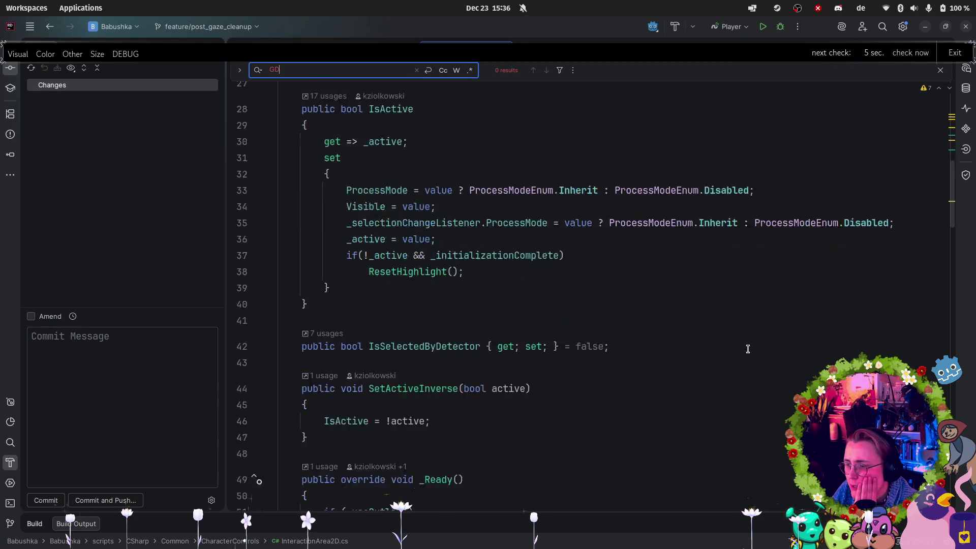
{"action": "scroll", "coordinate": [746, 347], "scroll_direction": "down", "scroll_amount": 2}
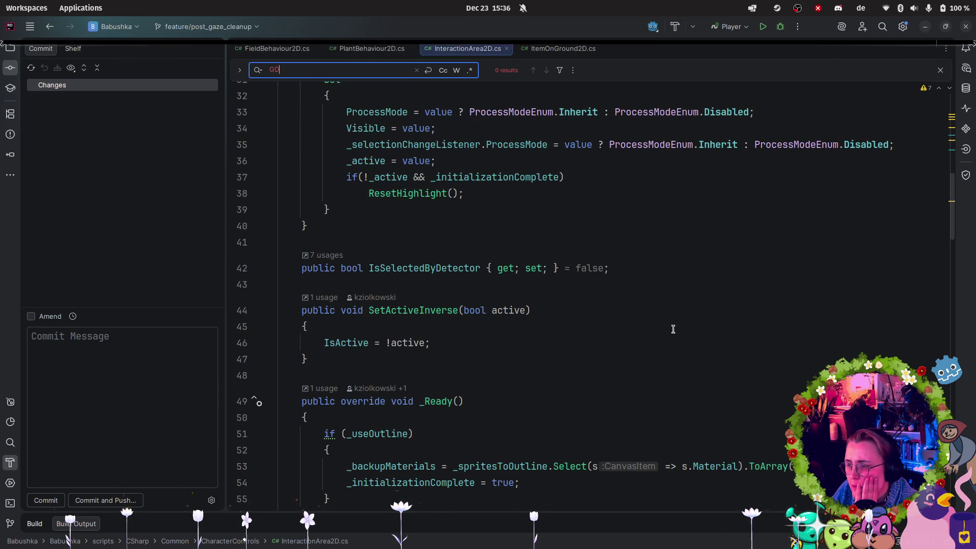
{"action": "scroll", "coordinate": [673, 330], "scroll_direction": "down", "scroll_amount": 15}
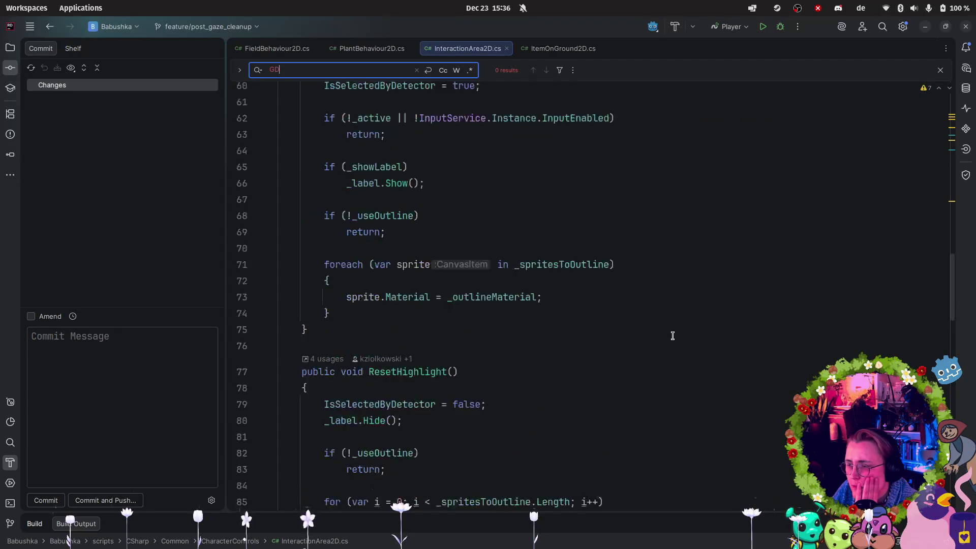
{"action": "scroll", "coordinate": [664, 339], "scroll_direction": "down", "scroll_amount": 5}
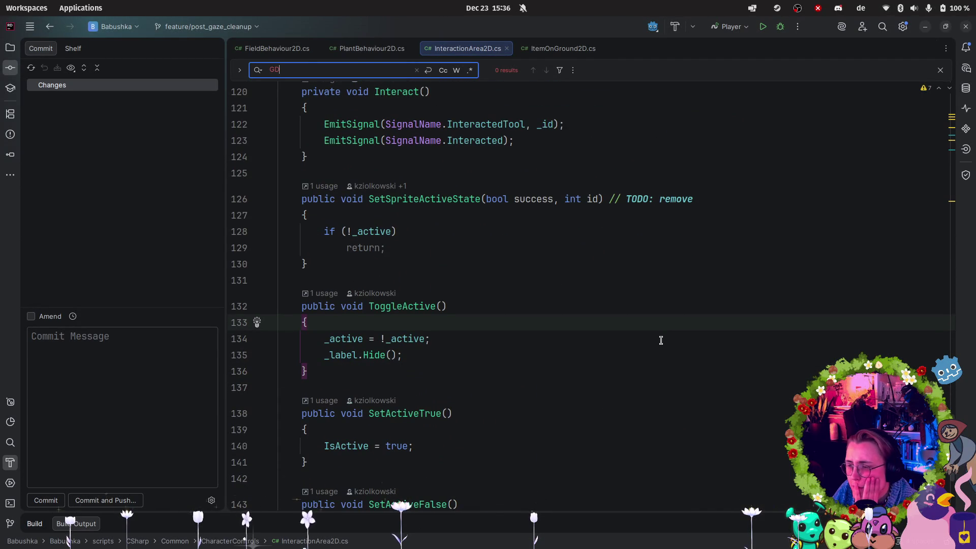
{"action": "scroll", "coordinate": [661, 339], "scroll_direction": "down", "scroll_amount": 2}
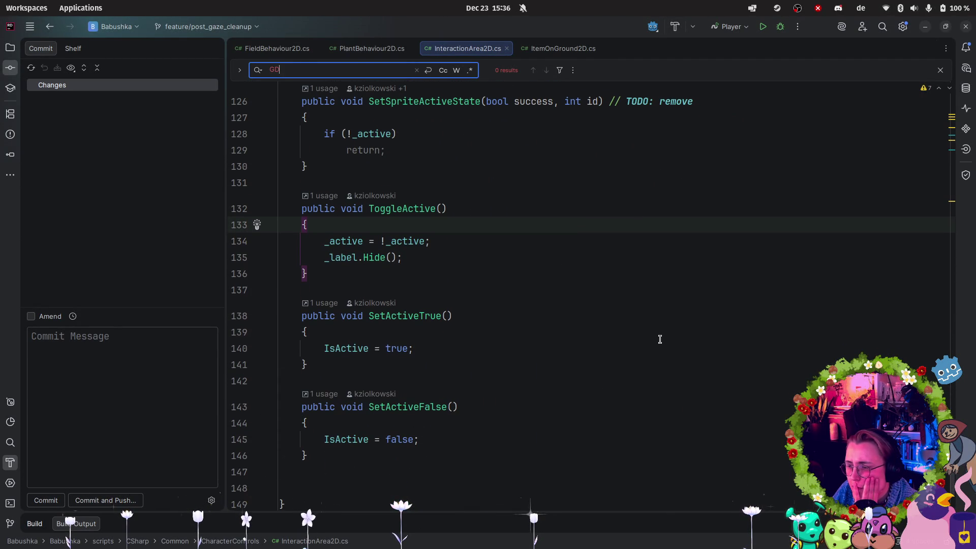
- Below SetActiveFalse, add public void SetActive(bool active) with body IsActive = active
{"action": "left_click", "coordinate": [326, 456]}
{"action": "key", "text": "Return"}
{"action": "key", "text": "Return"}
{"action": "type", "text": "public void SetAxct"}
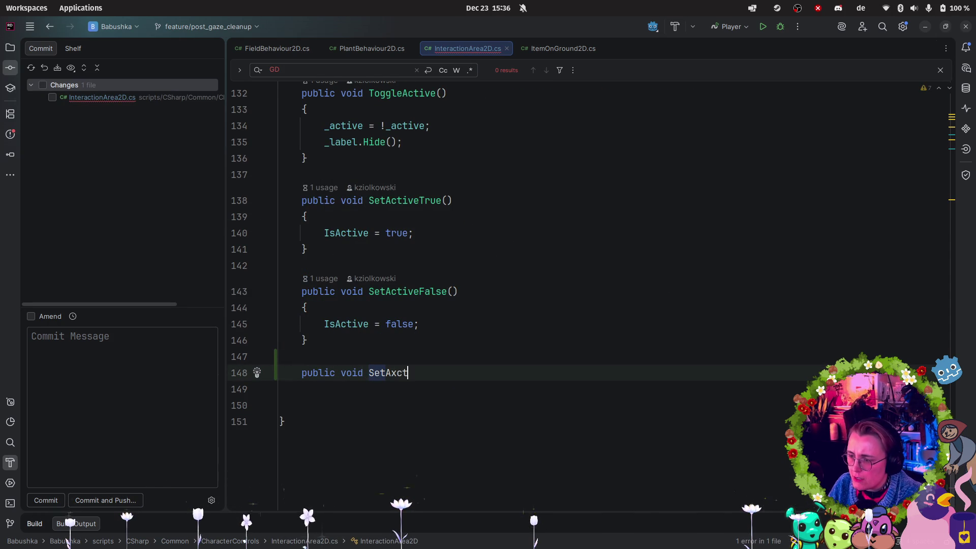
{"action": "key", "text": "BackSpace"}
{"action": "type", "text": "tio"}
{"action": "key", "text": "BackSpace"}
{"action": "key", "text": "BackSpace"}
{"action": "key", "text": "BackSpace"}
{"action": "key", "text": "BackSpace"}
{"action": "key", "text": "BackSpace"}
{"action": "type", "text": "tive(bool a"}
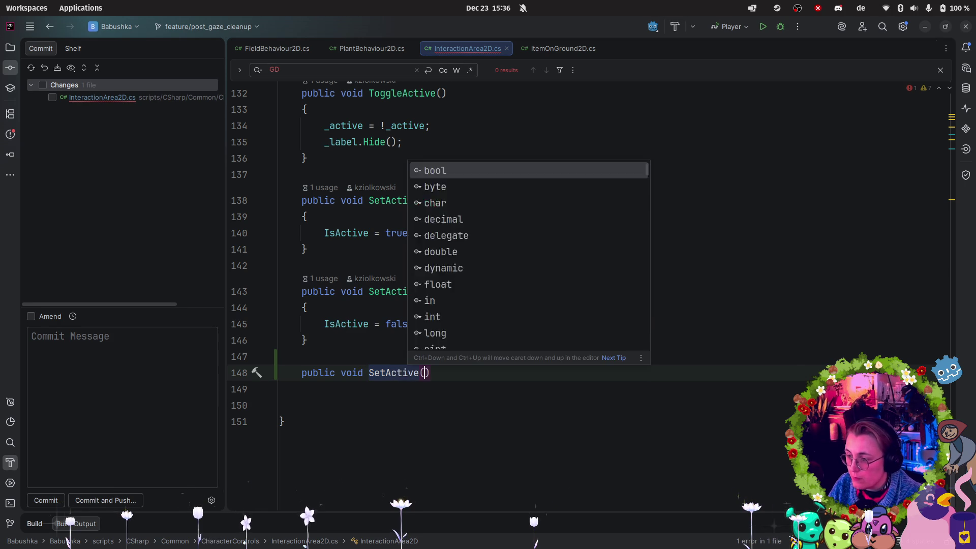
{"action": "type", "text": "ctive"}
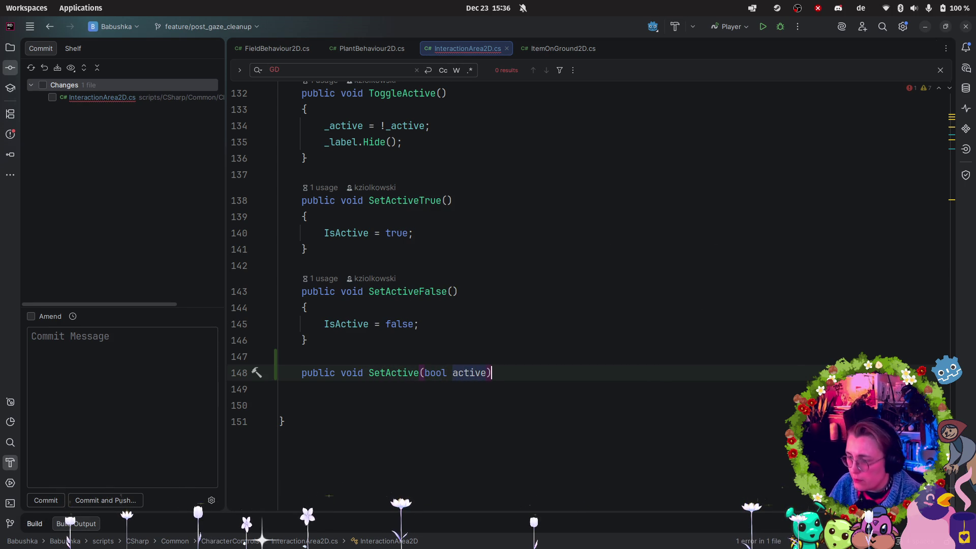
{"action": "type", "text": "{"}
{"action": "key", "text": "Return"}
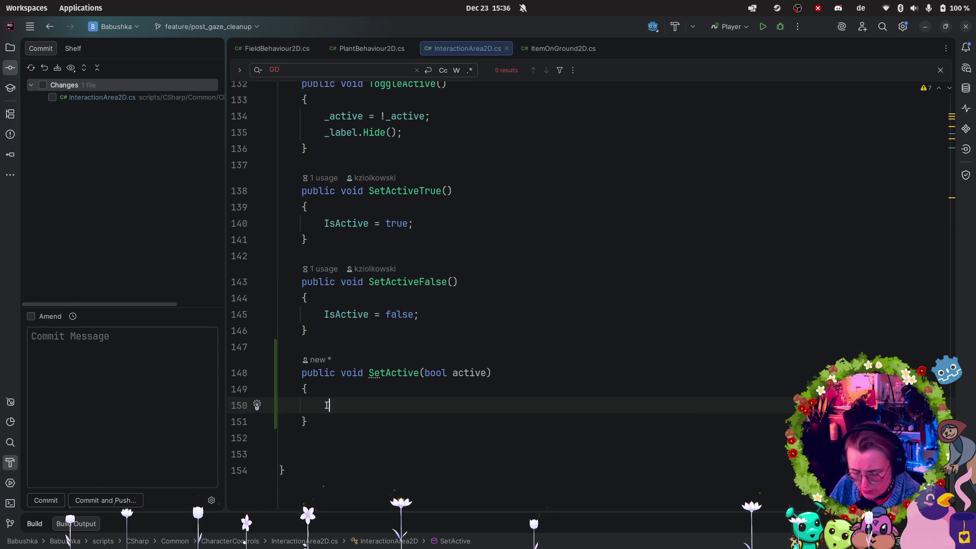
{"action": "type", "text": "Is"}
{"action": "key", "text": "Return"}
{"action": "type", "text": "= "}
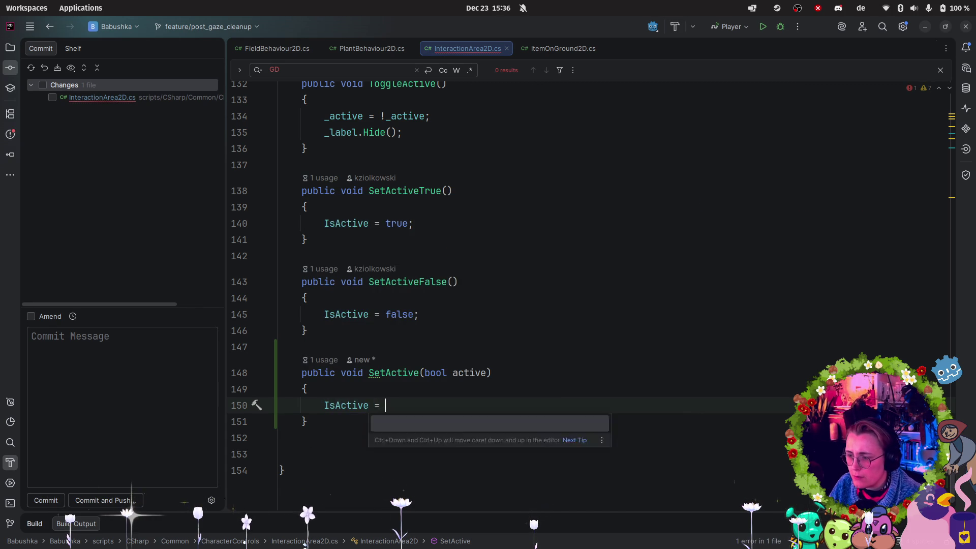
{"action": "type", "text": "active;"}
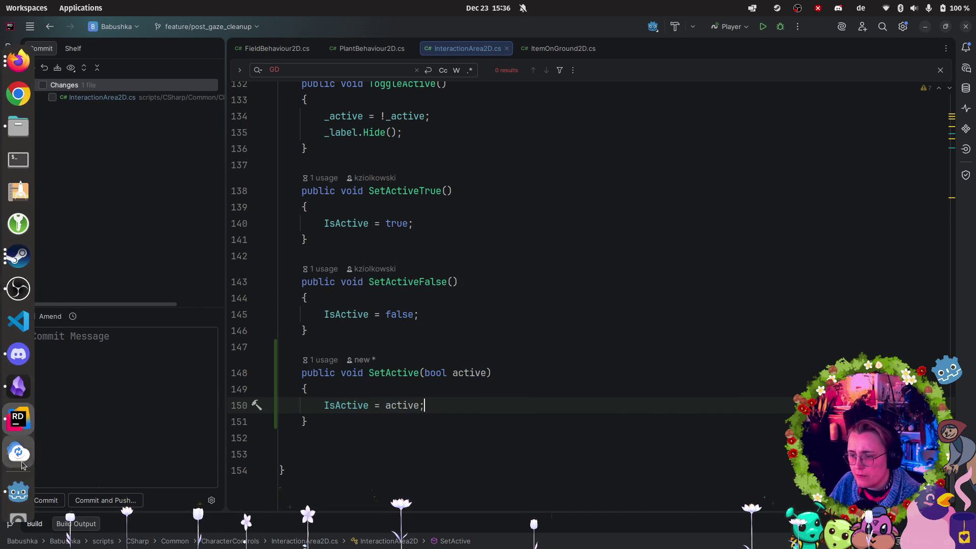
{"action": "left_click", "coordinate": [18, 387]}
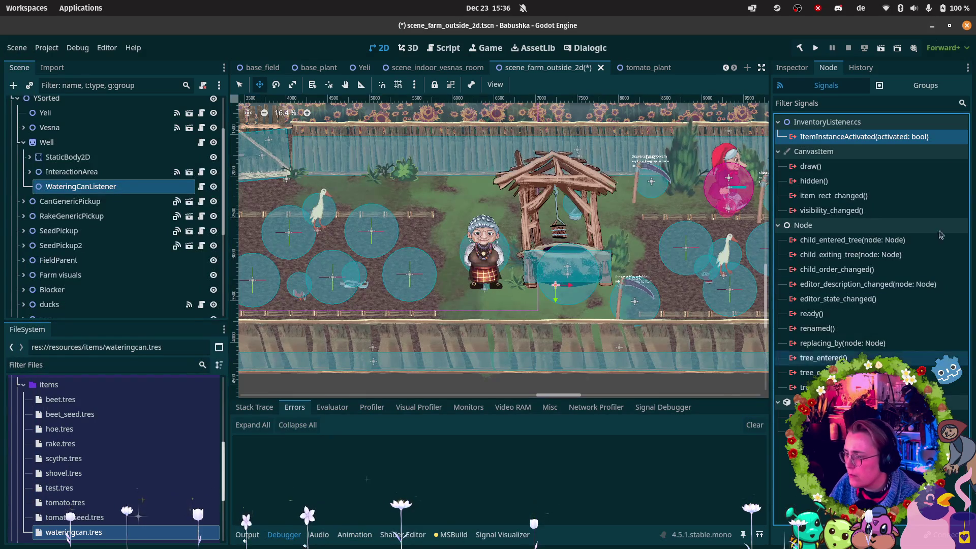
- Rebuild the .NET project and open the connection setup for ItemInstanceActivated
{"action": "left_click", "coordinate": [800, 47]}
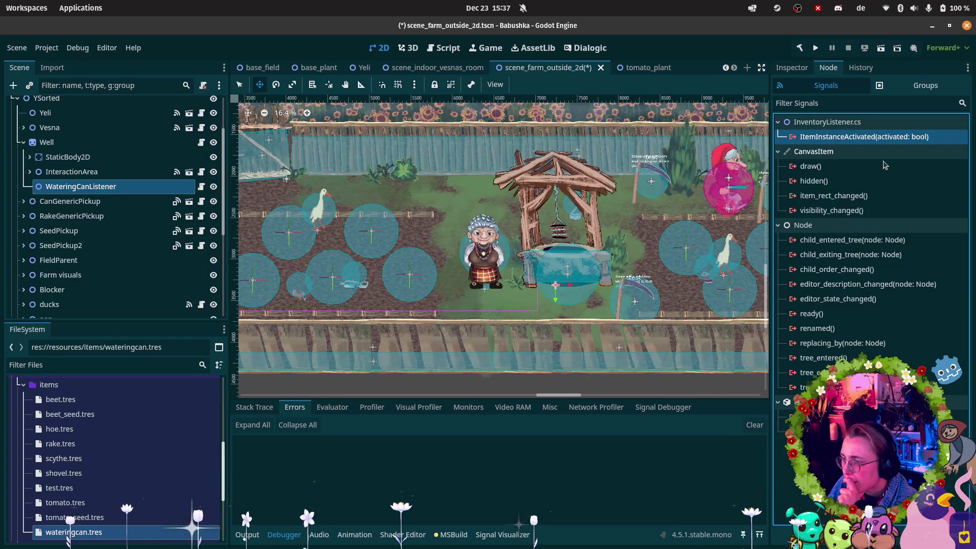
{"action": "left_click", "coordinate": [839, 181]}
{"action": "left_click", "coordinate": [856, 125]}
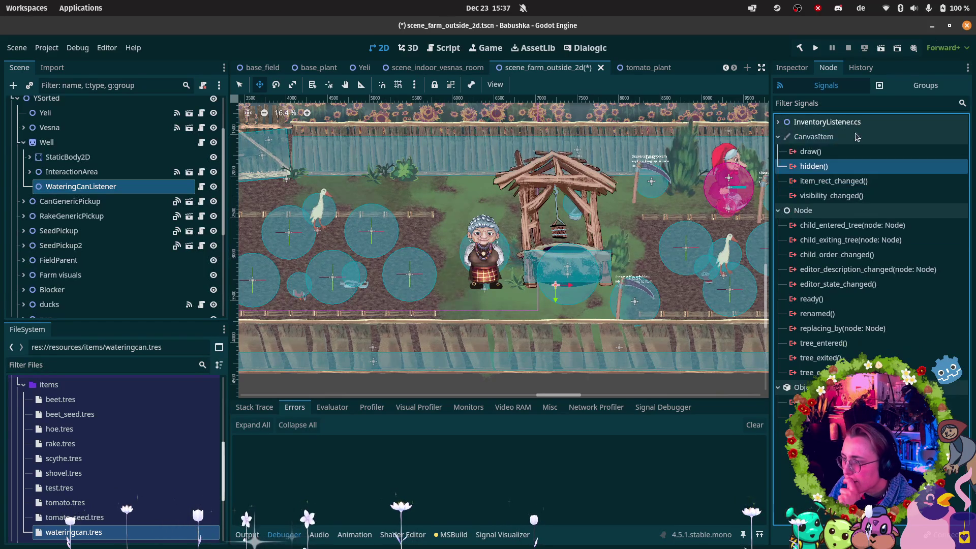
{"action": "left_click", "coordinate": [855, 122]}
{"action": "double_click", "coordinate": [856, 137]}
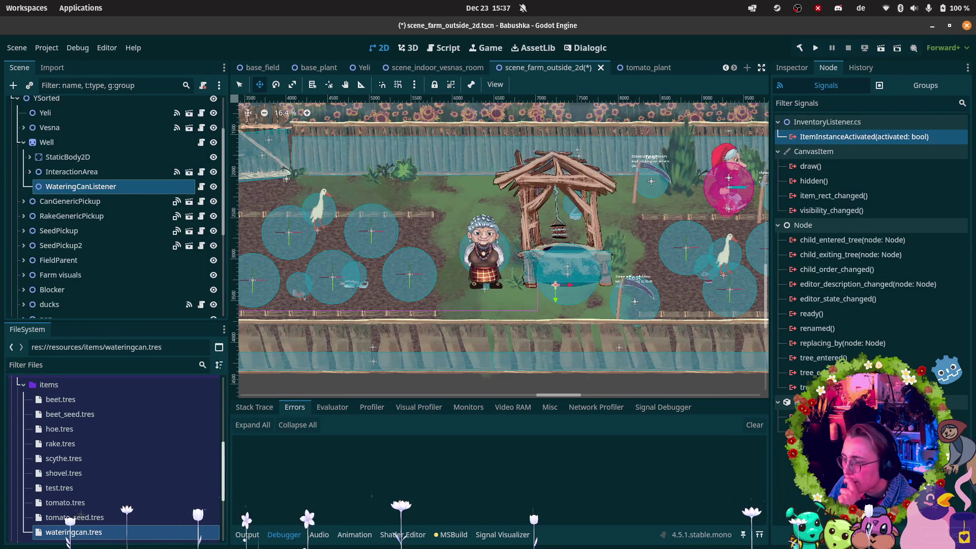
- Choose InteractionArea as receiver and SetActive(active: bool) as the method, then confirm
{"action": "left_click", "coordinate": [568, 210]}
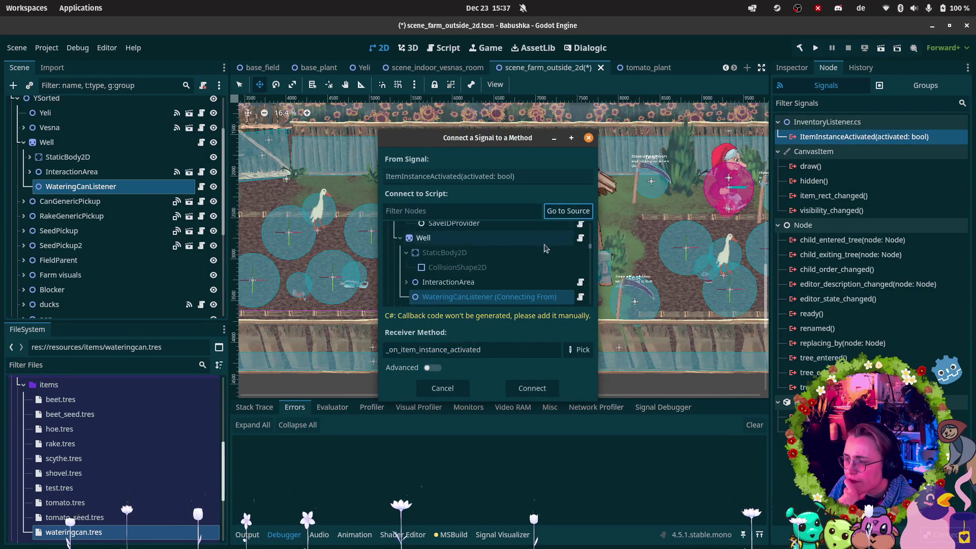
{"action": "left_click", "coordinate": [448, 282]}
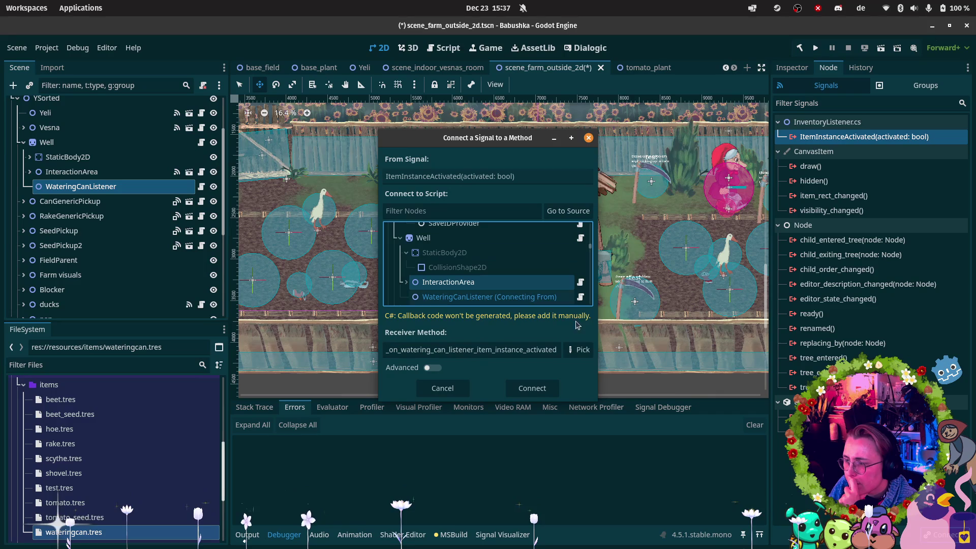
{"action": "left_click", "coordinate": [588, 349]}
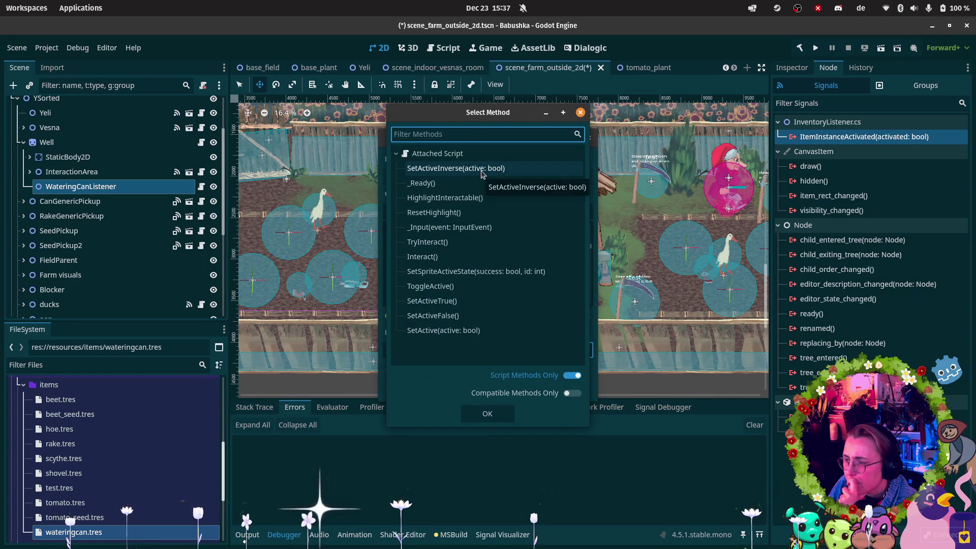
{"action": "left_click", "coordinate": [464, 330]}
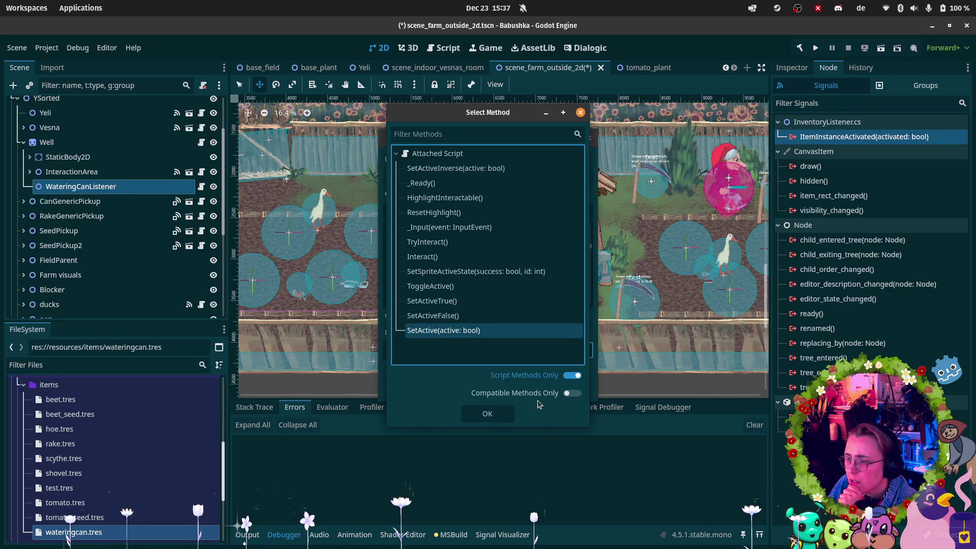
{"action": "left_click", "coordinate": [489, 414]}
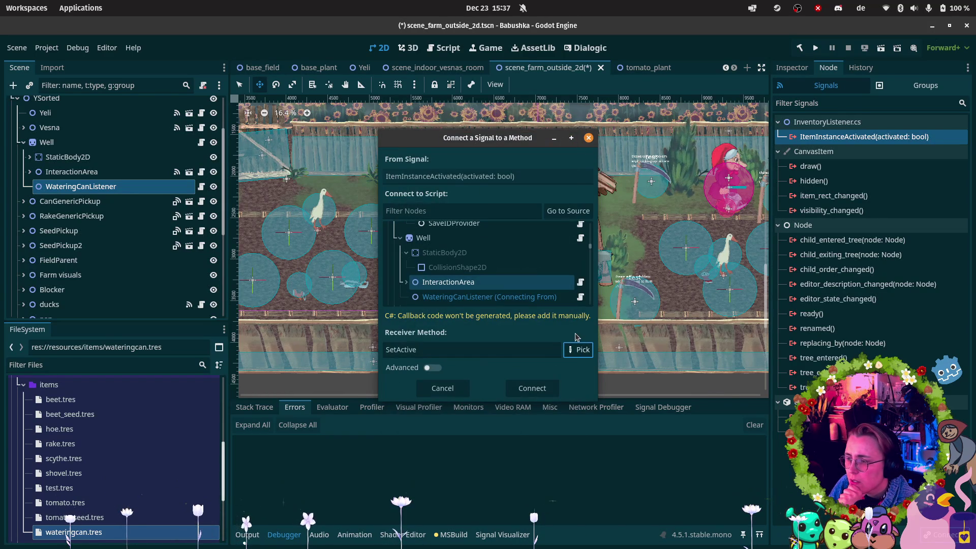
{"action": "left_click", "coordinate": [516, 389]}
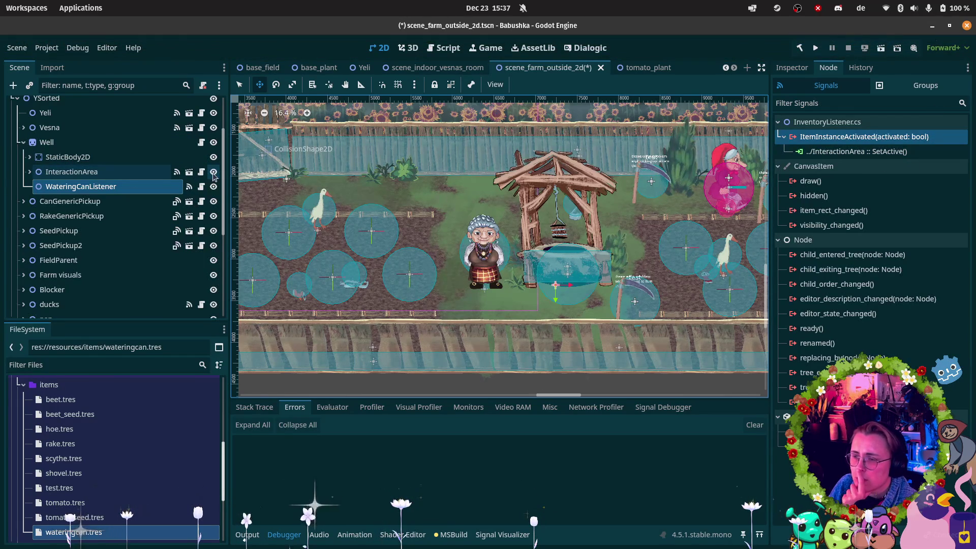
- Uncheck Active on the well's InteractionArea in the Inspector, then return to Rider
{"action": "left_click", "coordinate": [122, 172]}
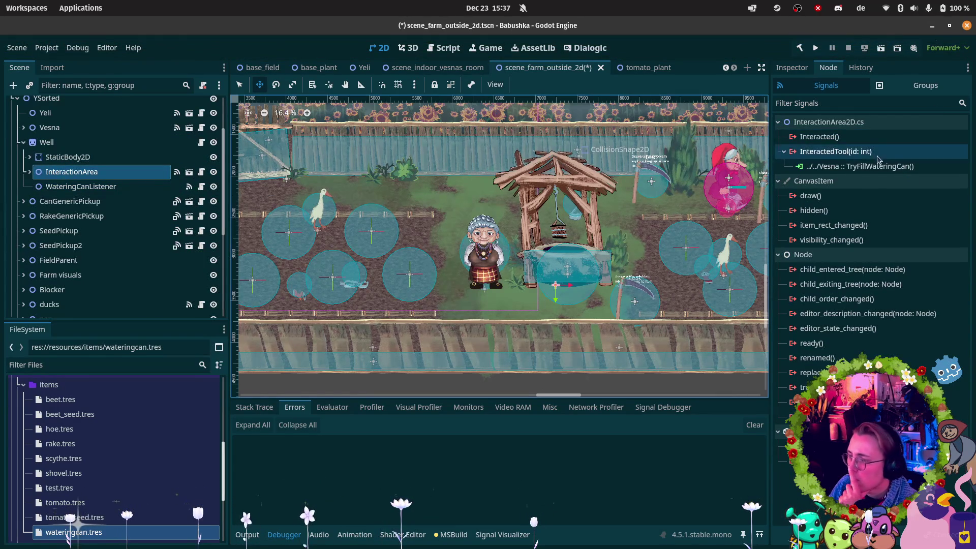
{"action": "left_click", "coordinate": [792, 67]}
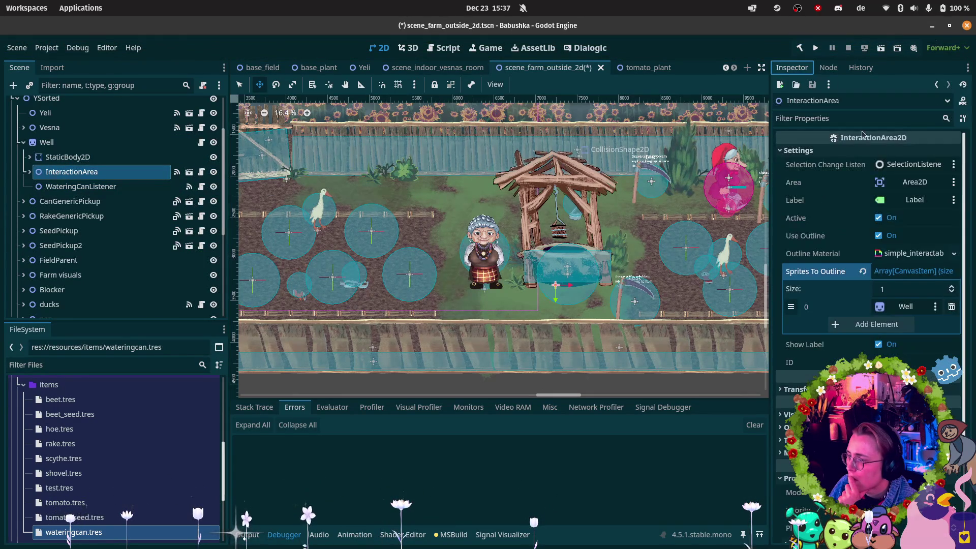
{"action": "left_click", "coordinate": [879, 218]}
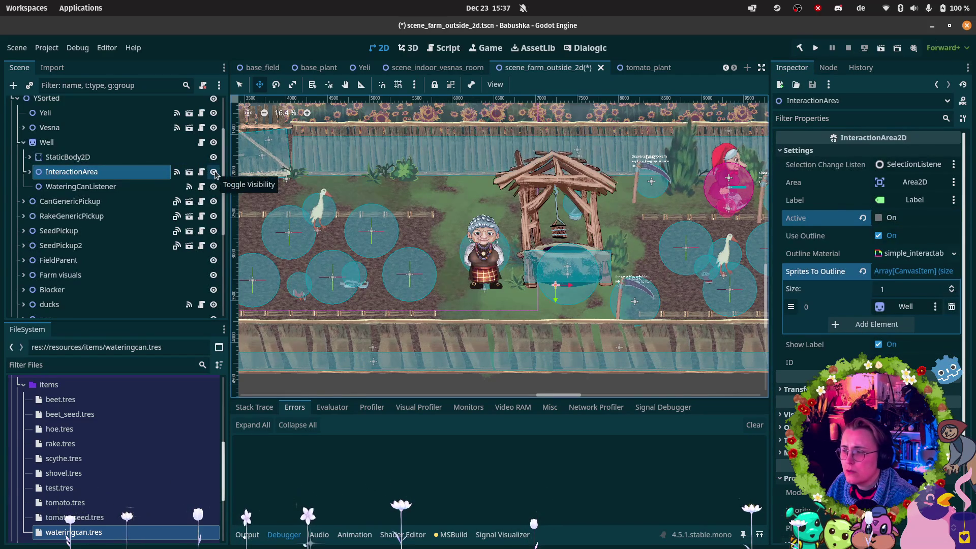
{"action": "mouse_move", "coordinate": [9, 407]}
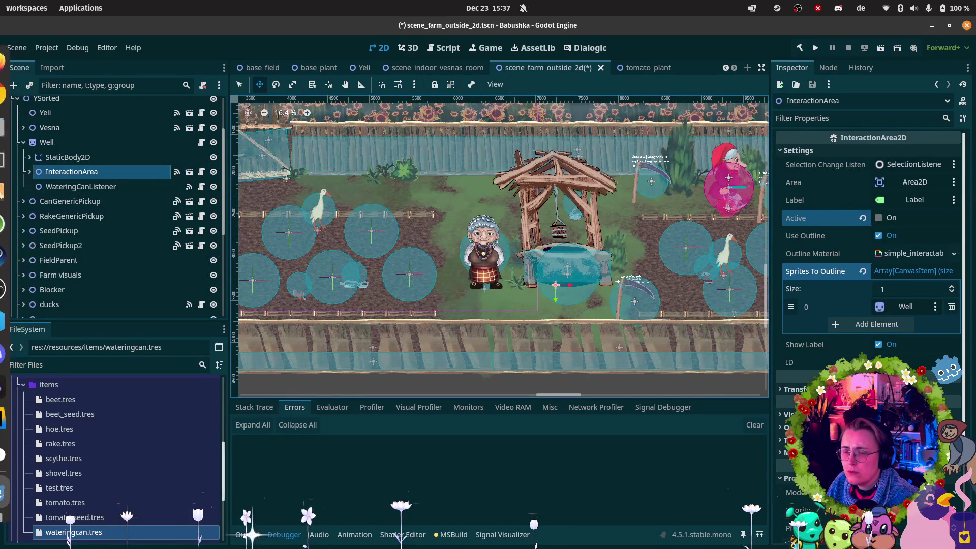
{"action": "left_click", "coordinate": [9, 414]}
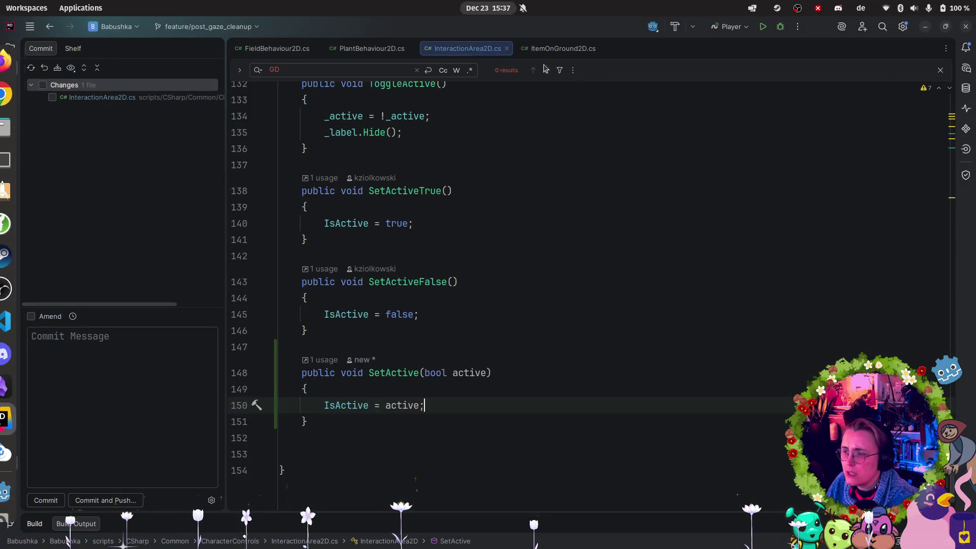
- Close the search and start a new if line after the outline block in _Ready
{"action": "left_click", "coordinate": [941, 71]}
{"action": "scroll", "coordinate": [681, 224], "scroll_direction": "up", "scroll_amount": 20}
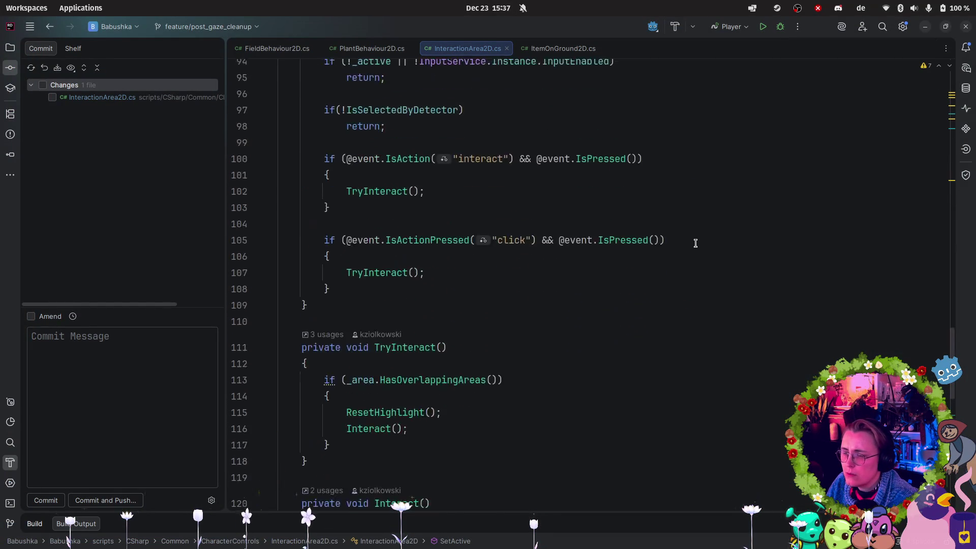
{"action": "scroll", "coordinate": [687, 249], "scroll_direction": "up", "scroll_amount": 10}
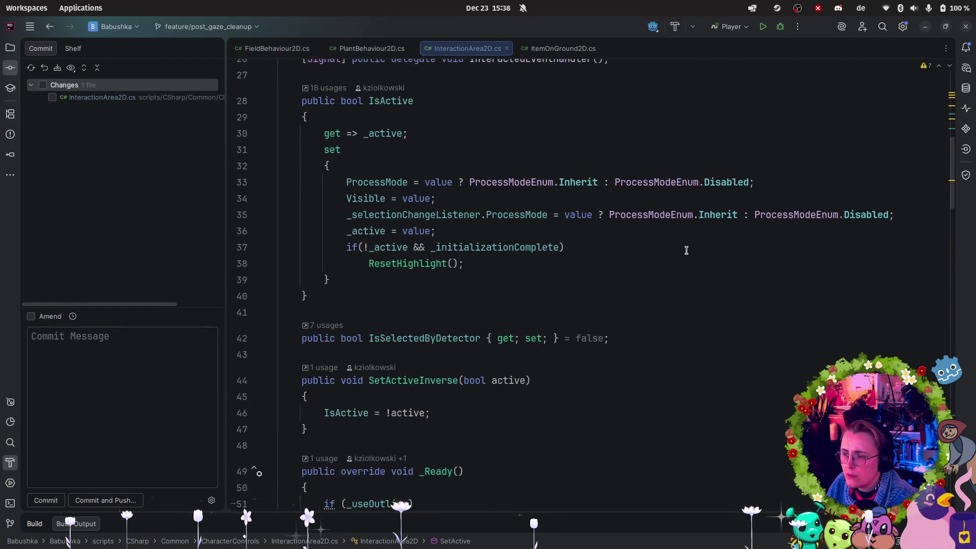
{"action": "scroll", "coordinate": [686, 249], "scroll_direction": "down", "scroll_amount": 4}
{"action": "scroll", "coordinate": [340, 361], "scroll_direction": "down", "scroll_amount": 1}
{"action": "left_click", "coordinate": [380, 375]}
{"action": "key", "text": "Return"}
{"action": "key", "text": "Return"}
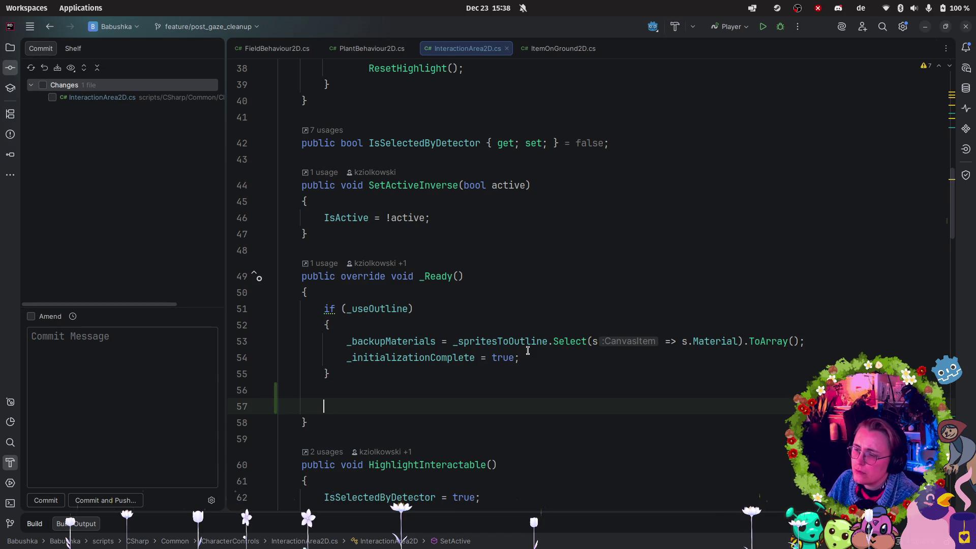
{"action": "type", "text": "if("}
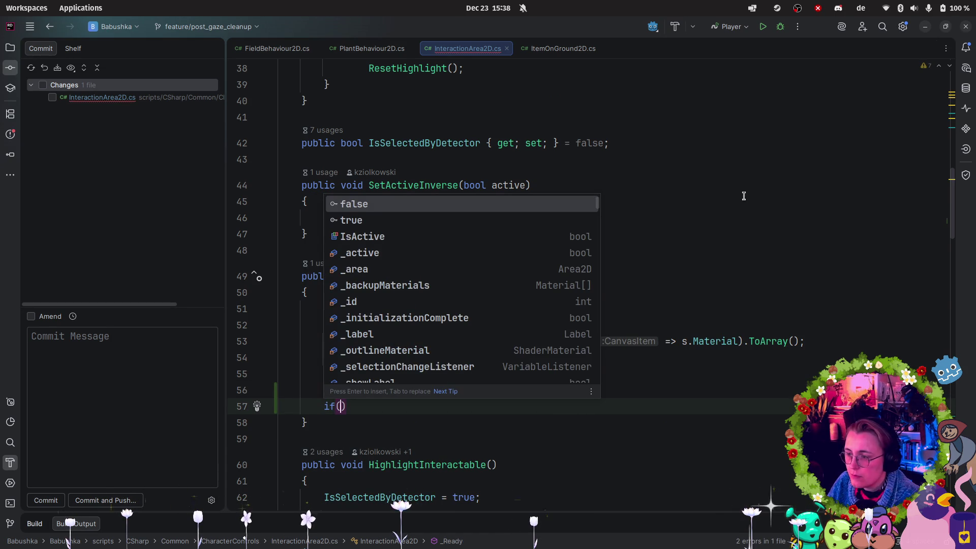
{"action": "key", "text": "Escape"}
- Check the _active field declaration and clear the unfinished if text on line 57
{"action": "scroll", "coordinate": [485, 252], "scroll_direction": "up", "scroll_amount": 12}
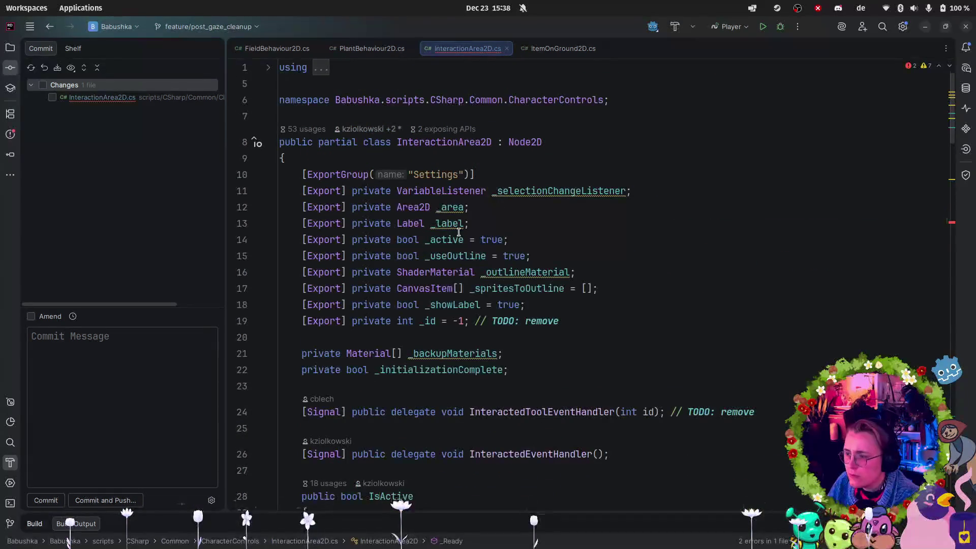
{"action": "left_click", "coordinate": [495, 244]}
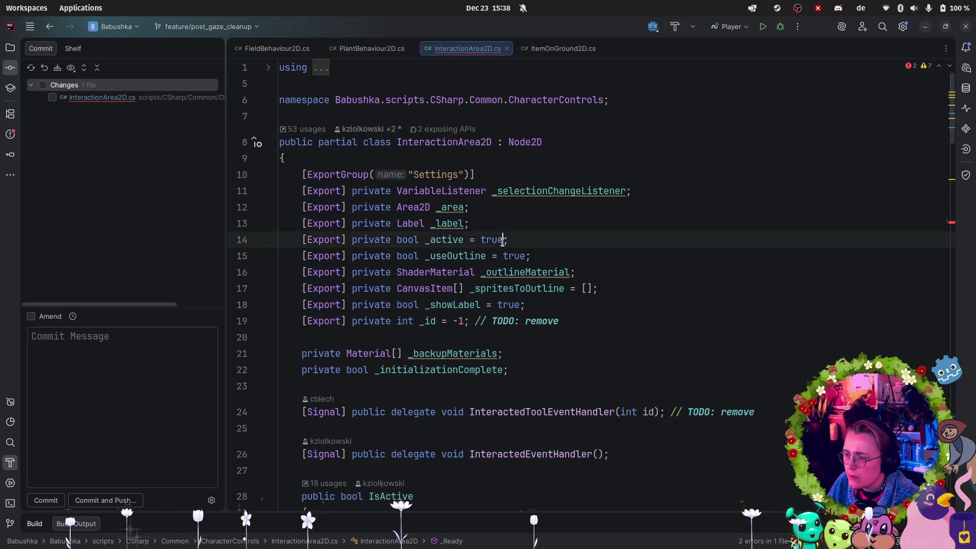
{"action": "key", "text": "Left"}
{"action": "key", "text": "Left"}
{"action": "key", "text": "Left"}
{"action": "scroll", "coordinate": [508, 305], "scroll_direction": "down", "scroll_amount": 13}
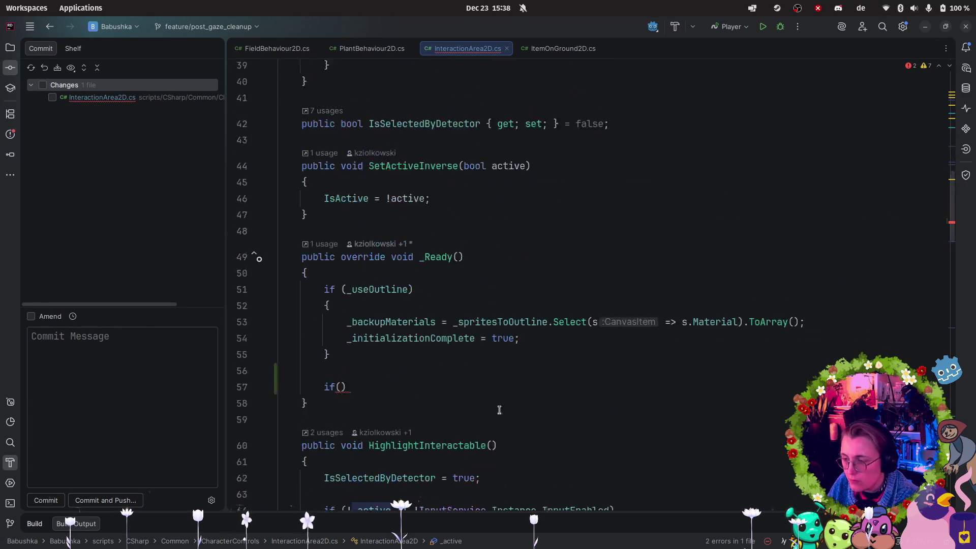
{"action": "left_click", "coordinate": [338, 361]}
{"action": "left_click_drag", "start_coordinate": [348, 362], "coordinate": [324, 362]}
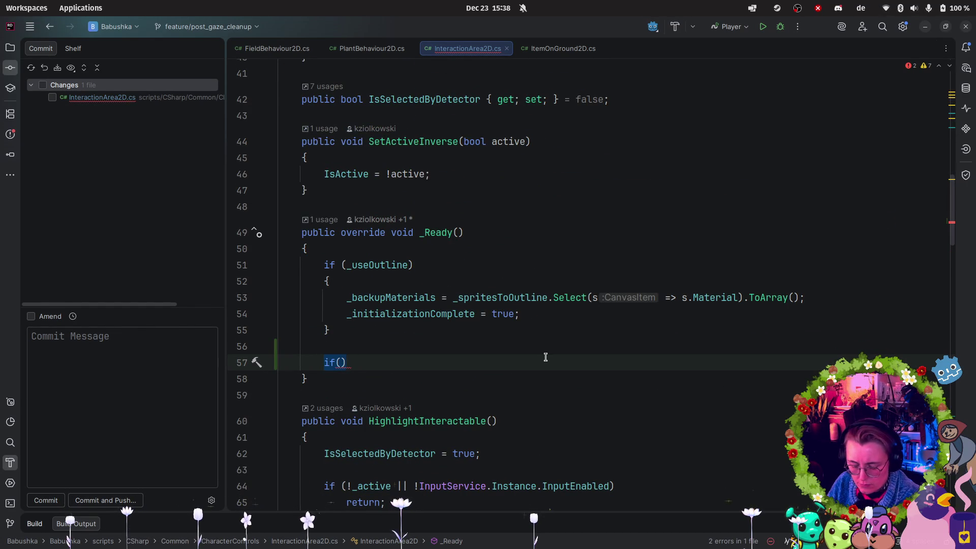
{"action": "type", "text": "IS"}
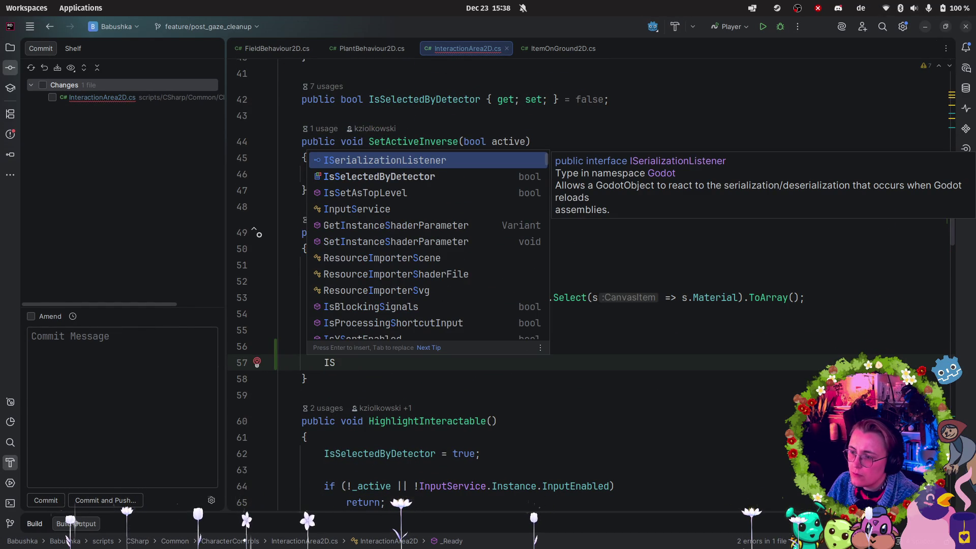
{"action": "key", "text": "BackSpace"}
{"action": "type", "text": "s"}
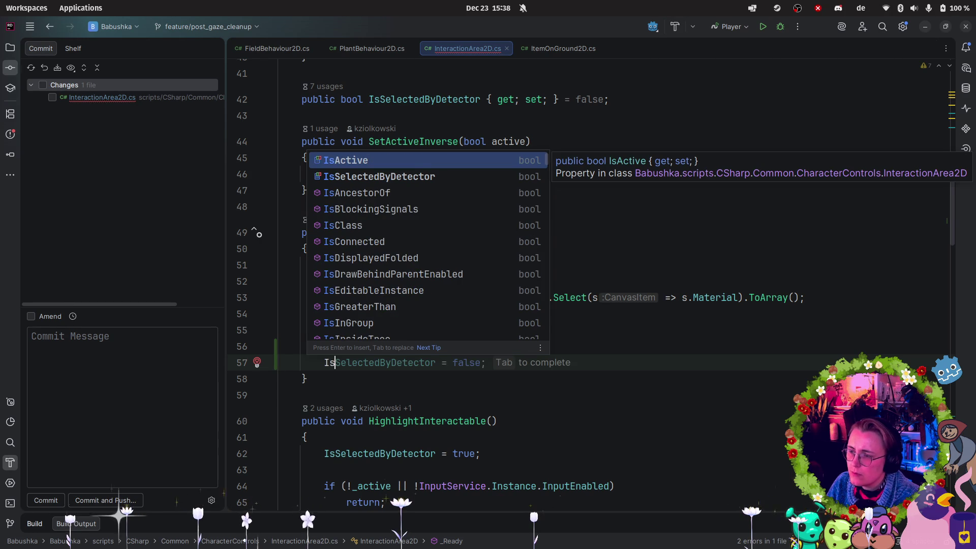
{"action": "key", "text": "BackSpace"}
{"action": "key", "text": "BackSpace"}
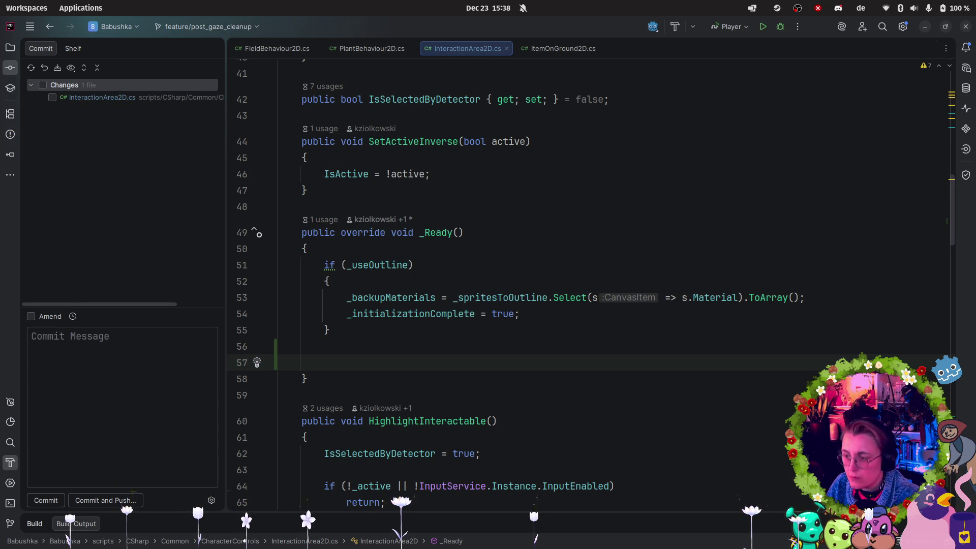
- Write an if (_active) block with an empty body on line 57 of _Ready
{"action": "scroll", "coordinate": [549, 357], "scroll_direction": "up", "scroll_amount": 6}
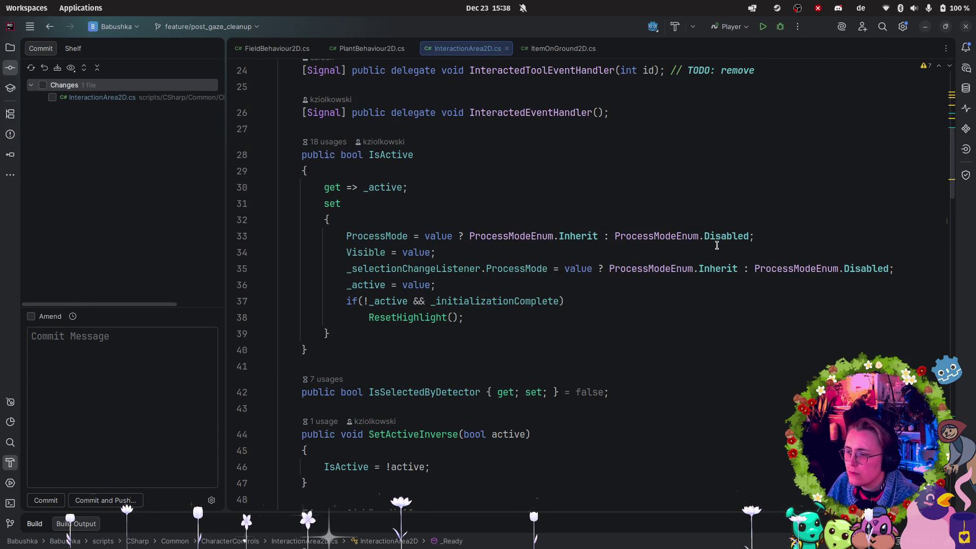
{"action": "left_click", "coordinate": [715, 268]}
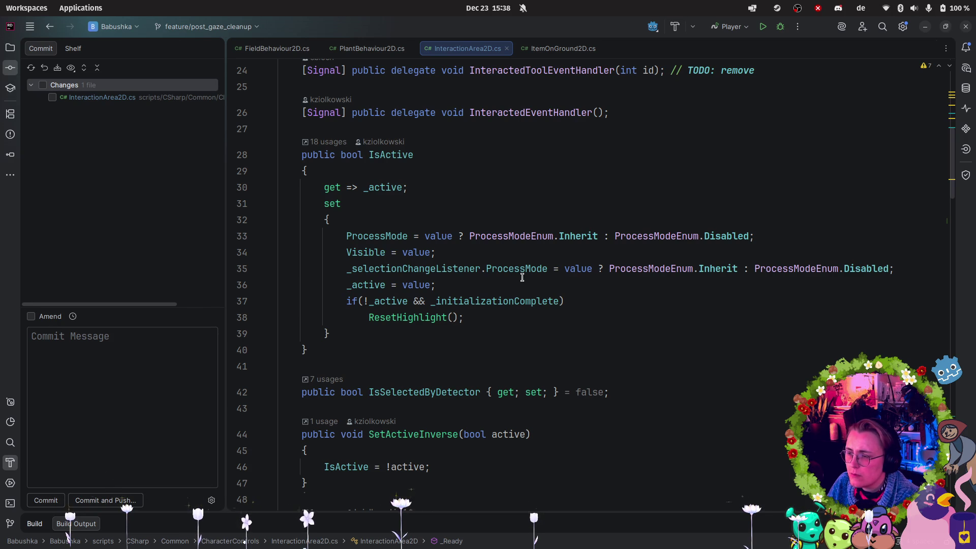
{"action": "scroll", "coordinate": [545, 277], "scroll_direction": "down", "scroll_amount": 5}
{"action": "left_click", "coordinate": [427, 411]}
{"action": "type", "text": "if("}
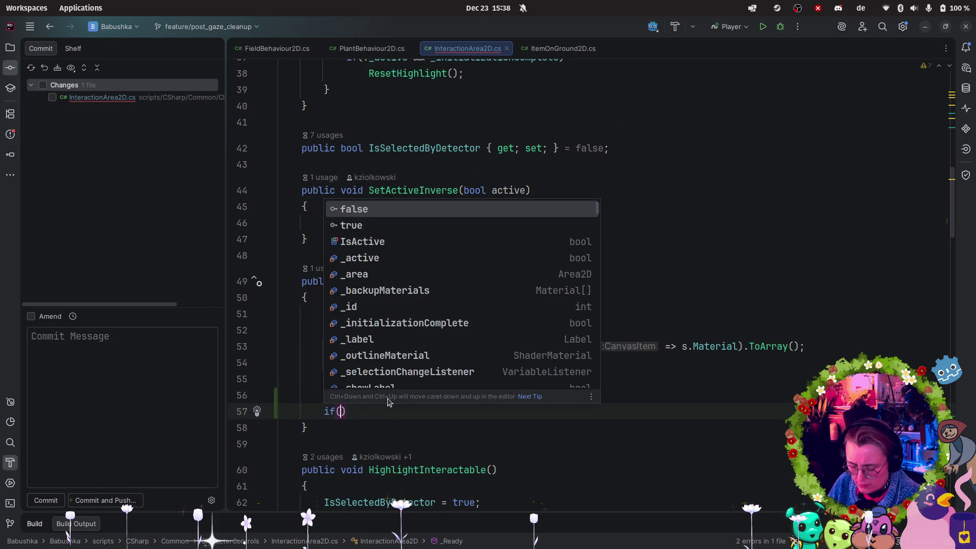
{"action": "type", "text": "_ac"}
{"action": "key", "text": "Return"}
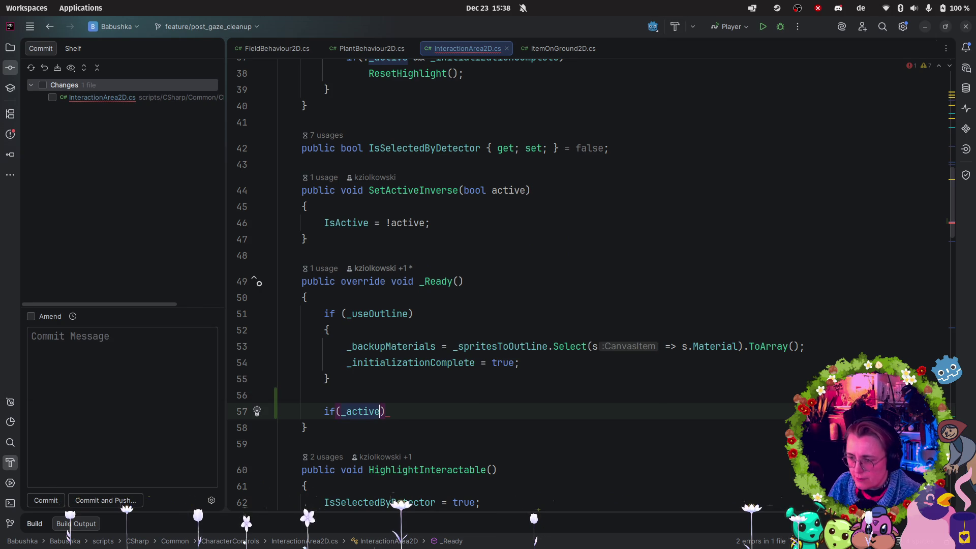
{"action": "type", "text": ")"}
{"action": "key", "text": "Return"}
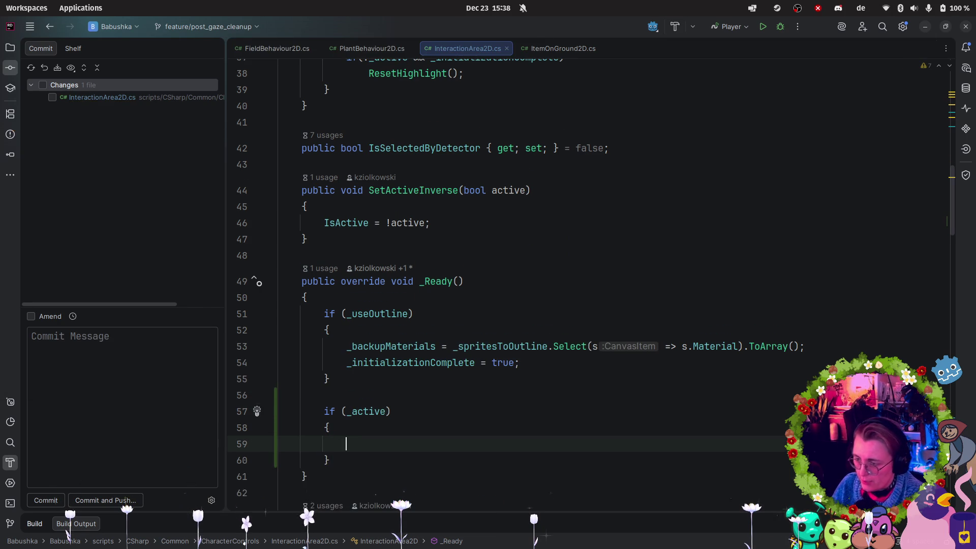
- Paste the ProcessMode, Visible and listener setter lines into the block, replacing value with _active
{"action": "scroll", "coordinate": [448, 346], "scroll_direction": "up", "scroll_amount": 5}
{"action": "left_click", "coordinate": [346, 236]}
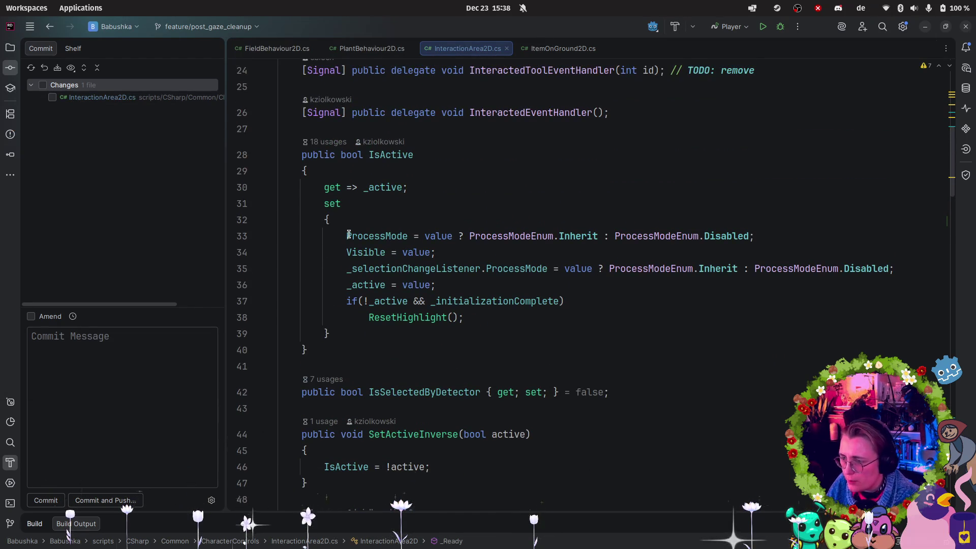
{"action": "mouse_move", "coordinate": [346, 236]}
{"action": "left_mouse_down"}
{"action": "mouse_move", "coordinate": [701, 257]}
{"action": "mouse_move", "coordinate": [892, 281]}
{"action": "mouse_move", "coordinate": [906, 268]}
{"action": "left_mouse_up"}
{"action": "key", "text": "ctrl+c"}
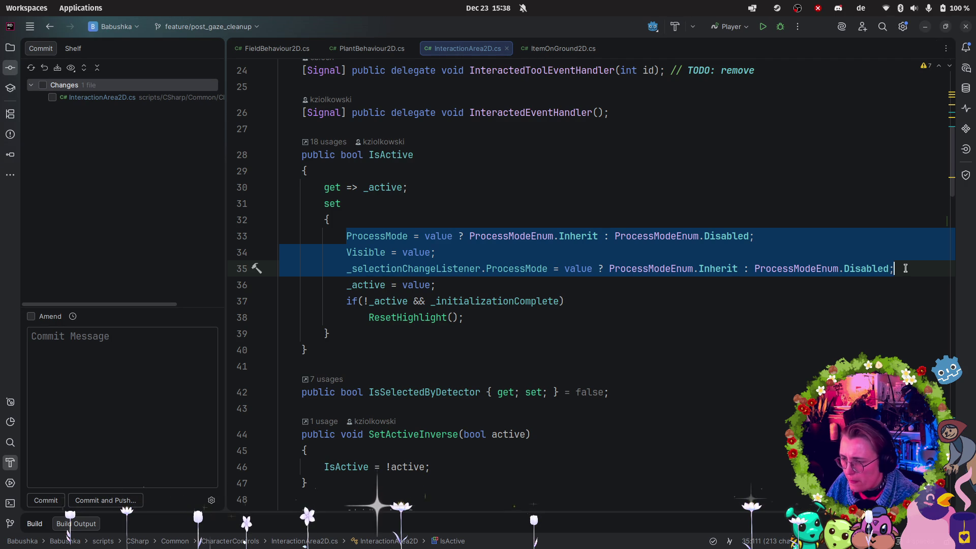
{"action": "scroll", "coordinate": [522, 249], "scroll_direction": "down", "scroll_amount": 6}
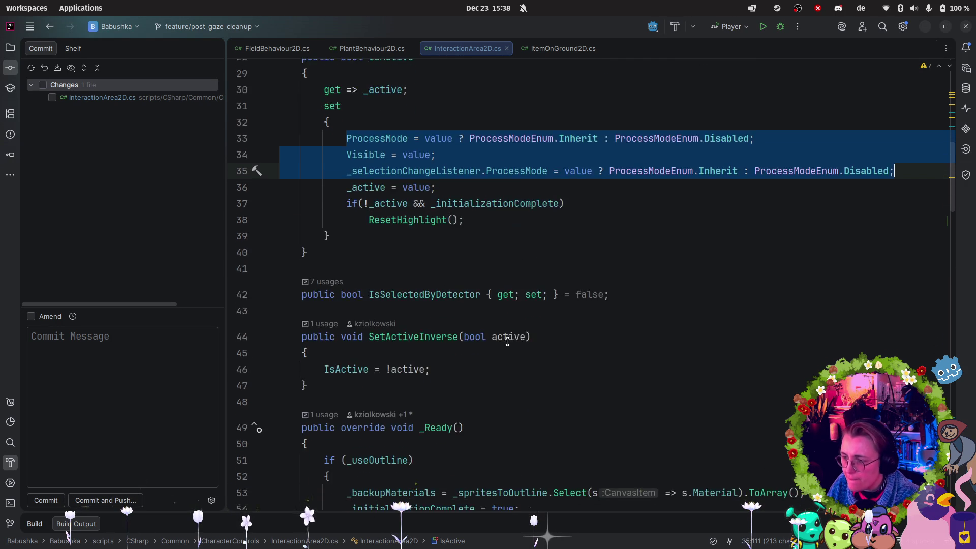
{"action": "left_click", "coordinate": [384, 396]}
{"action": "key", "text": "ctrl+v"}
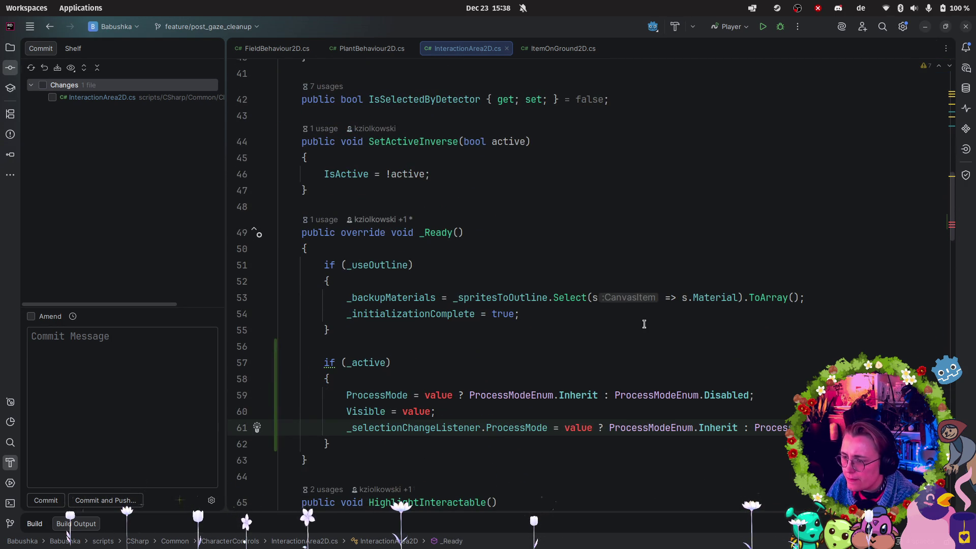
{"action": "double_click", "coordinate": [442, 396]}
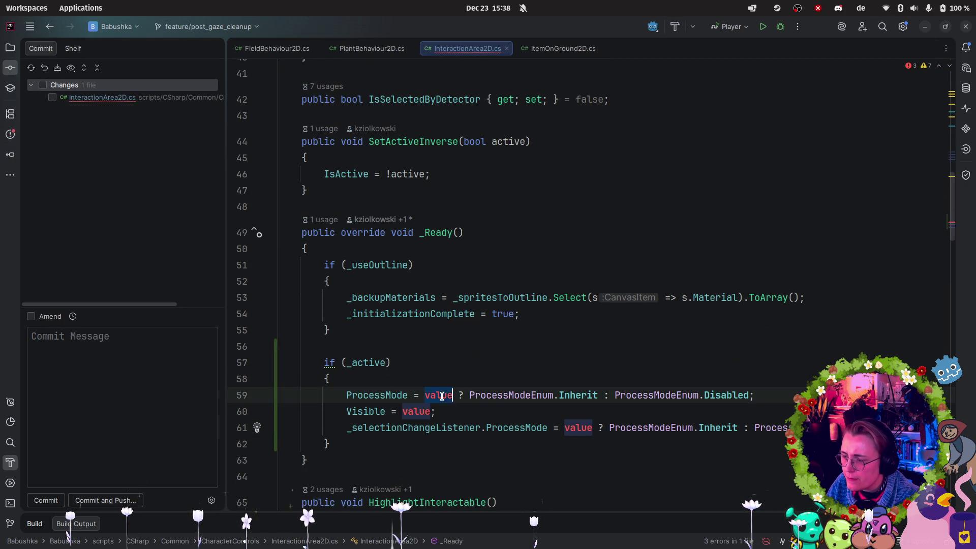
{"action": "double_click", "coordinate": [380, 363]}
{"action": "key", "text": "ctrl+c"}
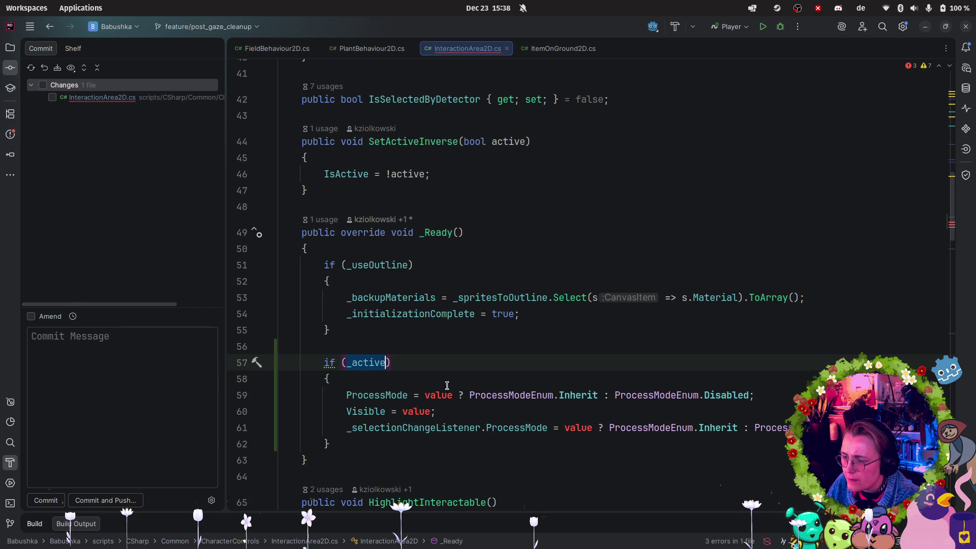
{"action": "double_click", "coordinate": [438, 396]}
{"action": "key", "text": "ctrl+v"}
{"action": "double_click", "coordinate": [416, 411]}
{"action": "key", "text": "ctrl+v"}
{"action": "double_click", "coordinate": [578, 428]}
{"action": "key", "text": "ctrl+v"}
- Review the setter's ResetHighlight condition and select the if (_active) line with its brace
{"action": "scroll", "coordinate": [562, 272], "scroll_direction": "up", "scroll_amount": 7}
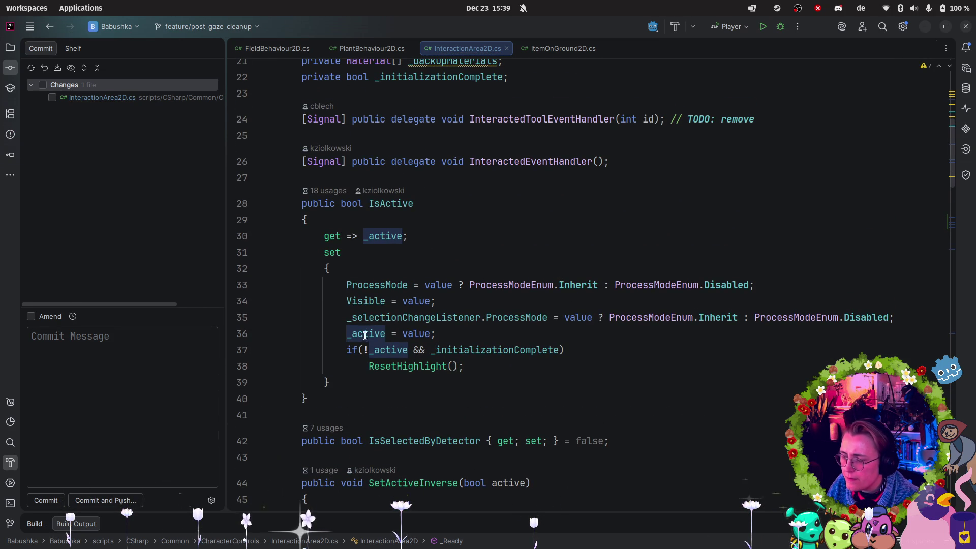
{"action": "left_click", "coordinate": [346, 349]}
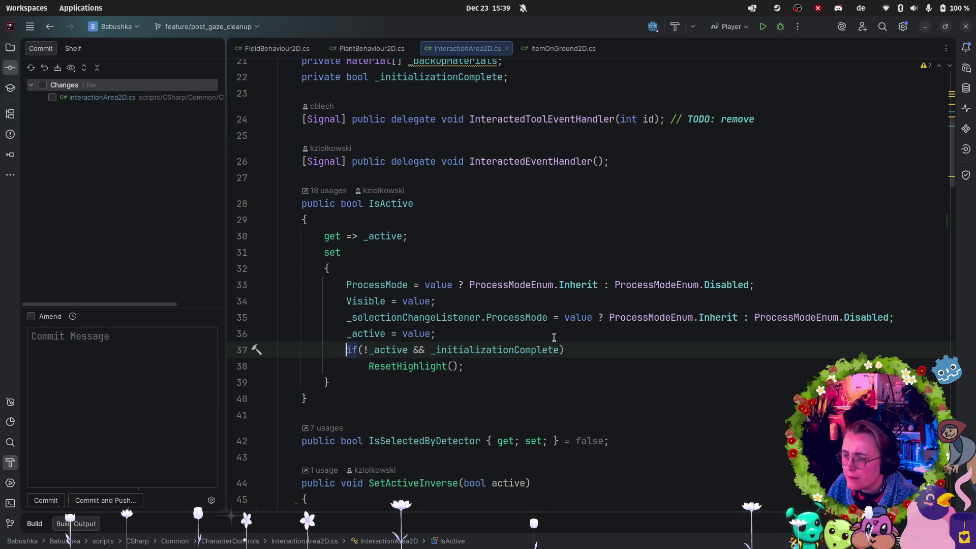
{"action": "scroll", "coordinate": [554, 338], "scroll_direction": "down", "scroll_amount": 7}
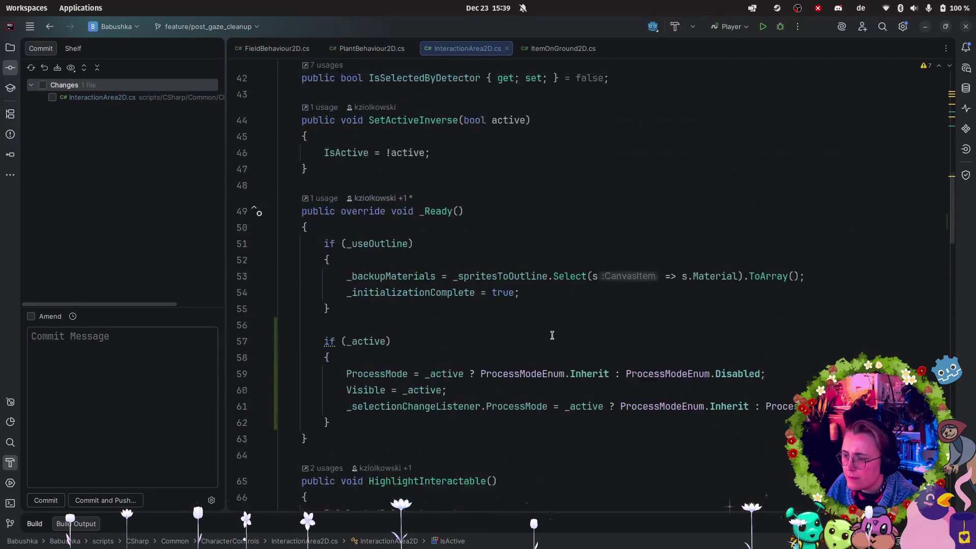
{"action": "scroll", "coordinate": [552, 335], "scroll_direction": "down", "scroll_amount": 1}
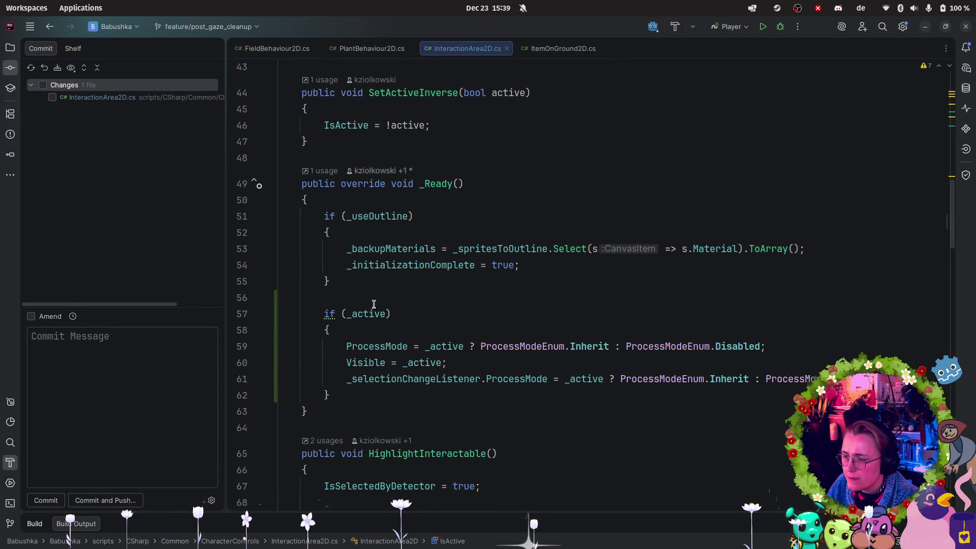
{"action": "left_click_drag", "start_coordinate": [335, 327], "coordinate": [279, 313]}
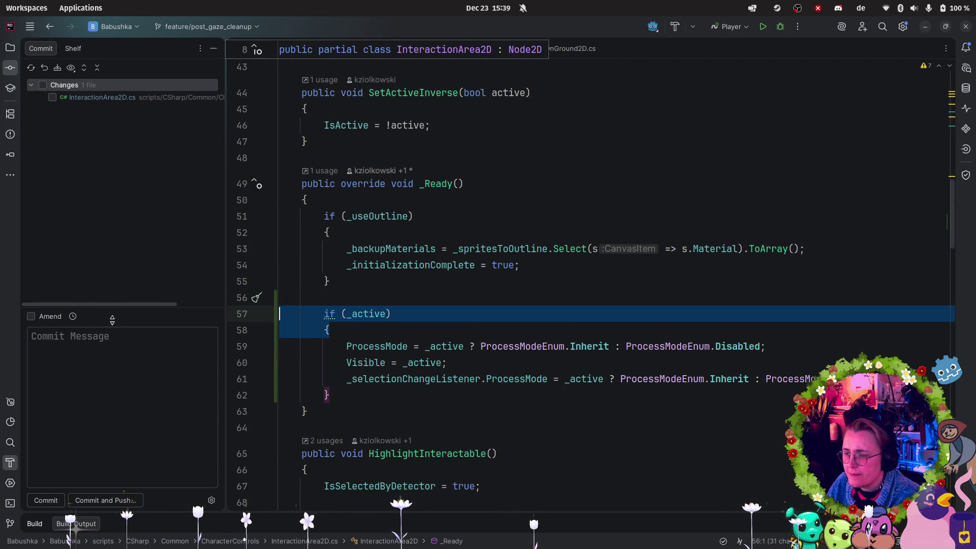
- Remove the if (_active) condition and its braces, and dedent the three activation lines
{"action": "key", "text": "BackSpace"}
{"action": "left_click", "coordinate": [338, 377]}
{"action": "key", "text": "BackSpace"}
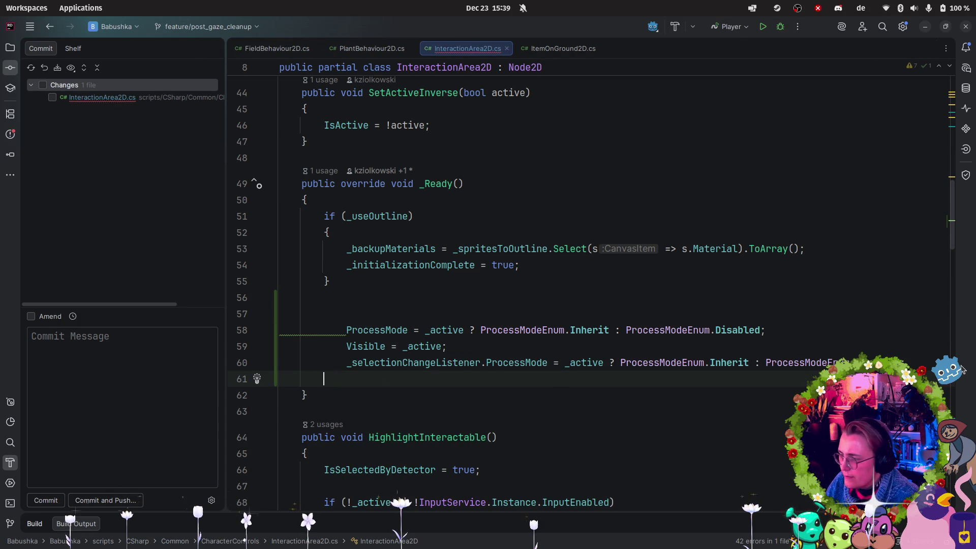
{"action": "key", "text": "shift+Up"}
{"action": "key", "text": "shift+Up"}
{"action": "key", "text": "shift+Up"}
{"action": "key", "text": "shift+Tab"}
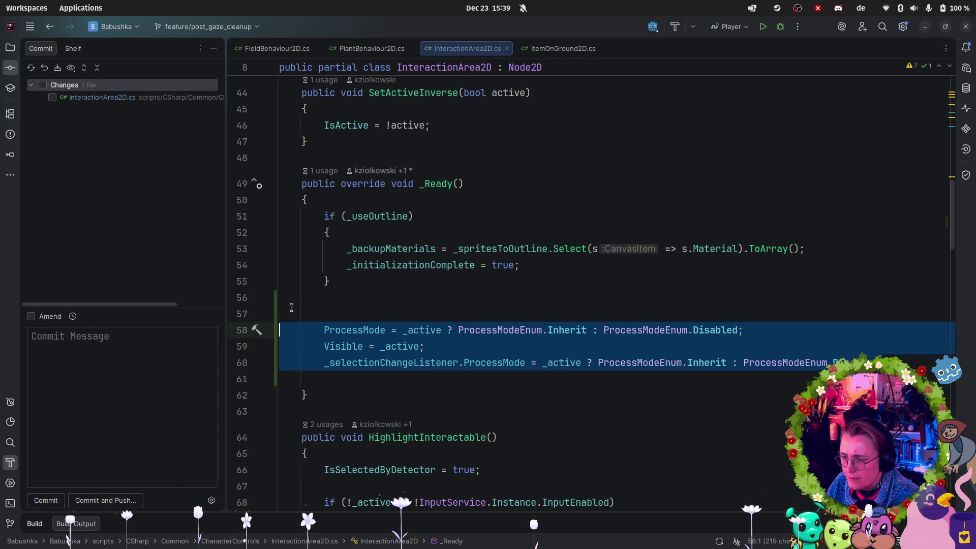
- Add a '// complete initialization' comment above the three activation lines
{"action": "left_click", "coordinate": [333, 310]}
{"action": "key", "text": "BackSpace"}
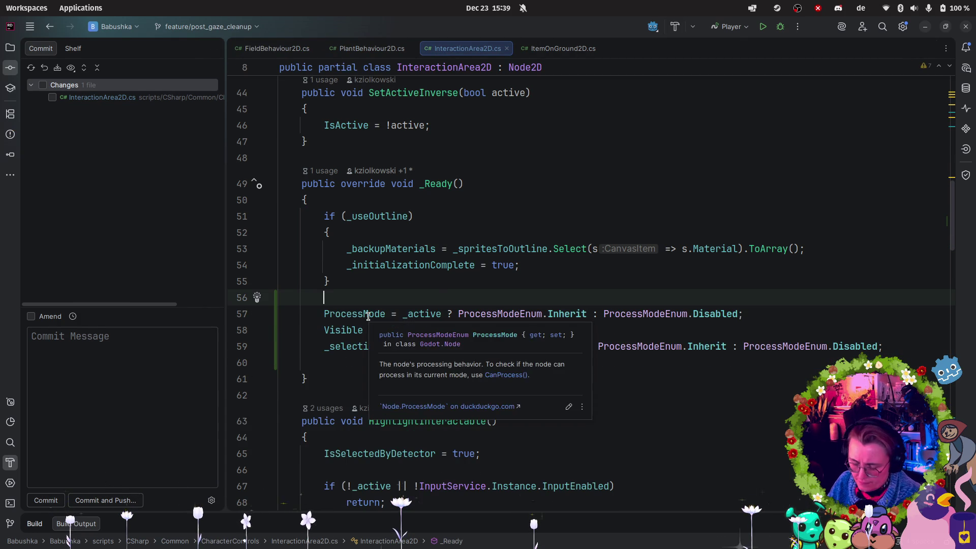
{"action": "key", "text": "Return"}
{"action": "type", "text": "// cimp"}
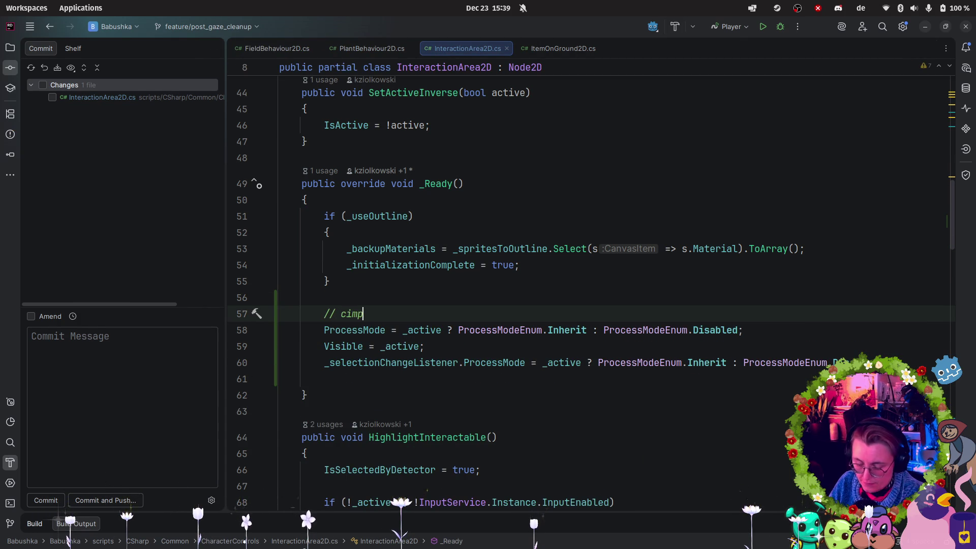
{"action": "key", "text": "BackSpace"}
{"action": "key", "text": "BackSpace"}
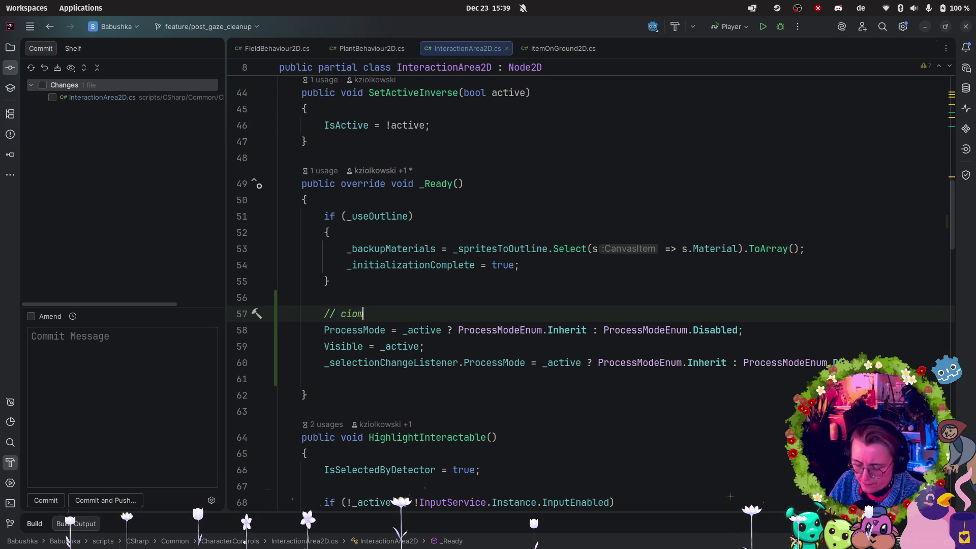
{"action": "key", "text": "BackSpace"}
{"action": "type", "text": "omplete initialization"}
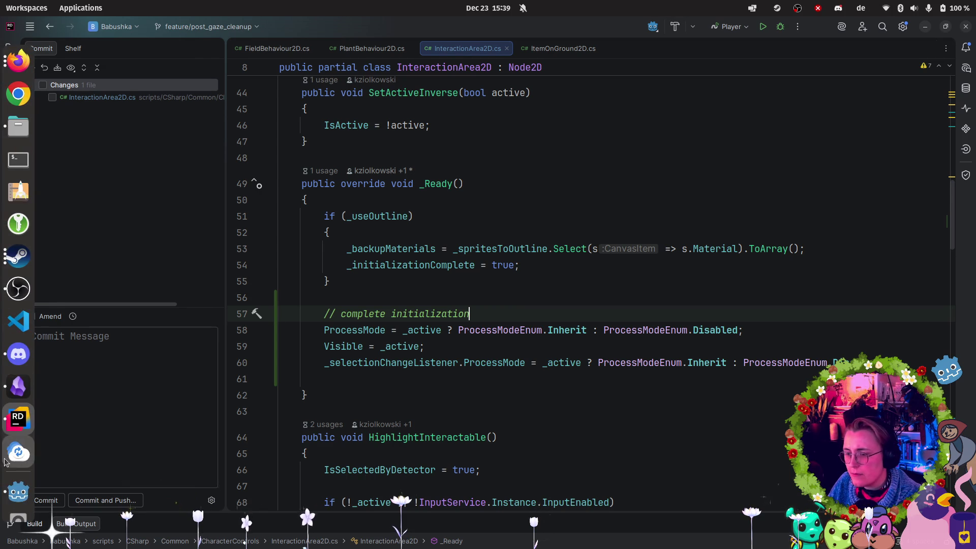
{"action": "left_click", "coordinate": [18, 491]}
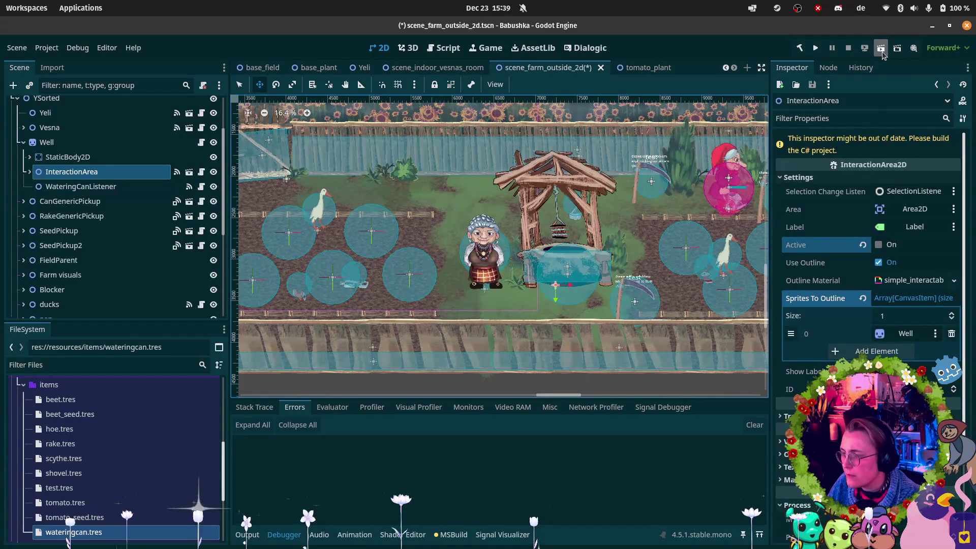
- Rebuild the C# project with the hammer button and run the farm scene with F5
{"action": "left_click", "coordinate": [797, 48]}
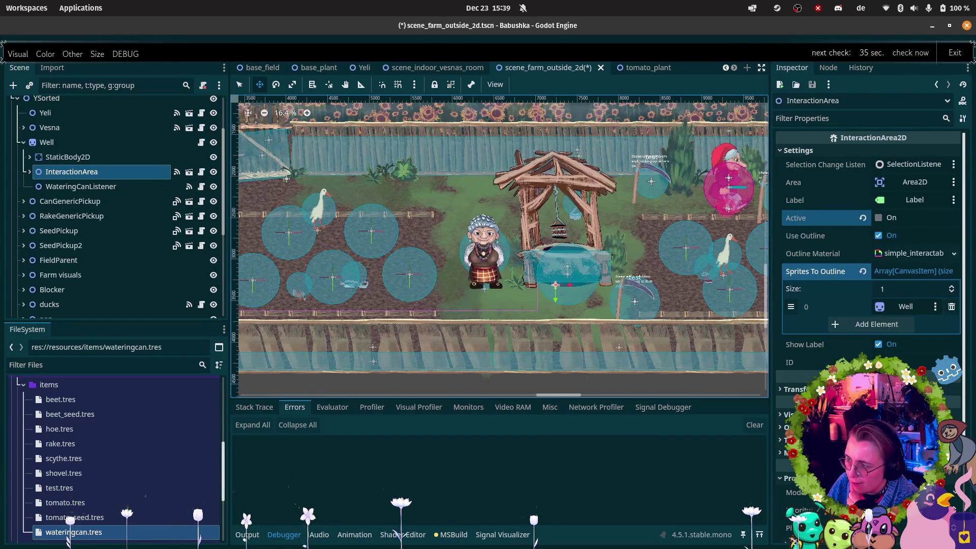
{"action": "key", "text": "F5"}
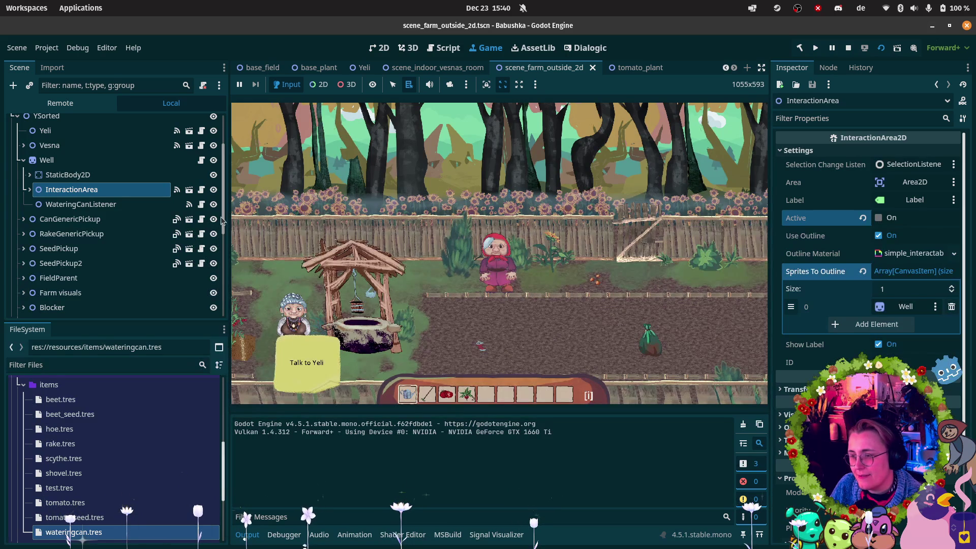
- Show the Remote scene tree with the Well node expanded, and walk the player toward the well
{"action": "left_click", "coordinate": [60, 103]}
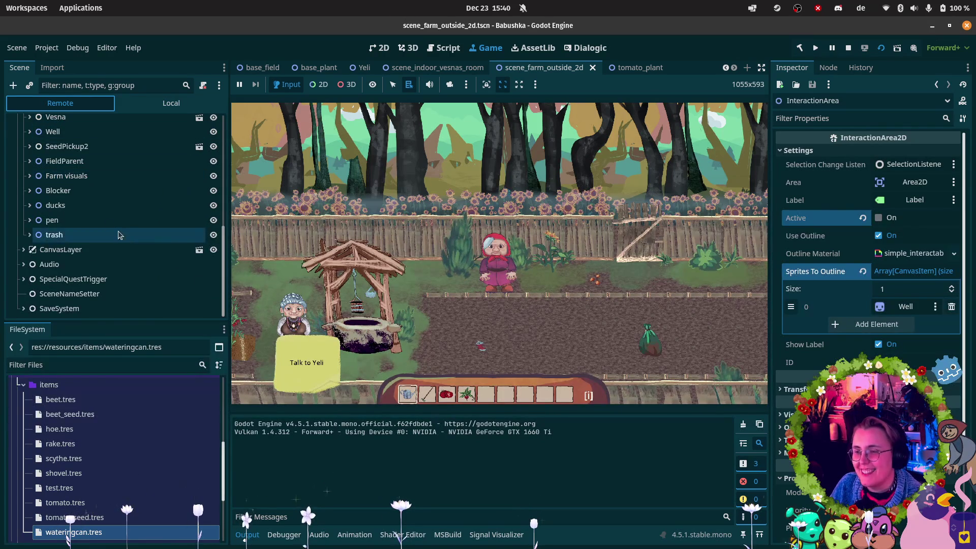
{"action": "scroll", "coordinate": [102, 218], "scroll_direction": "up", "scroll_amount": 2}
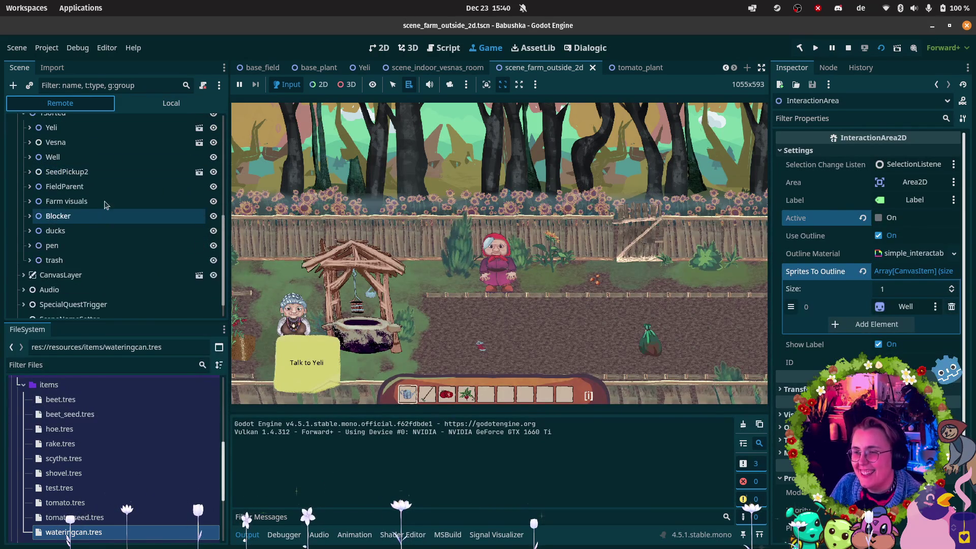
{"action": "left_click", "coordinate": [29, 157]}
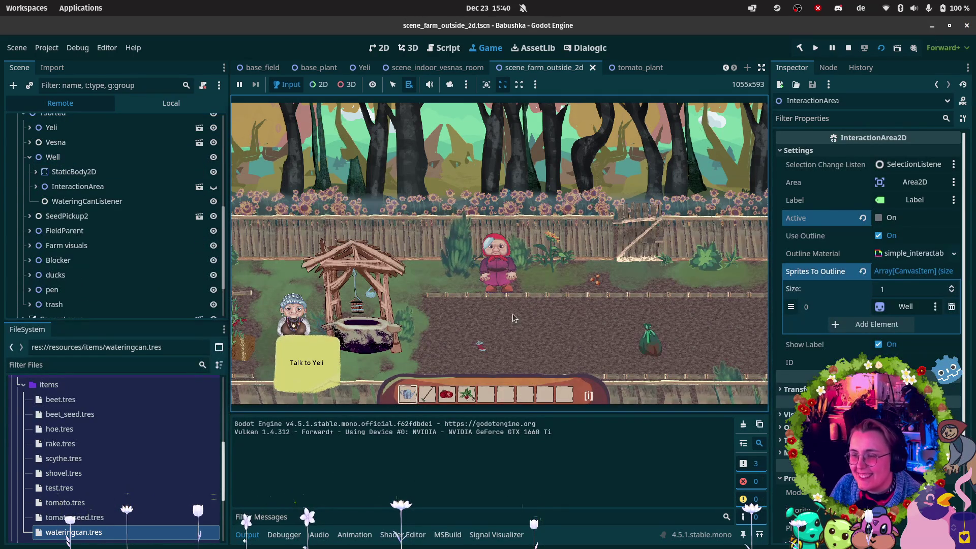
{"action": "key", "text": "Left"}
{"action": "key", "text": "Down"}
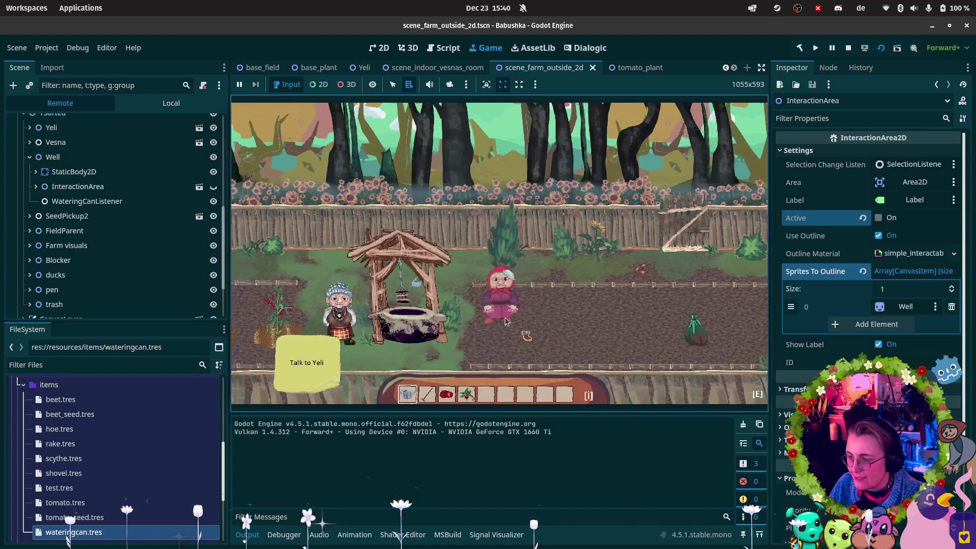
{"action": "key", "text": "Left"}
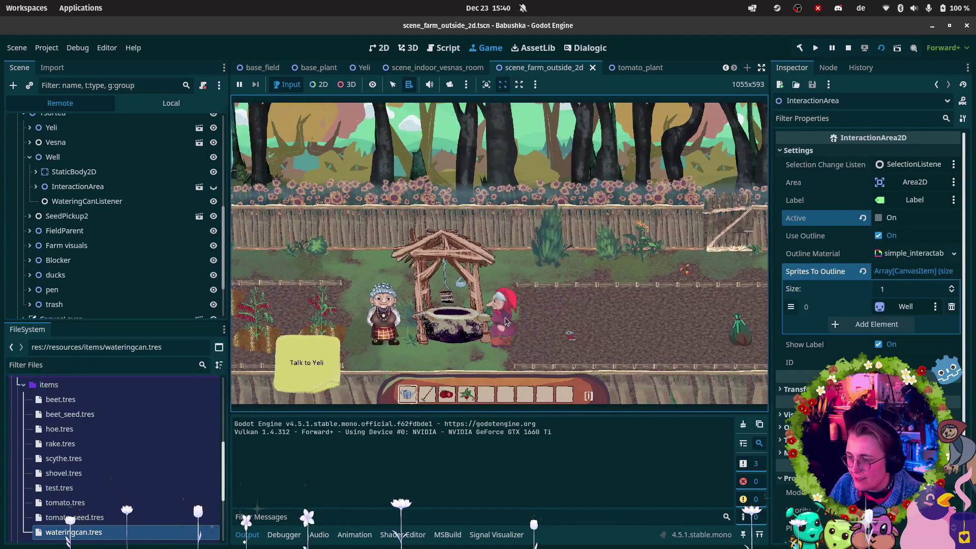
- Cycle hotbar slots 1–4 at the well to check it outlines only with the watering can, then stop
{"action": "key", "text": "2"}
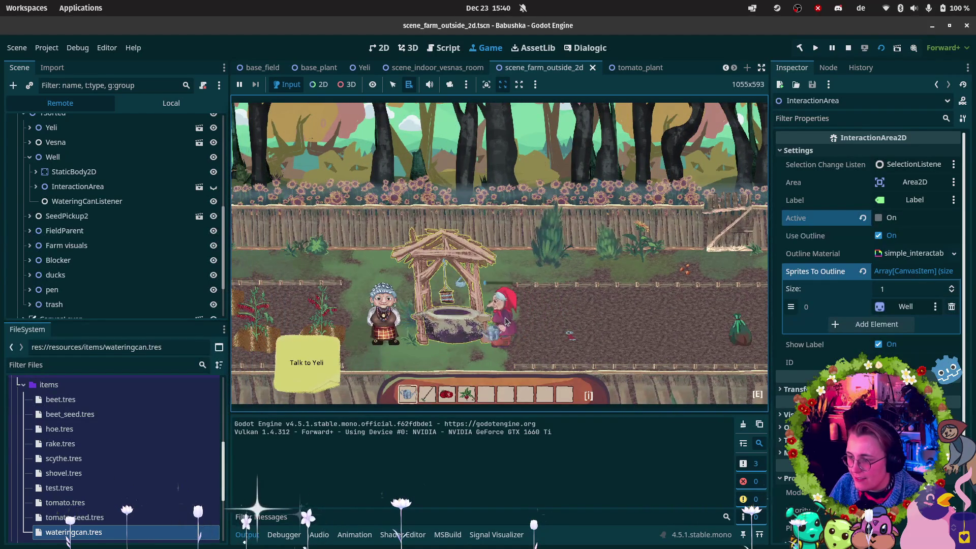
{"action": "key", "text": "Left"}
{"action": "key", "text": "Down"}
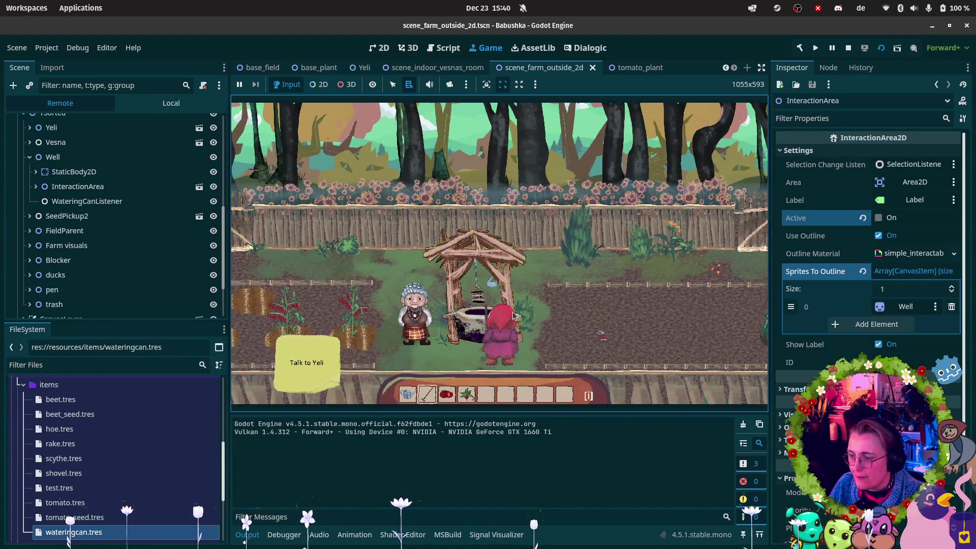
{"action": "key", "text": "Up"}
{"action": "key", "text": "Left"}
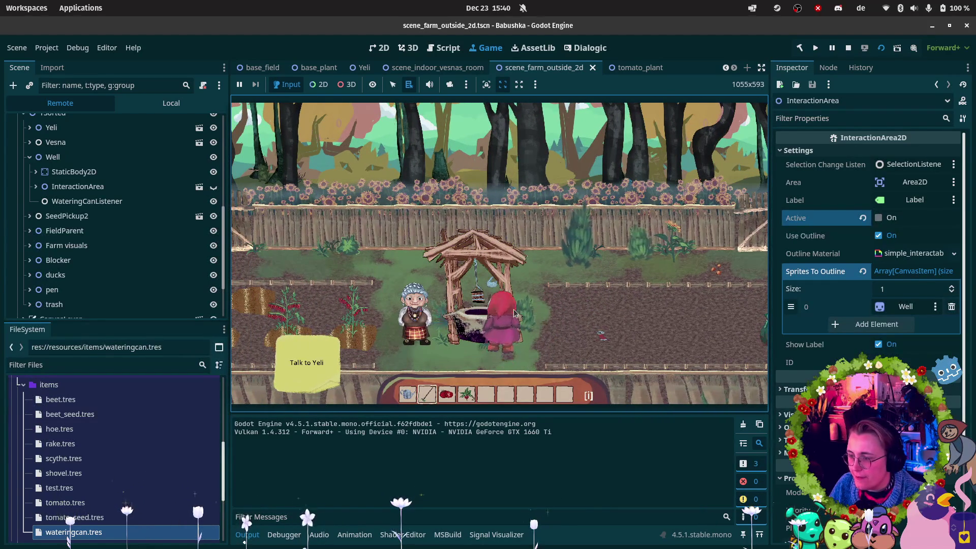
{"action": "key", "text": "3"}
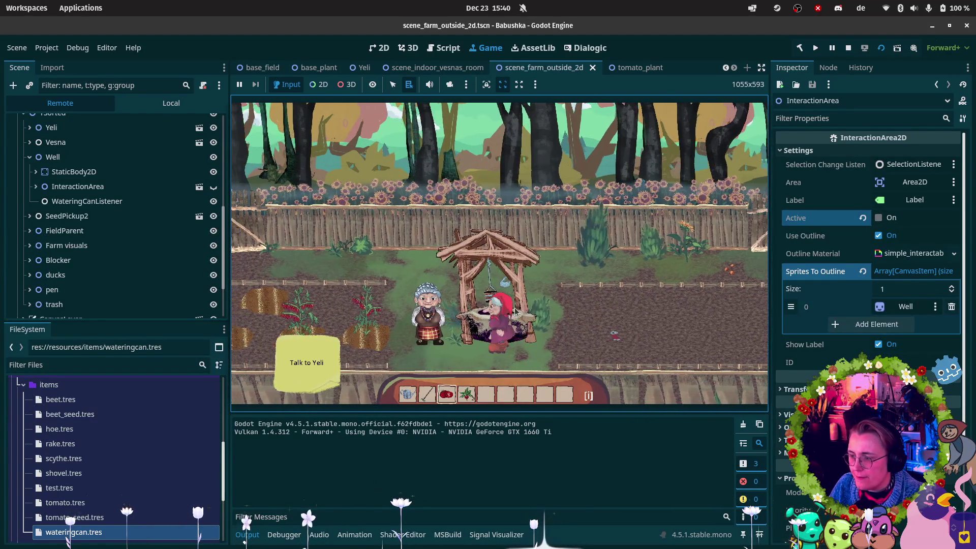
{"action": "key", "text": "Left"}
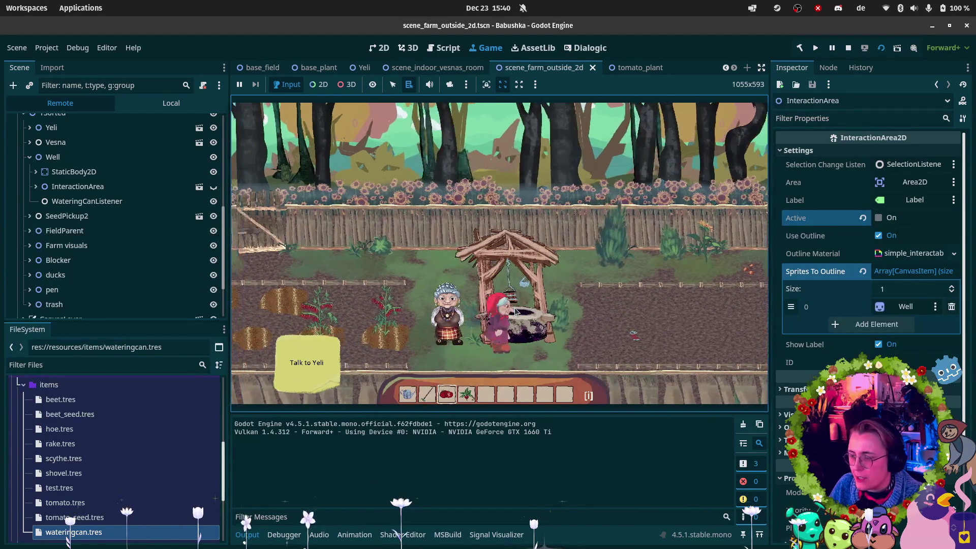
{"action": "key", "text": "4"}
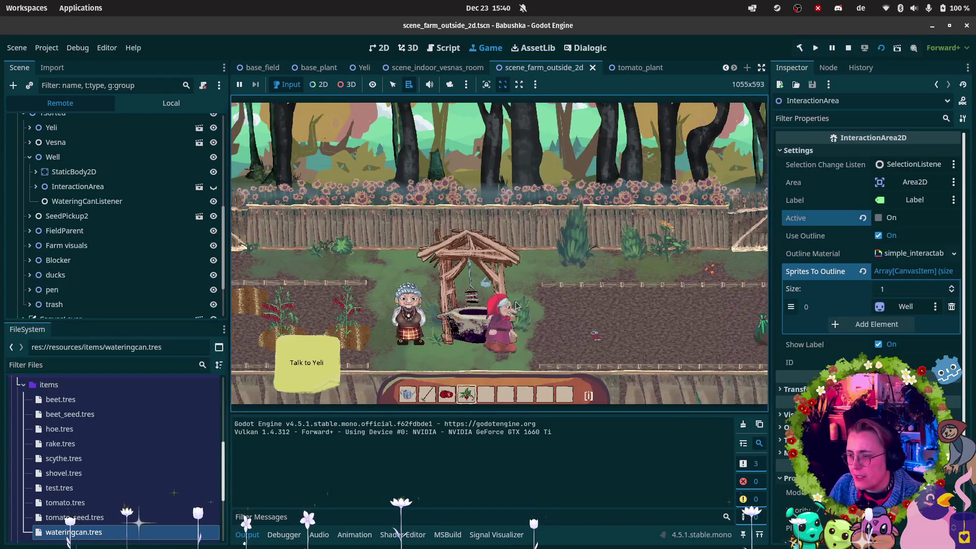
{"action": "key", "text": "Left"}
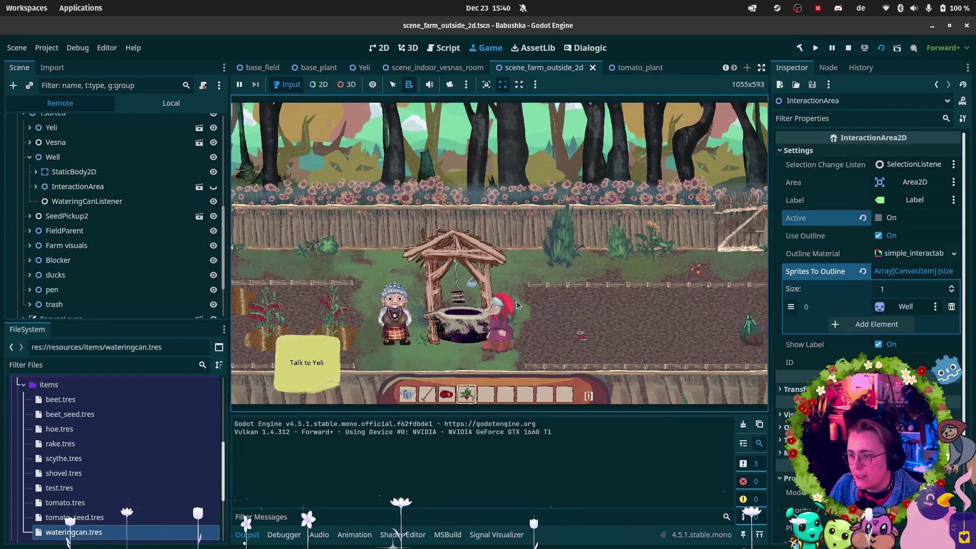
{"action": "key", "text": "1"}
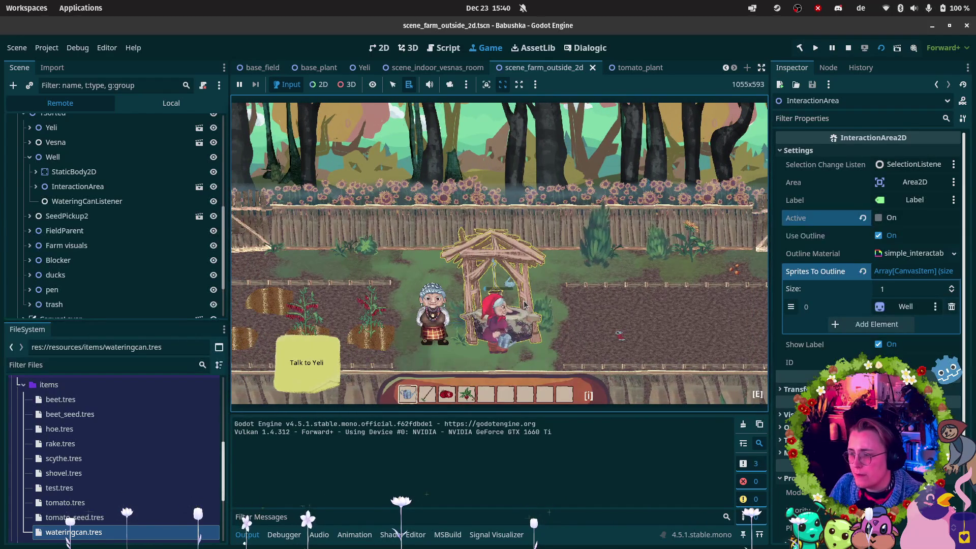
{"action": "key", "text": "2"}
{"action": "key", "text": "Up"}
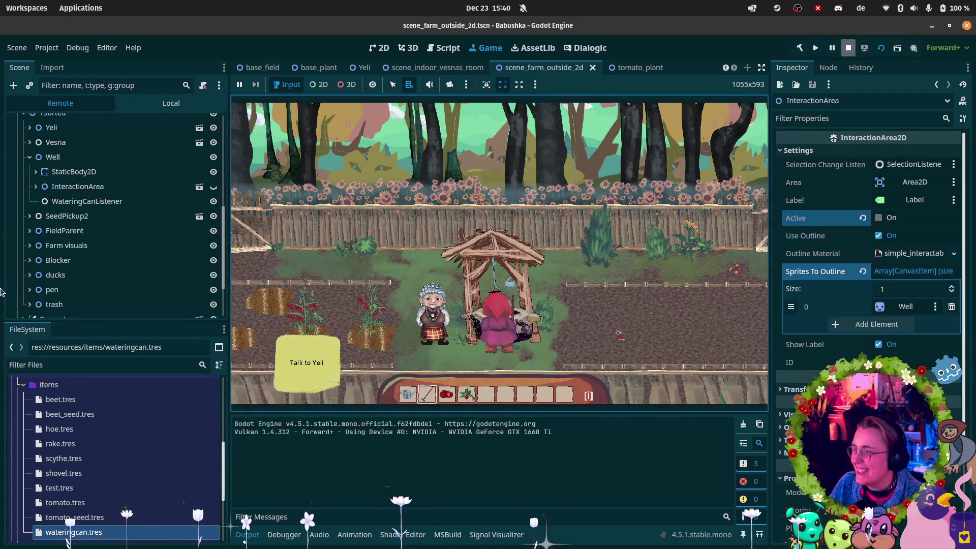
{"action": "left_click", "coordinate": [848, 48]}
- Tick both changed files in Rider and commit them as 'made well react to watering can in inventory'
{"action": "mouse_move", "coordinate": [3, 305]}
{"action": "left_click", "coordinate": [18, 419]}
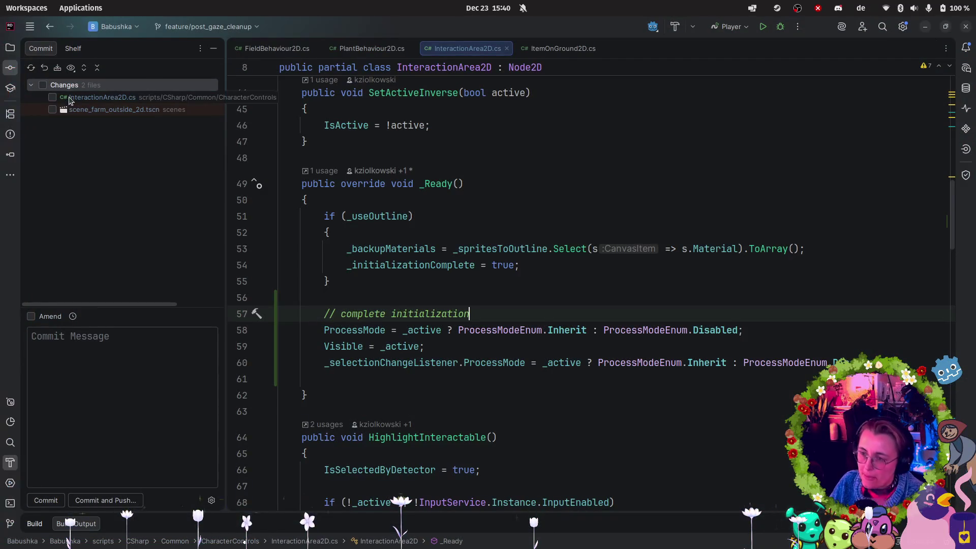
{"action": "left_click", "coordinate": [42, 86]}
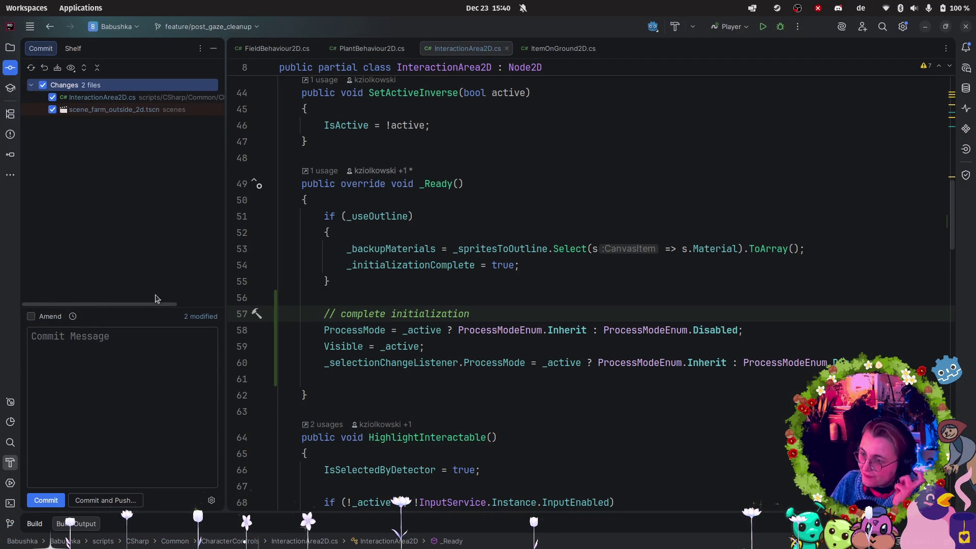
{"action": "left_click", "coordinate": [94, 407]}
{"action": "type", "text": "m"}
{"action": "key", "text": "BackSpace"}
{"action": "type", "text": "made"}
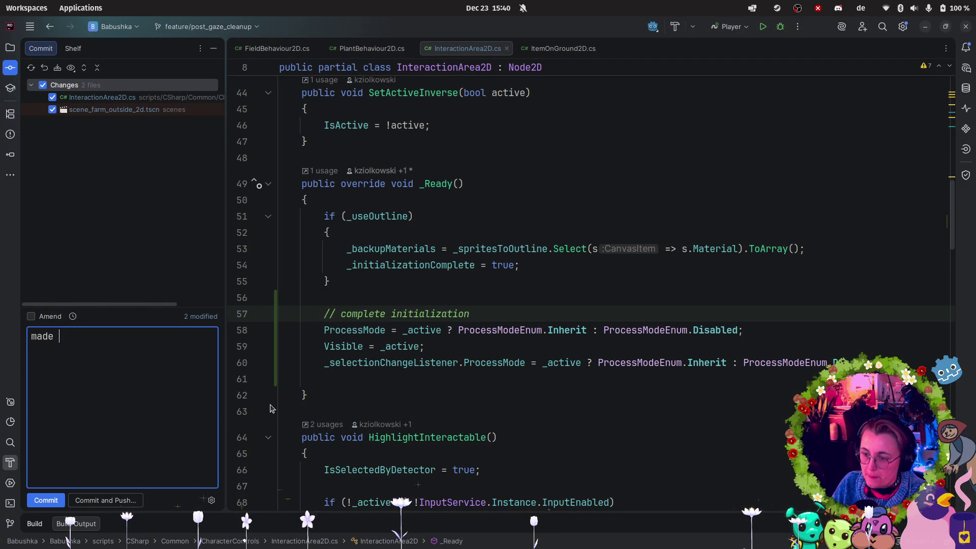
{"action": "type", "text": " well react to"}
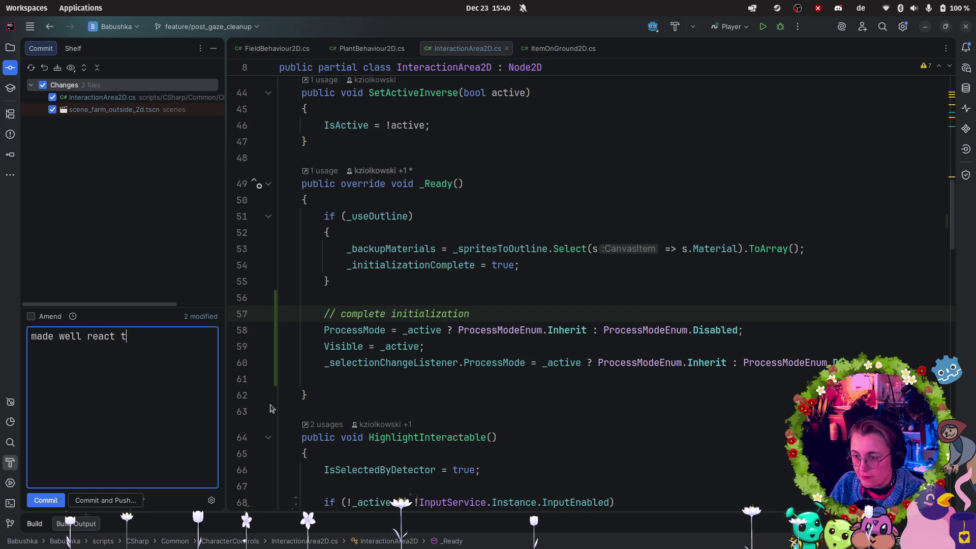
{"action": "type", "text": " watering can in invet"}
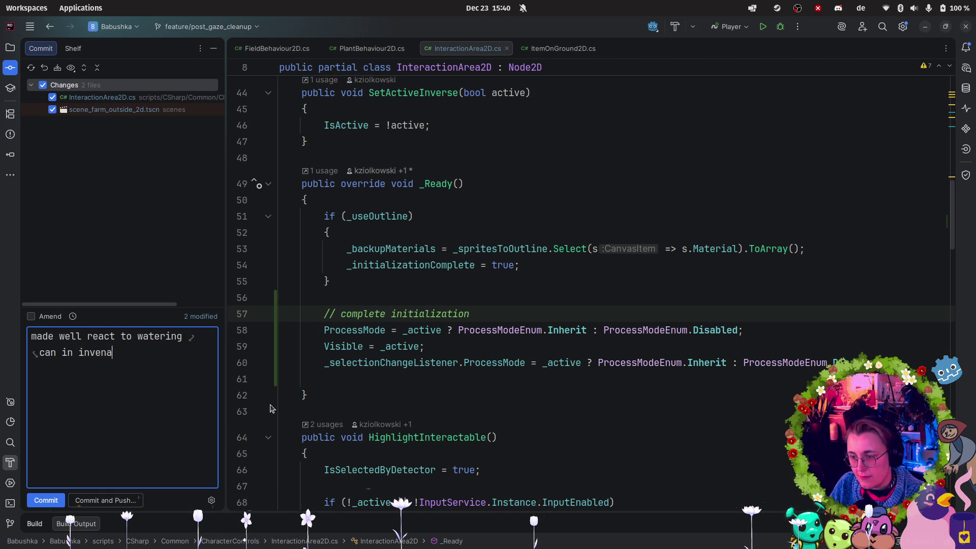
{"action": "key", "text": "BackSpace"}
{"action": "key", "text": "BackSpace"}
{"action": "key", "text": "BackSpace"}
{"action": "type", "text": "tory"}
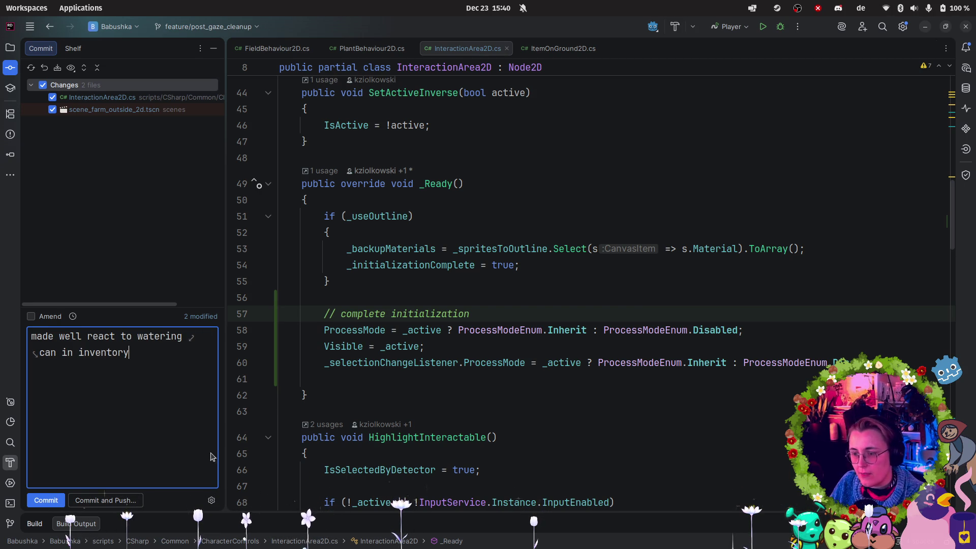
{"action": "left_click", "coordinate": [45, 502]}
{"action": "mouse_move", "coordinate": [10, 426]}
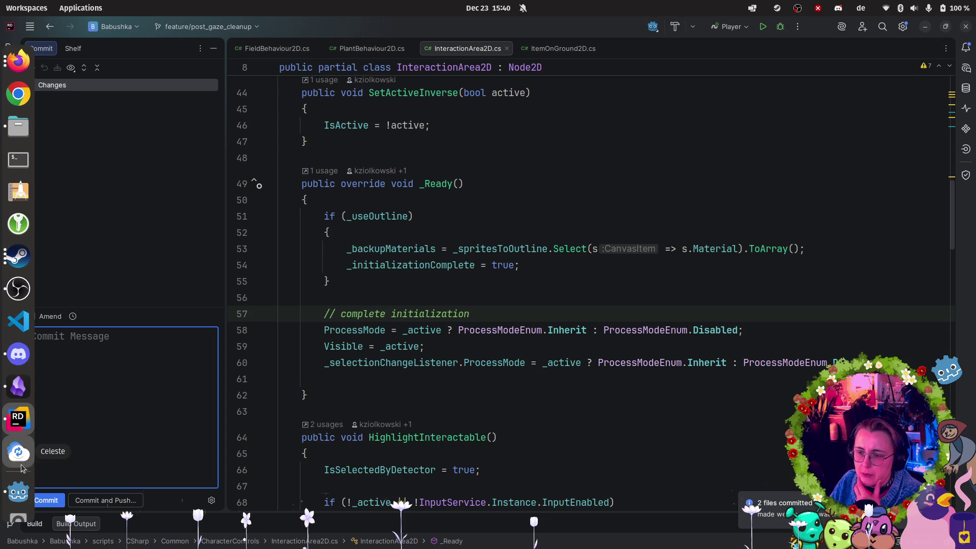
{"action": "left_click", "coordinate": [25, 396]}
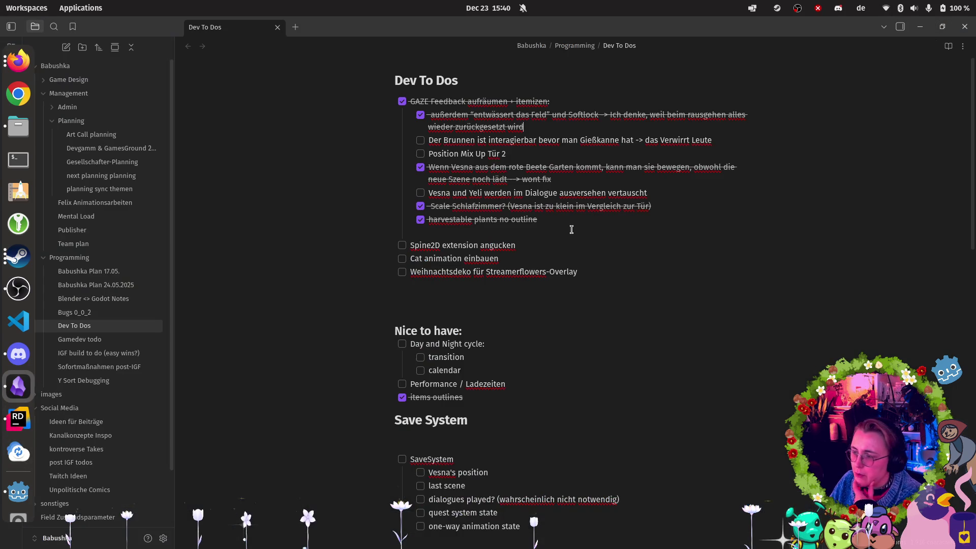
- Tick the Vesna/Yeli dialogue mix-up and well-usable-too-early tasks in the Dev To Dos note
{"action": "left_click", "coordinate": [420, 194]}
{"action": "left_click", "coordinate": [420, 141]}
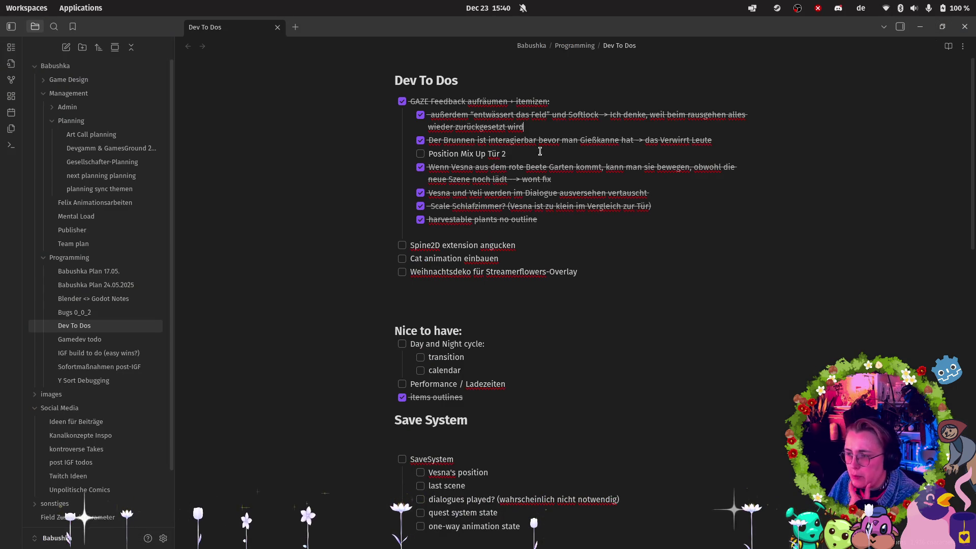